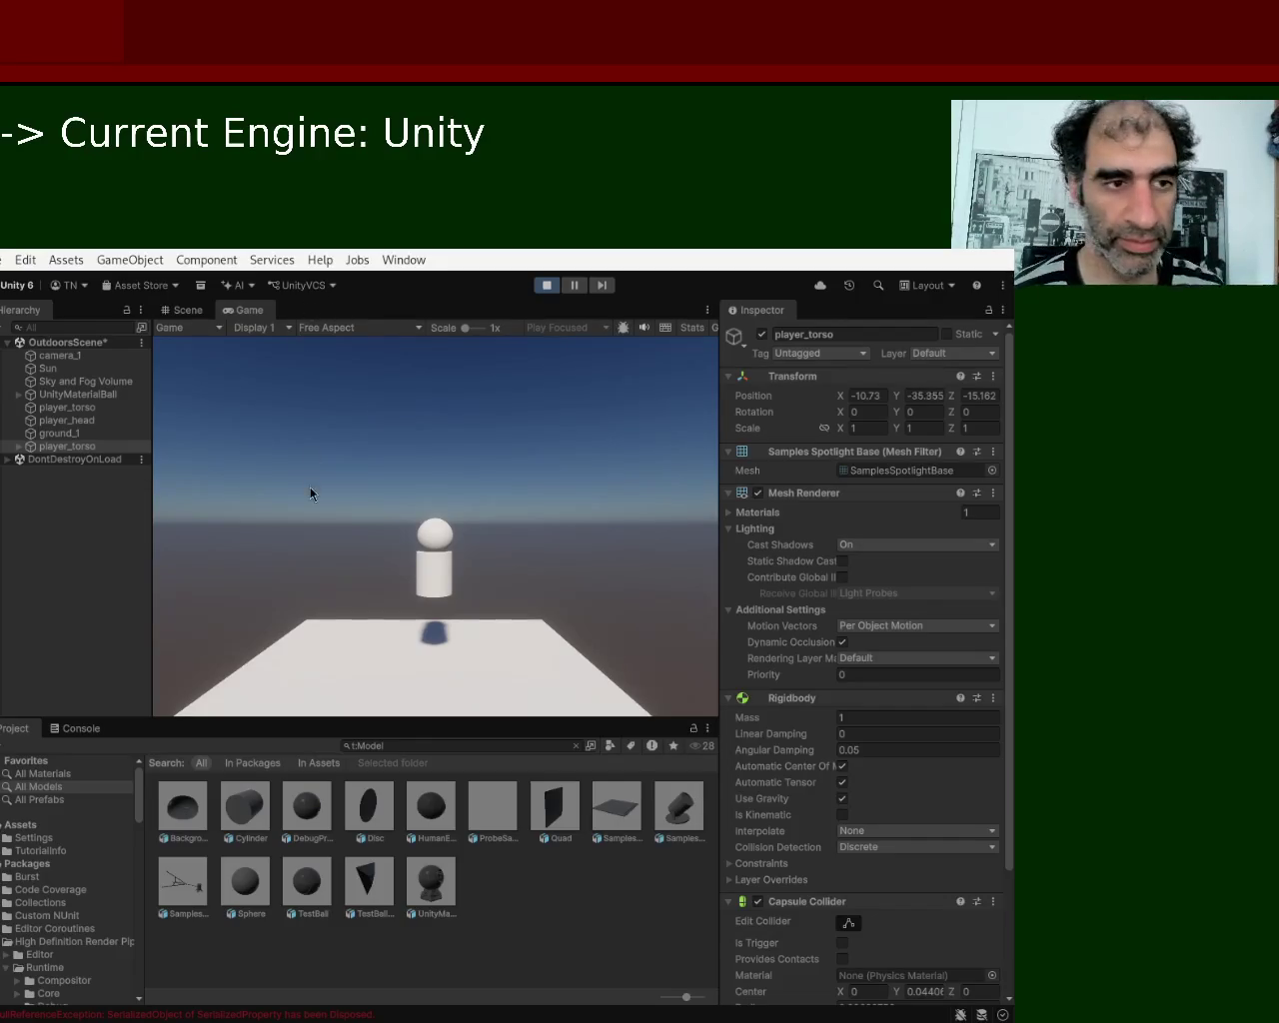
Stop the running game and return to editing OutdoorsScene.
click(546, 286)
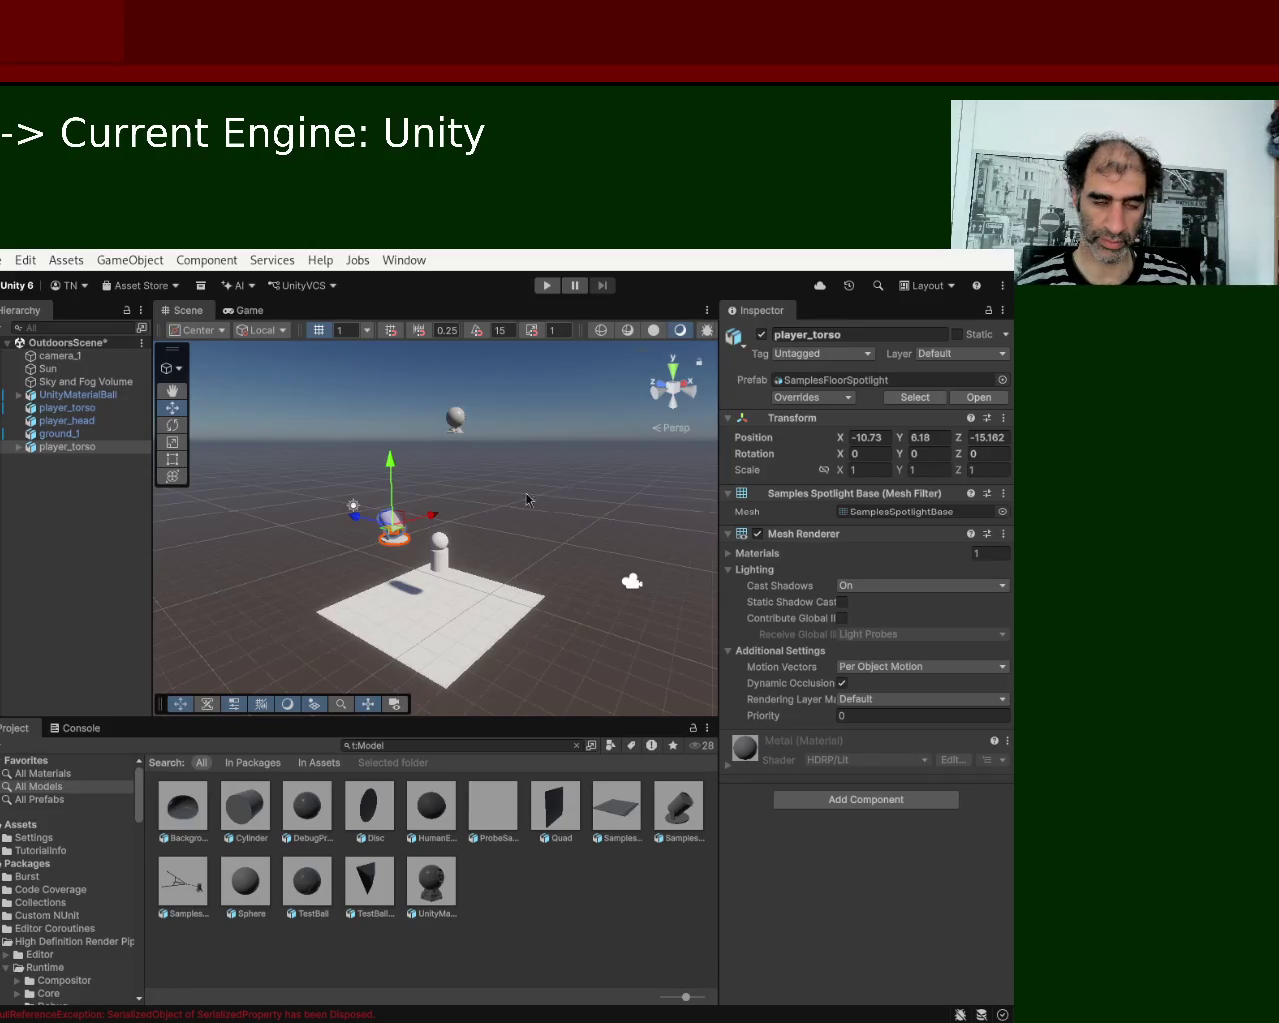
Delete the duplicate player_torso, then select the remaining player_torso to inspect it.
click(68, 447)
key(Delete)
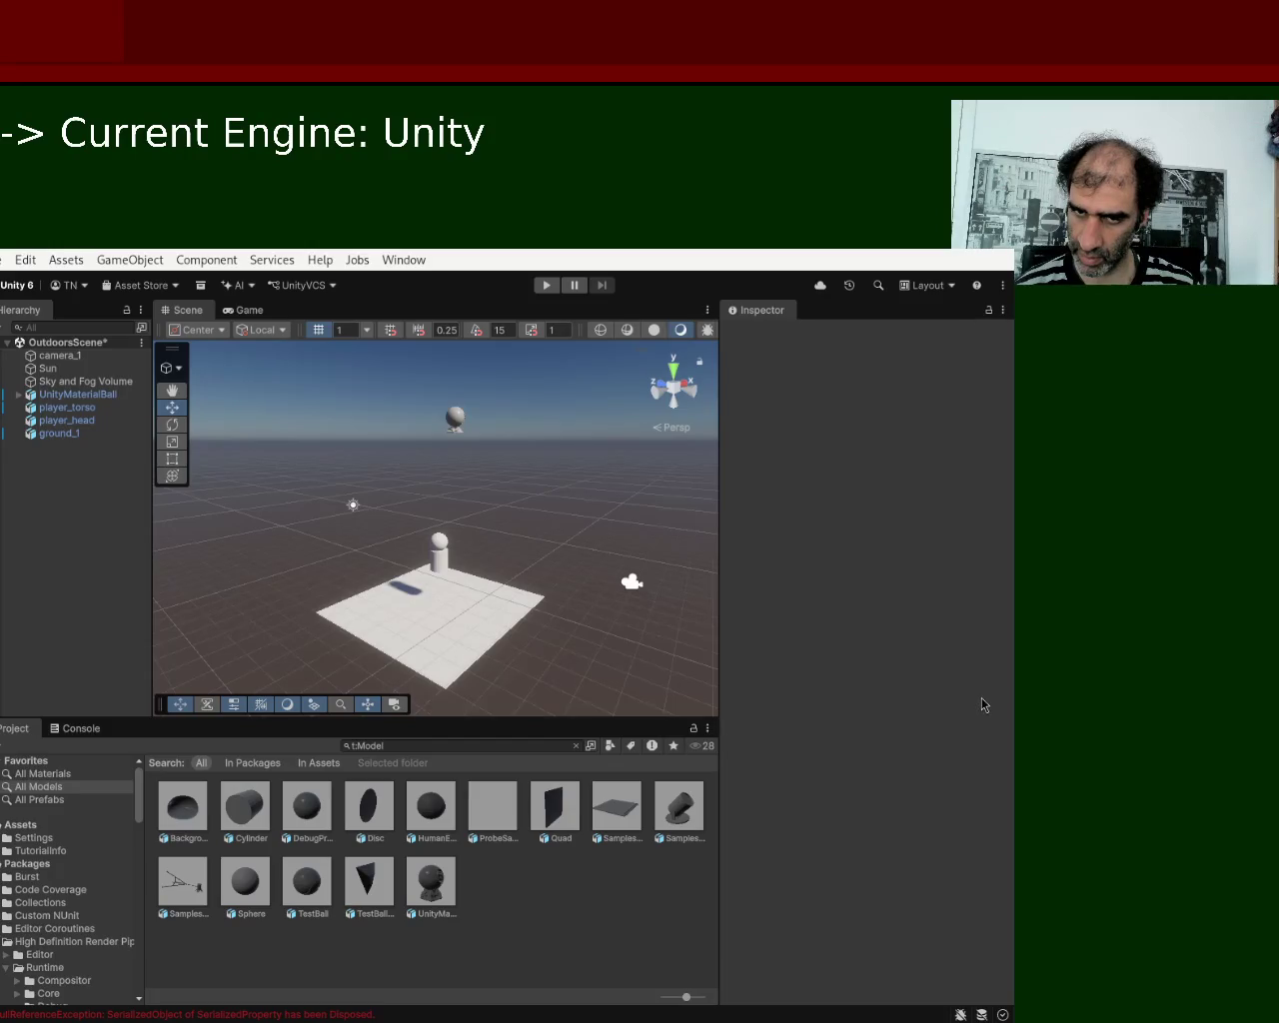
click(442, 565)
mouse_move(869, 536)
mouse_down()
mouse_move(815, 488)
mouse_move(820, 500)
mouse_up()
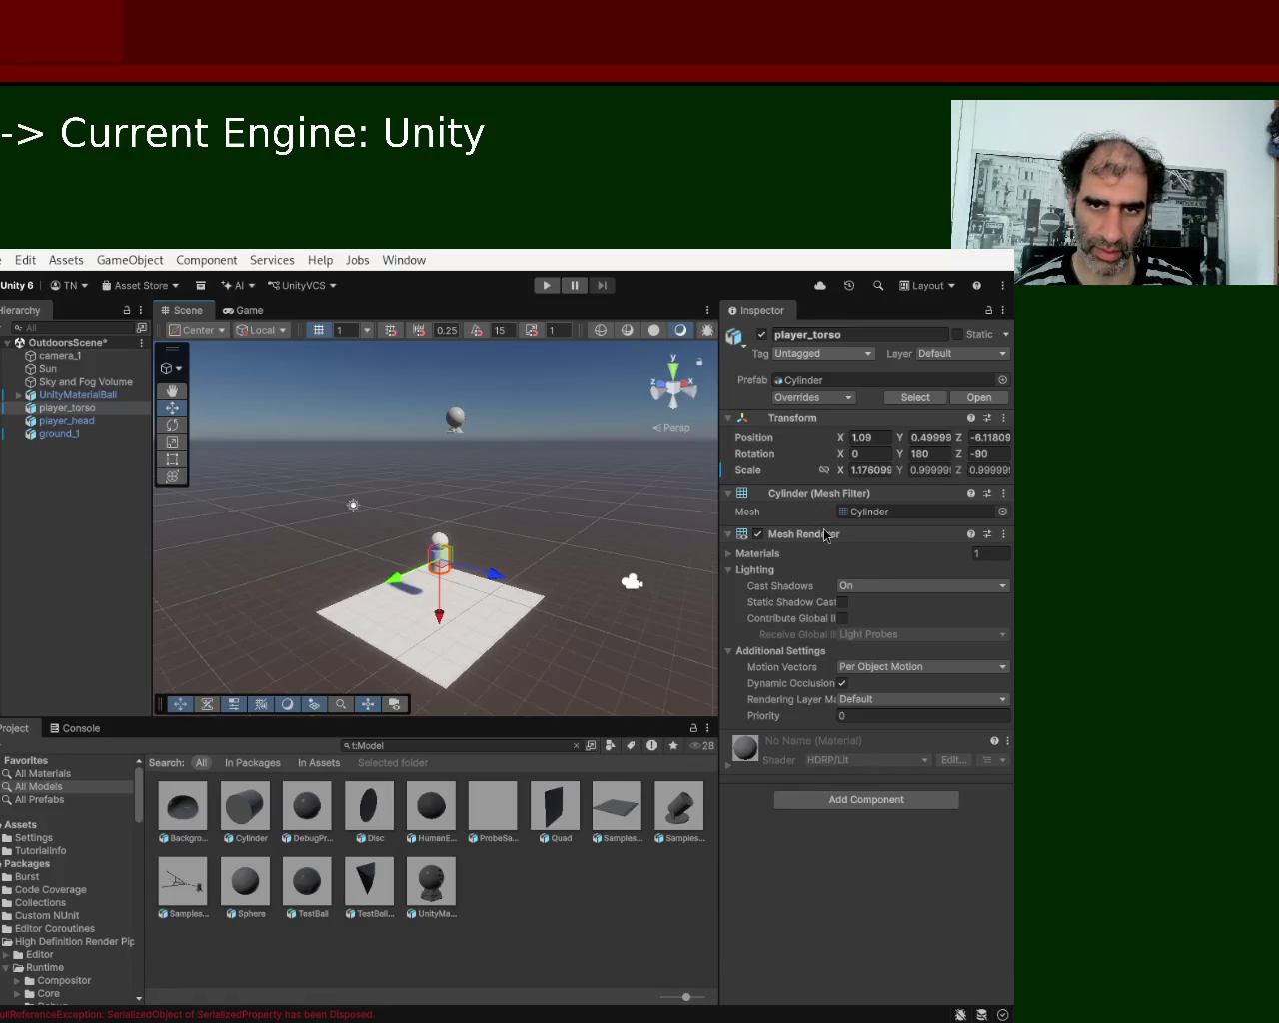
Add a player_torso tag through the Inspector's Tag dropdown and reselect player_torso.
click(825, 537)
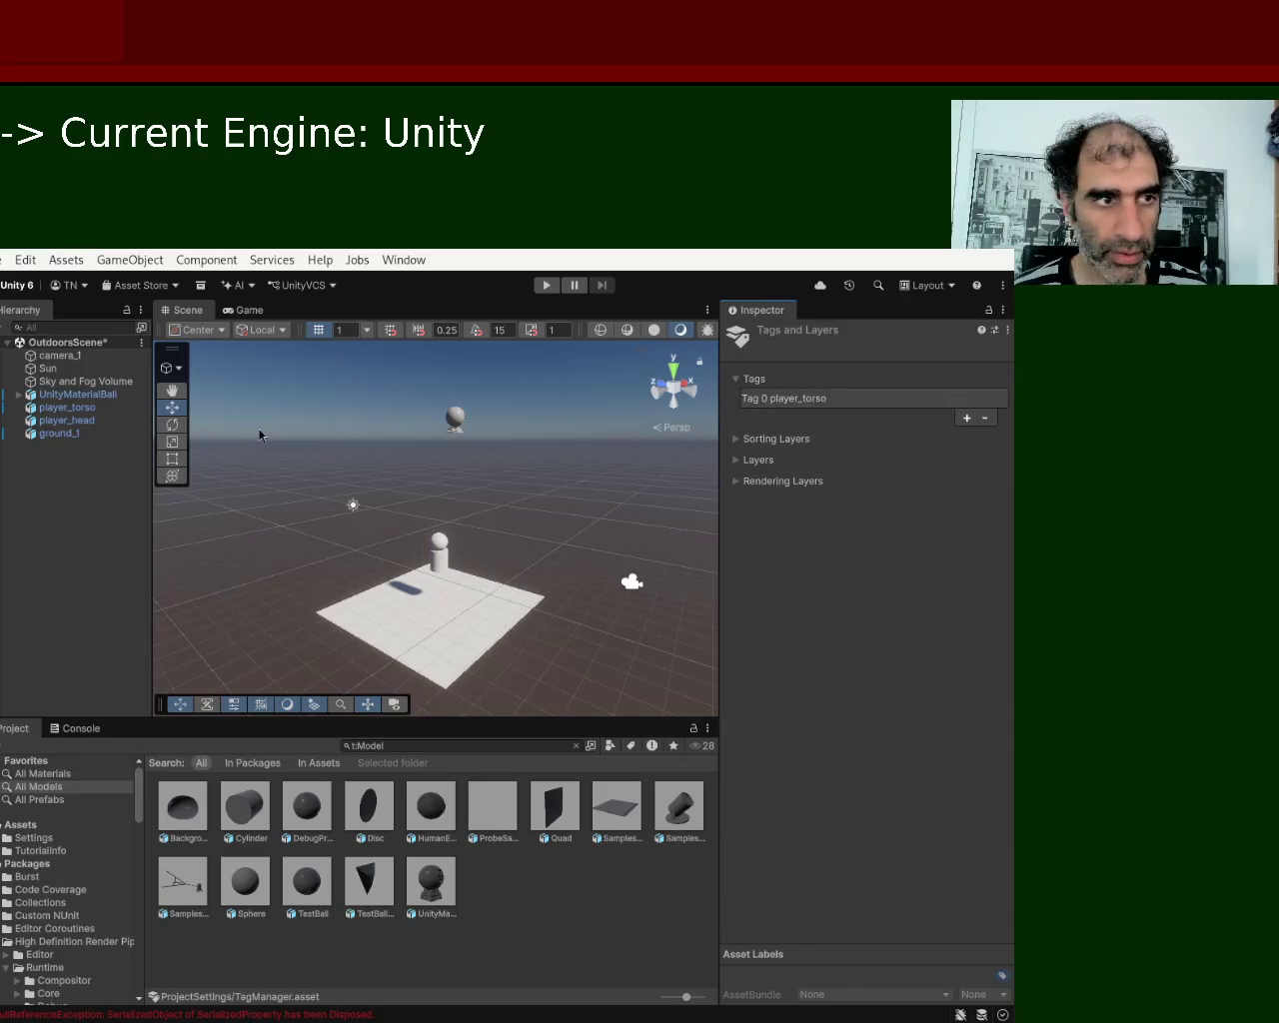
click(88, 412)
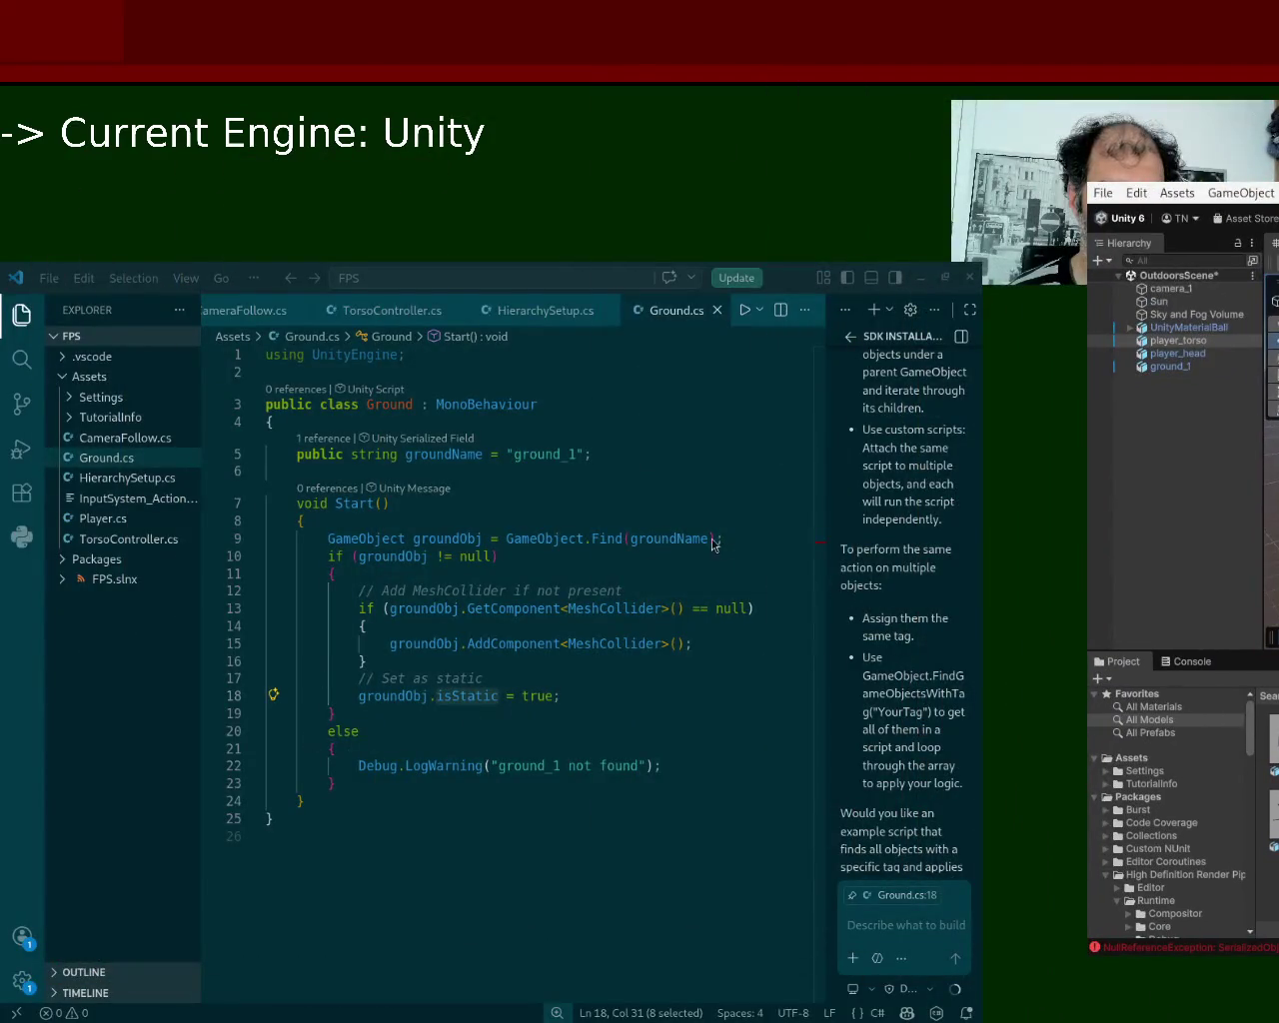
Ask Copilot to locate objects by the player_torso tag instead.
click(910, 930)
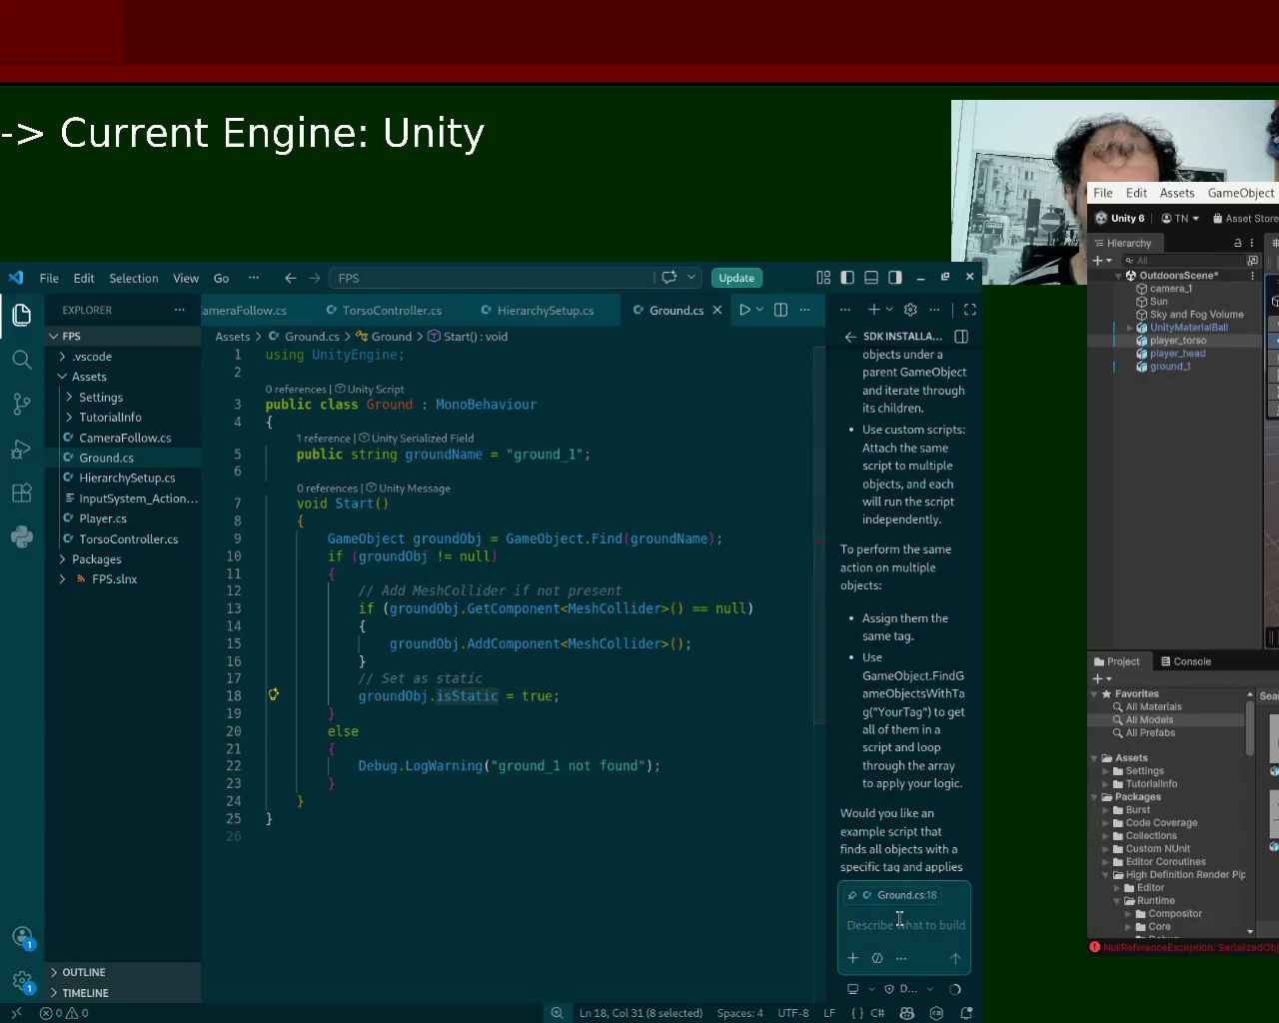
text(can you locate a tag)
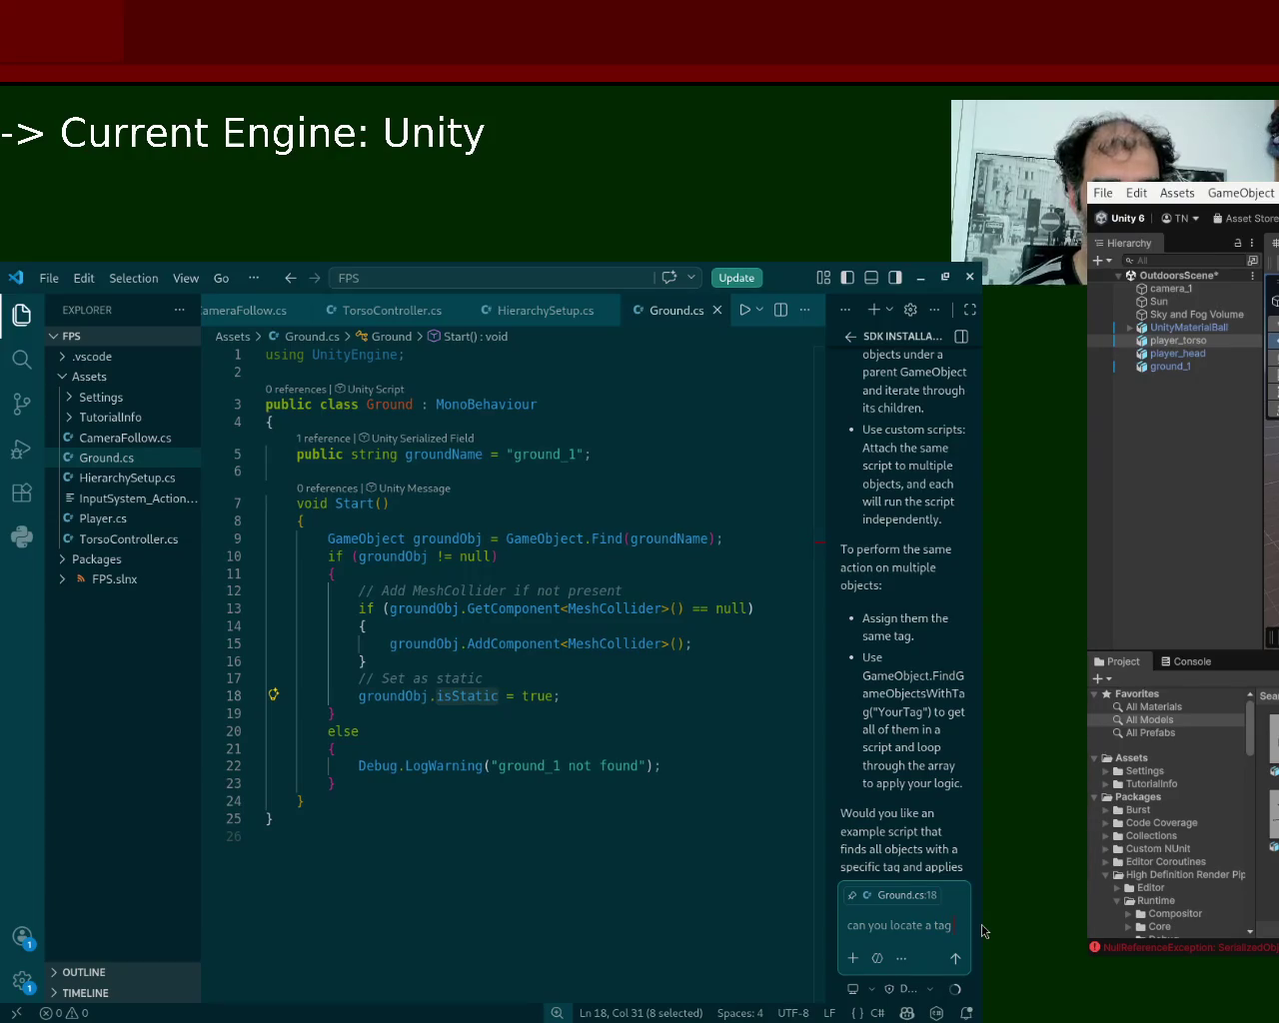
text( inste)
text( can)
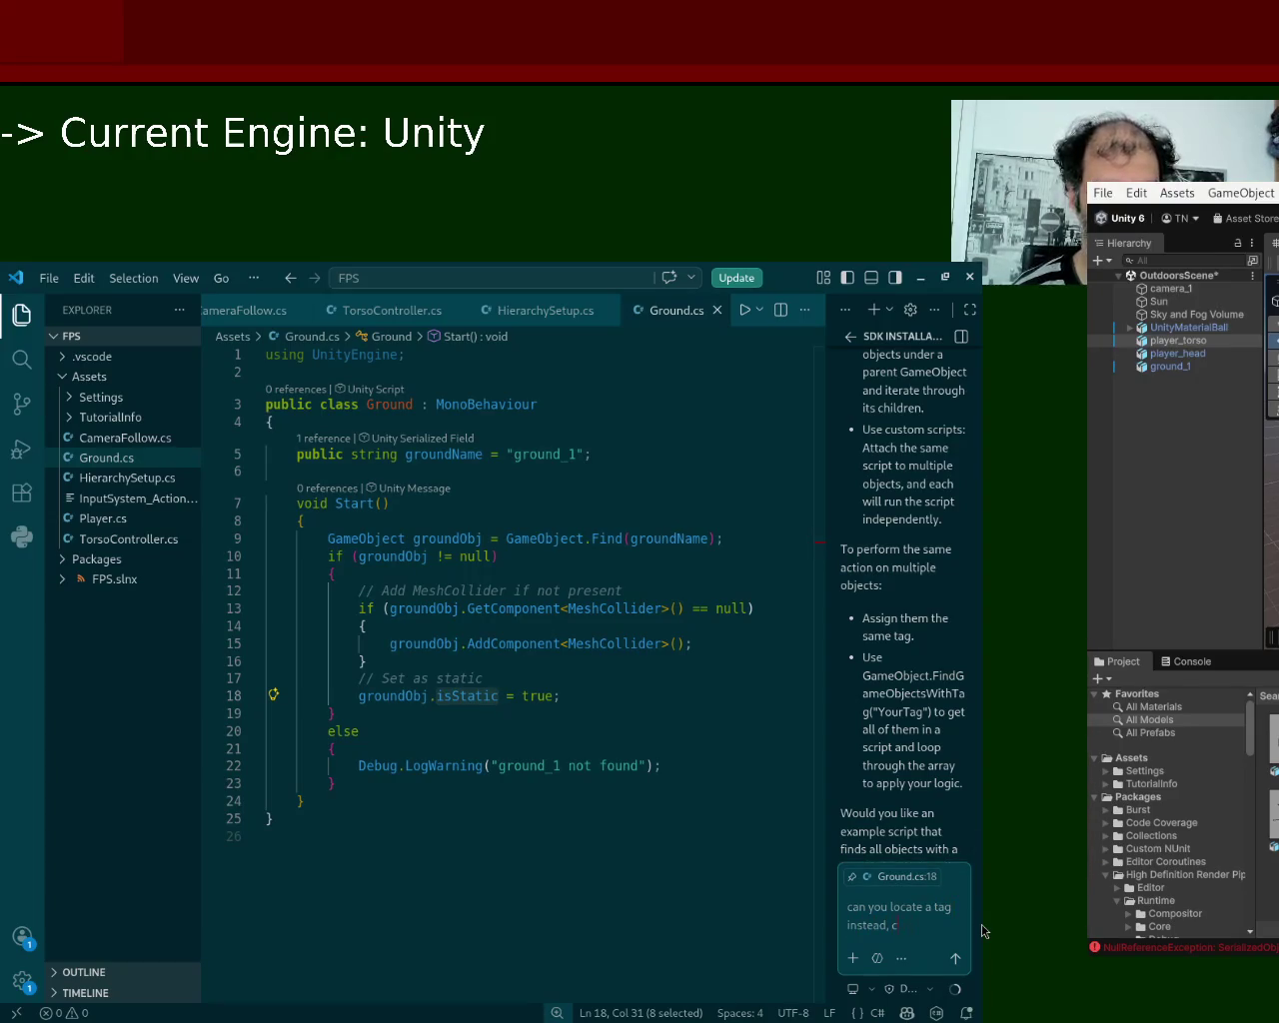
text(yer)
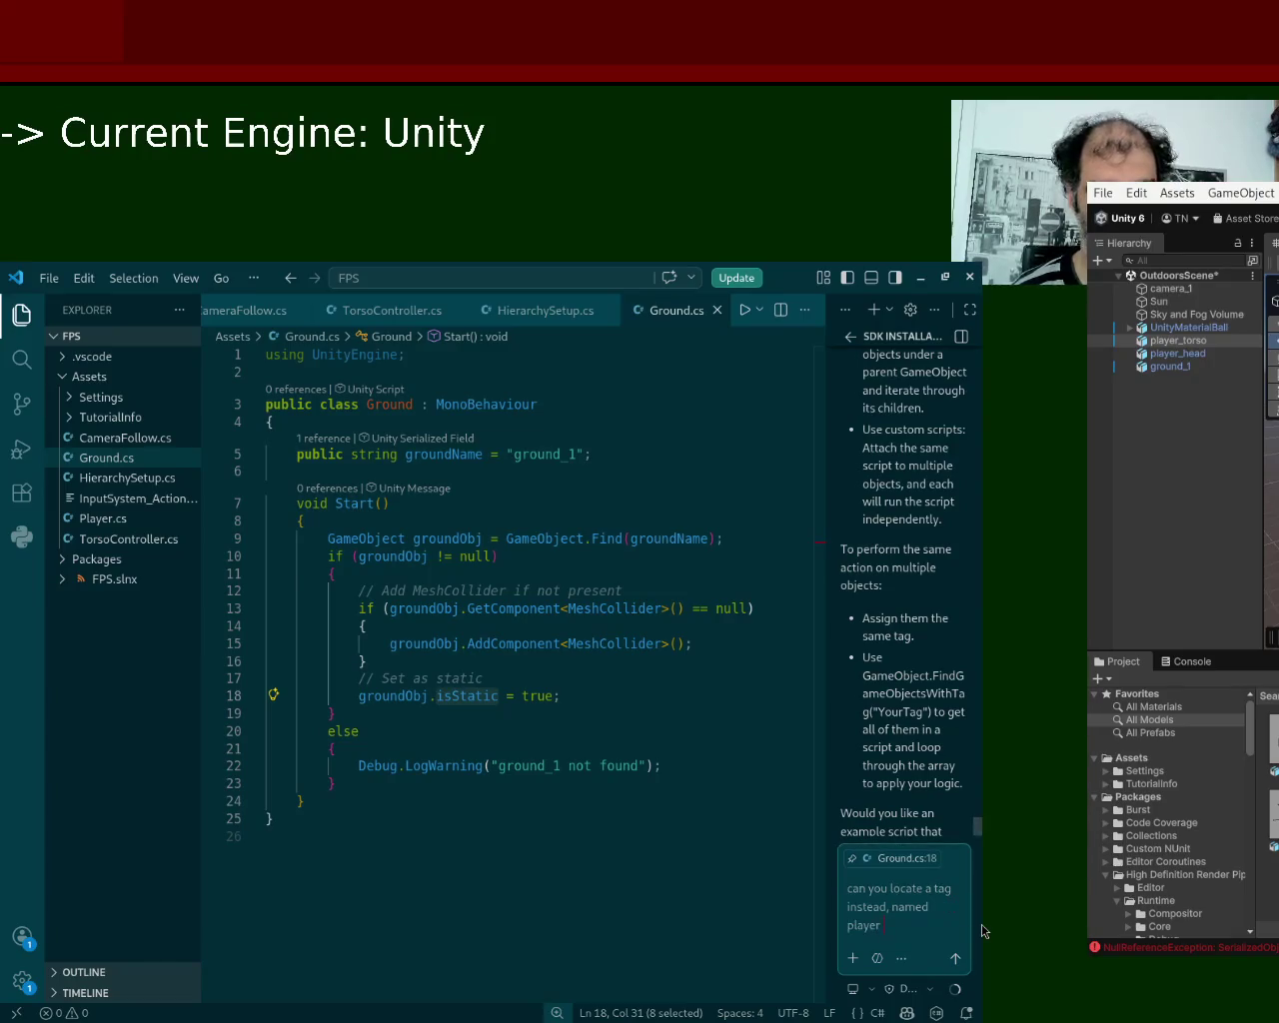
text(_torso)
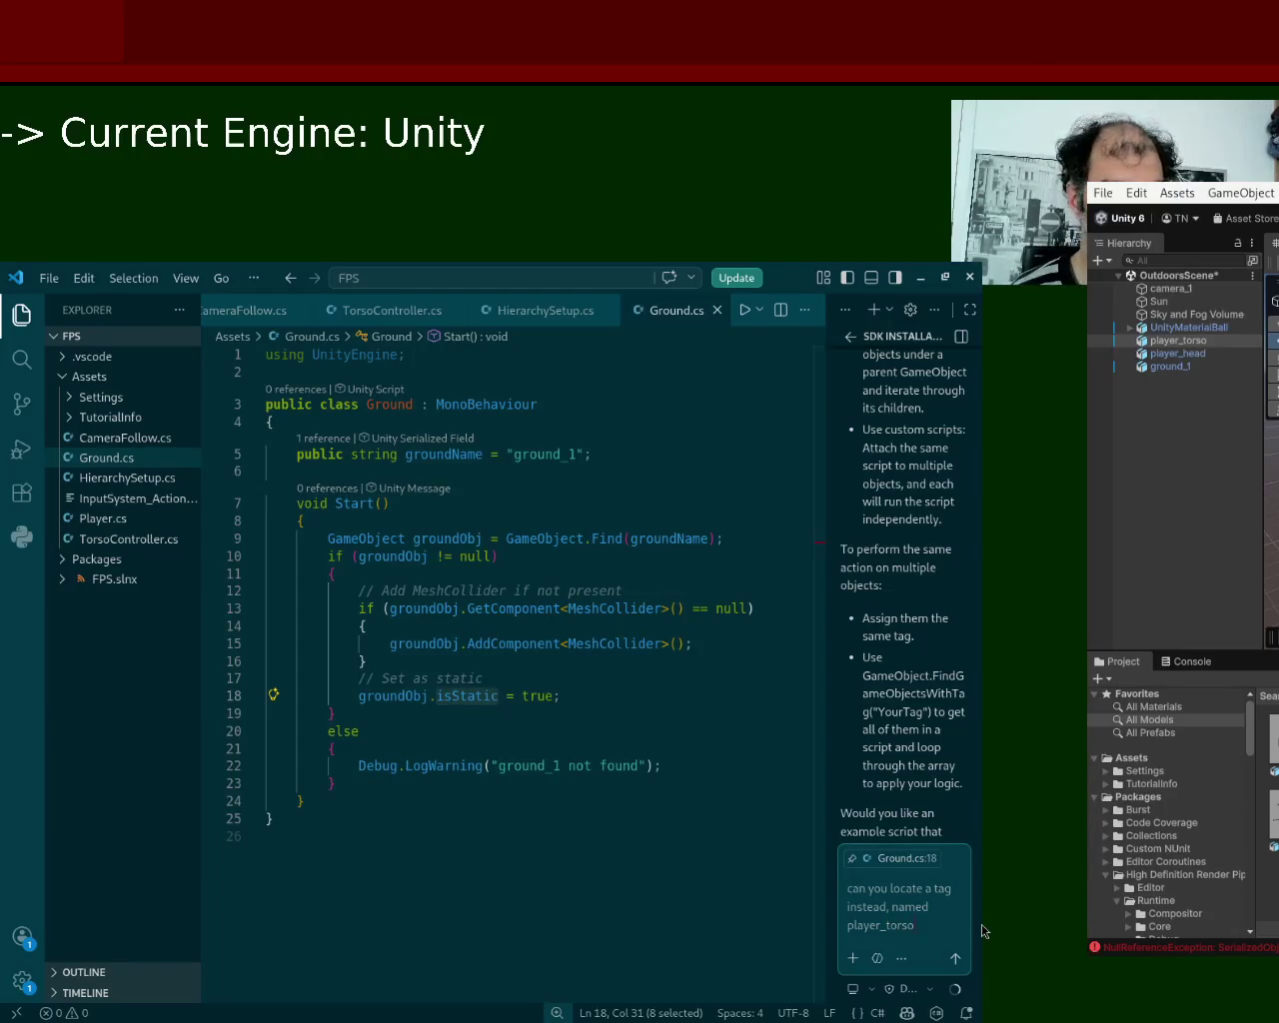
key(Return)
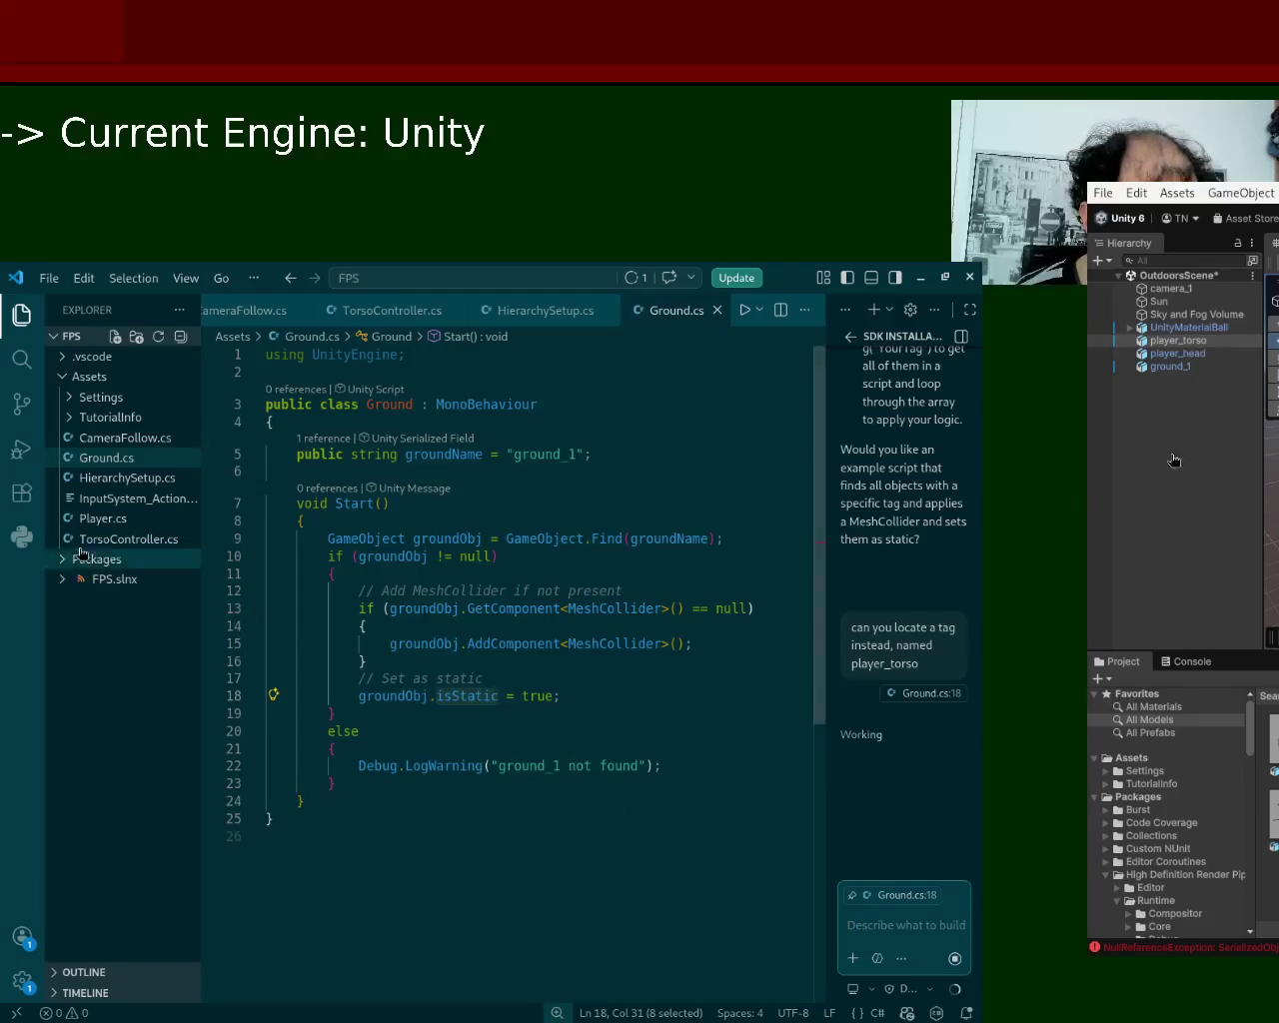
Open TorsoController.cs and Player.cs and begin a tag request for the Player script.
click(113, 541)
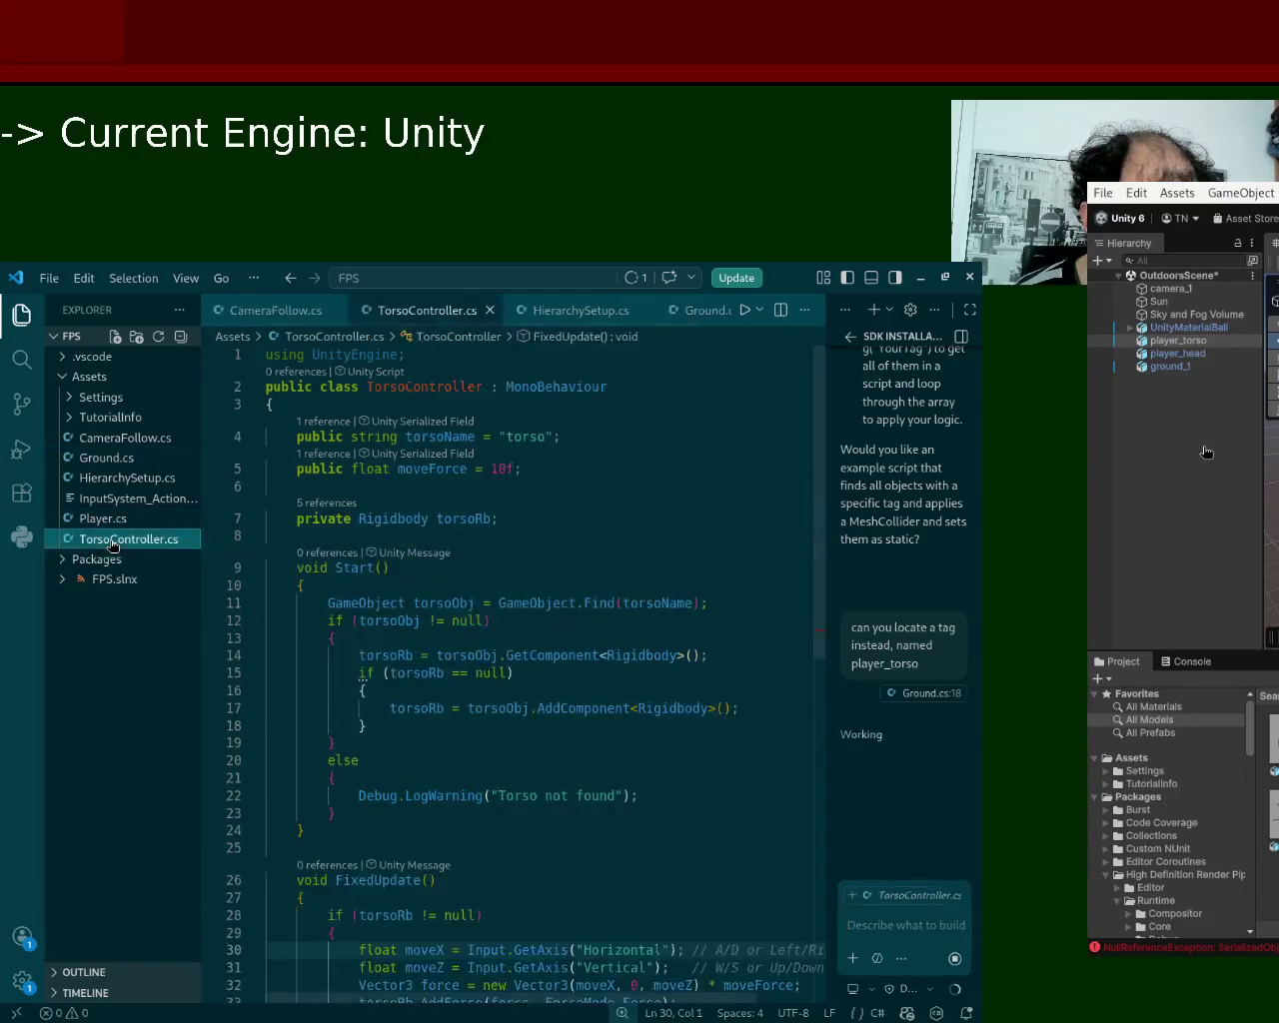
click(150, 519)
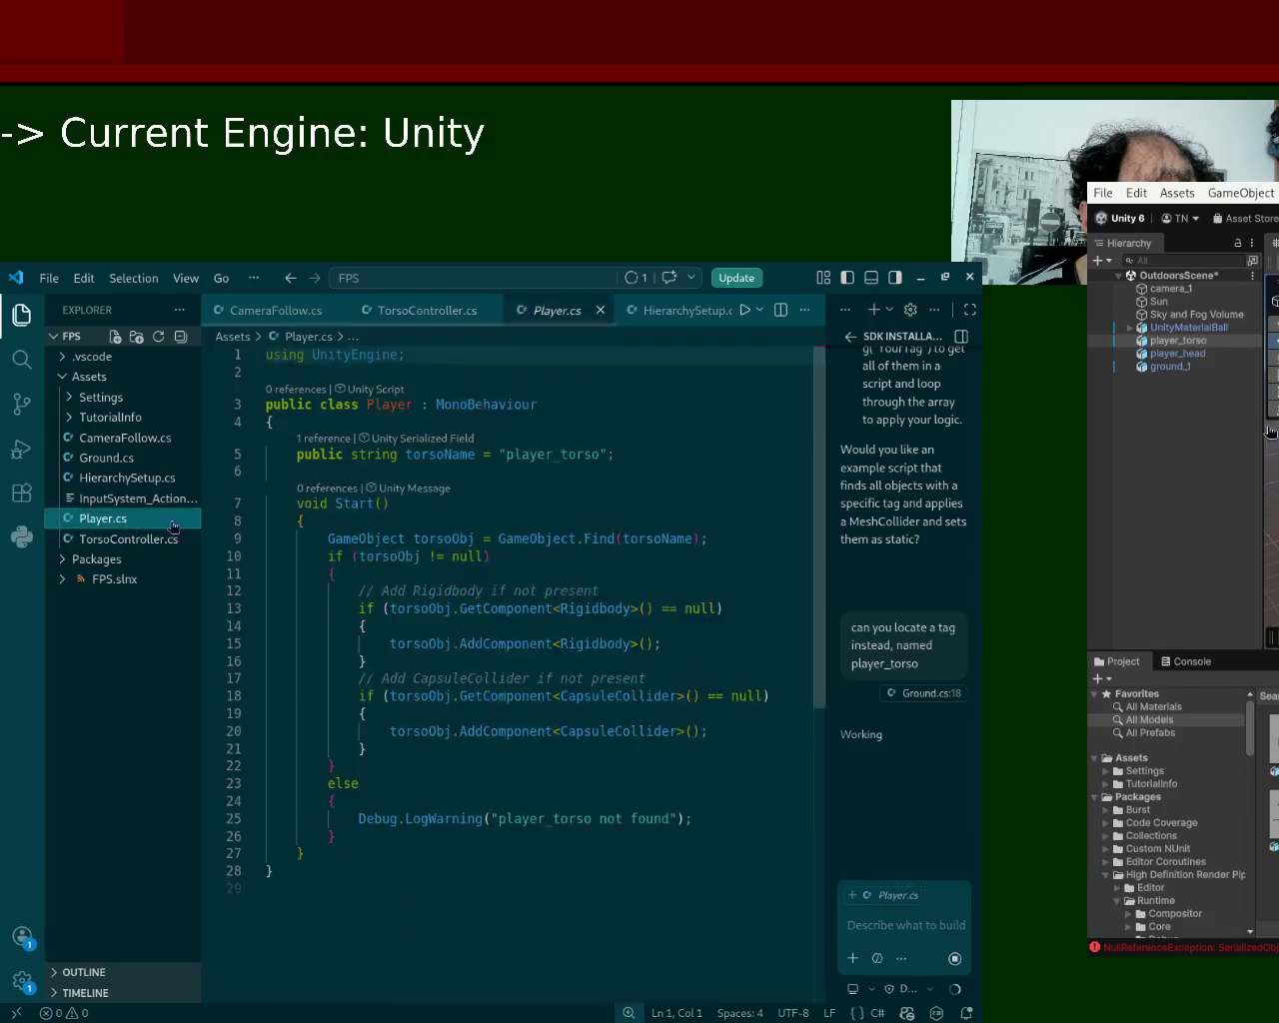
click(909, 946)
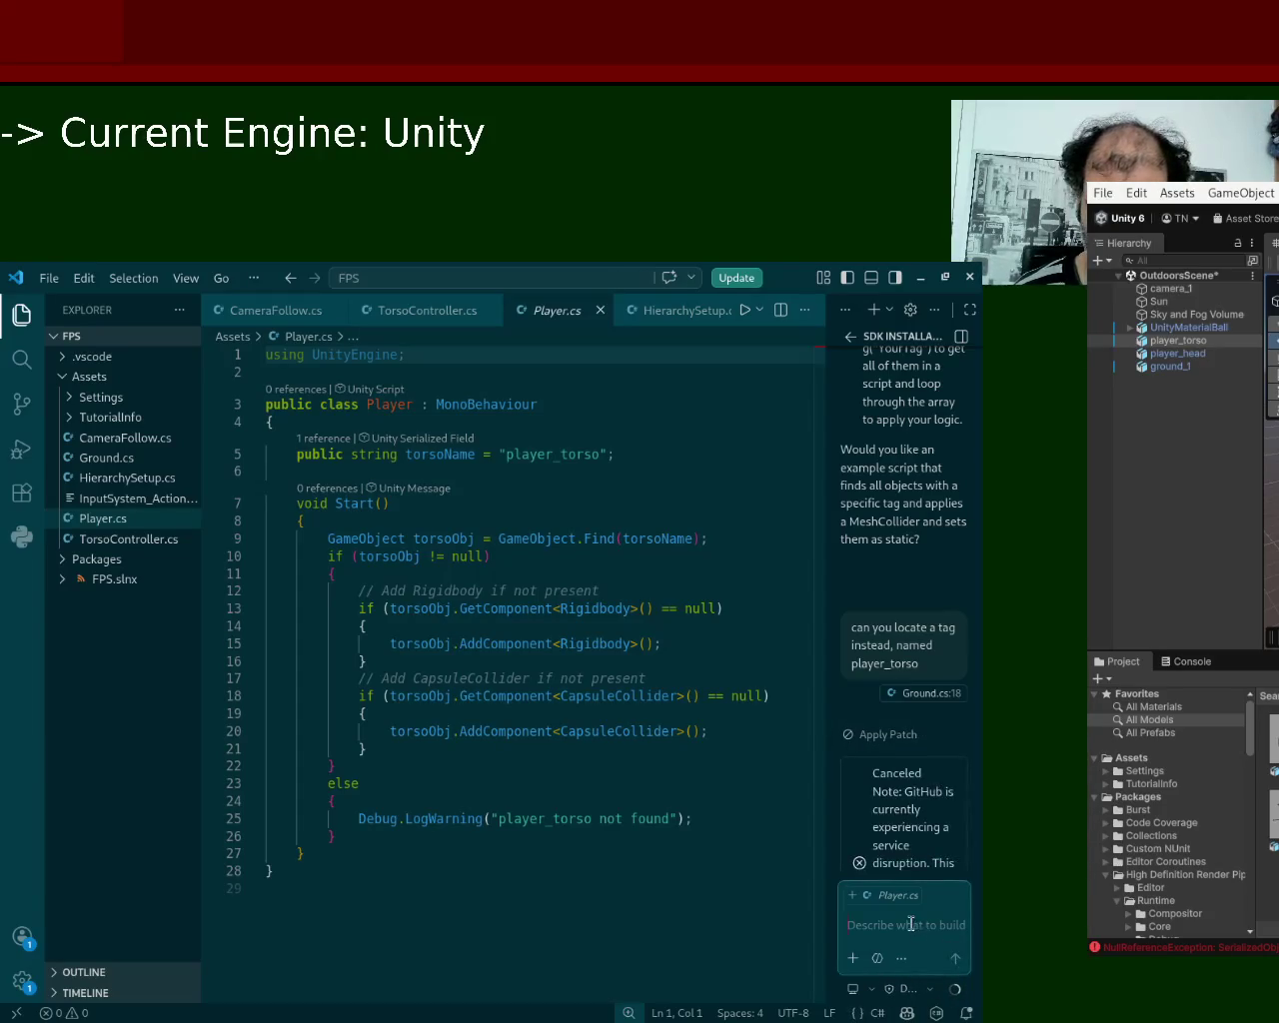
text(Player in that file)
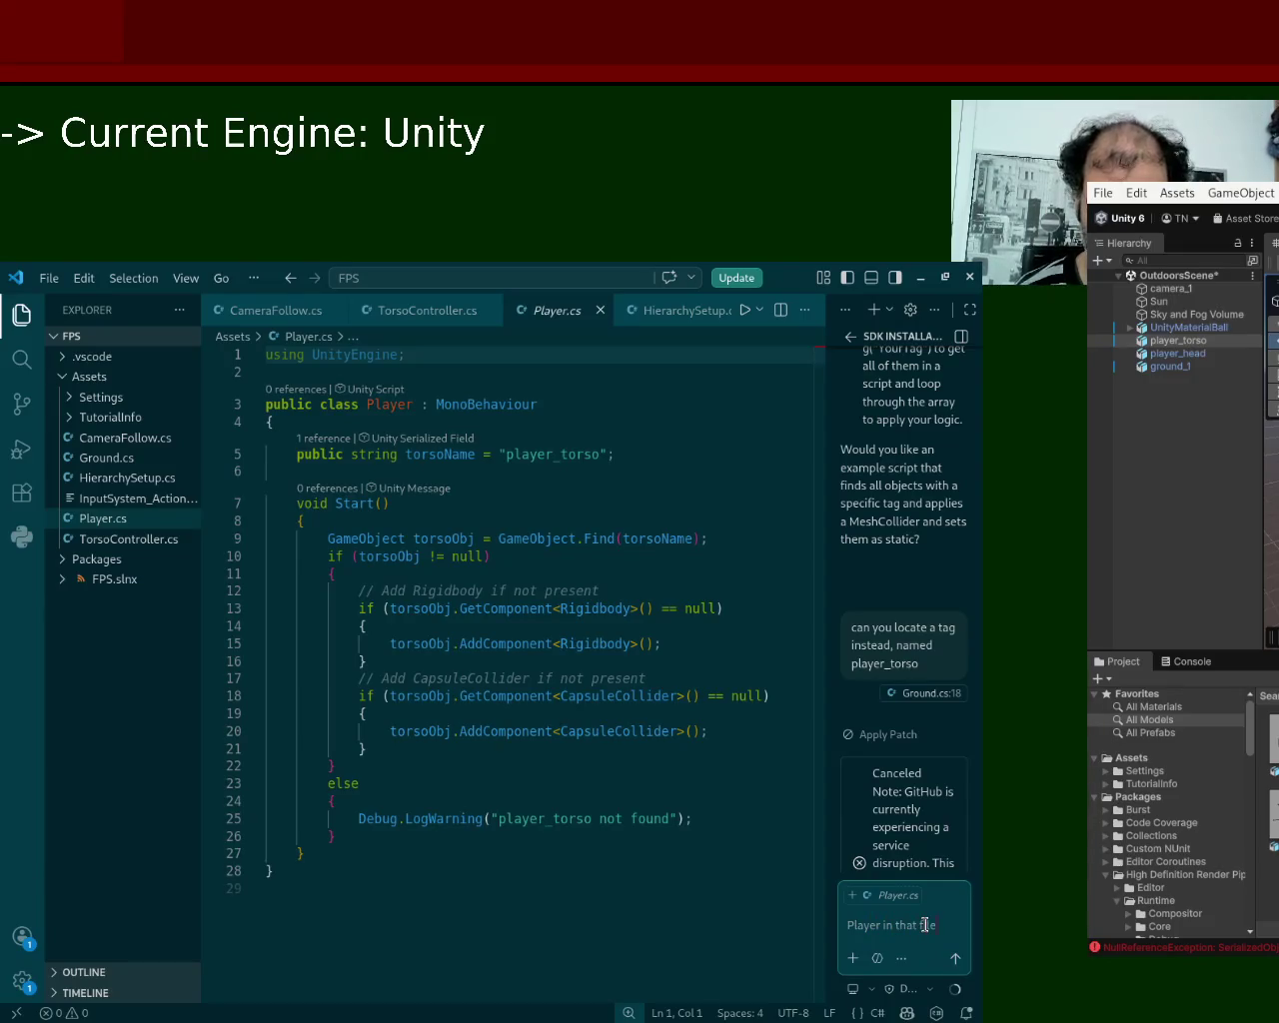
text(, locat)
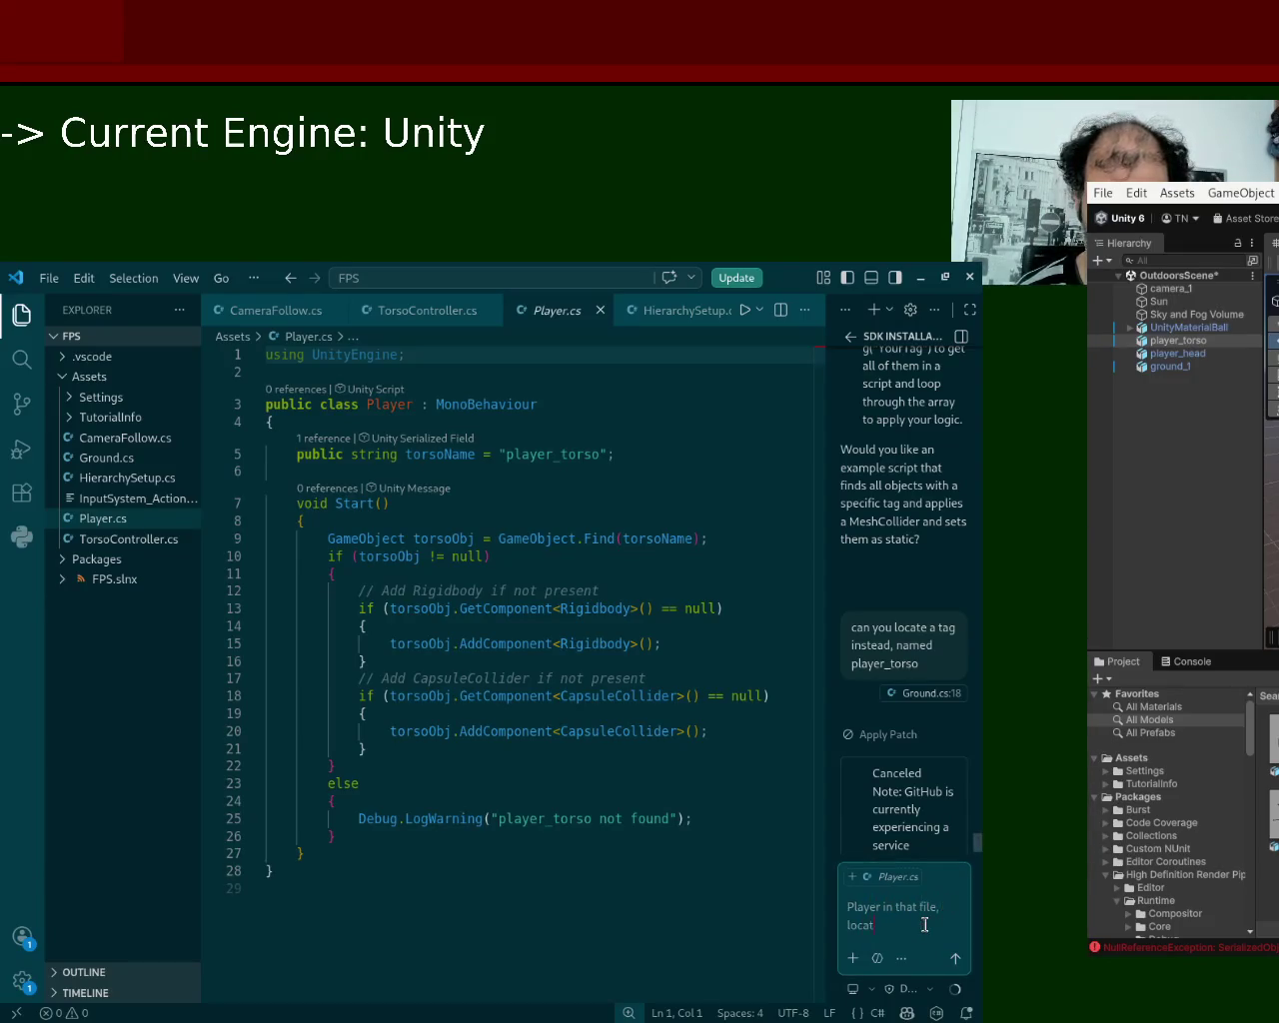
text(e the tag)
text( named)
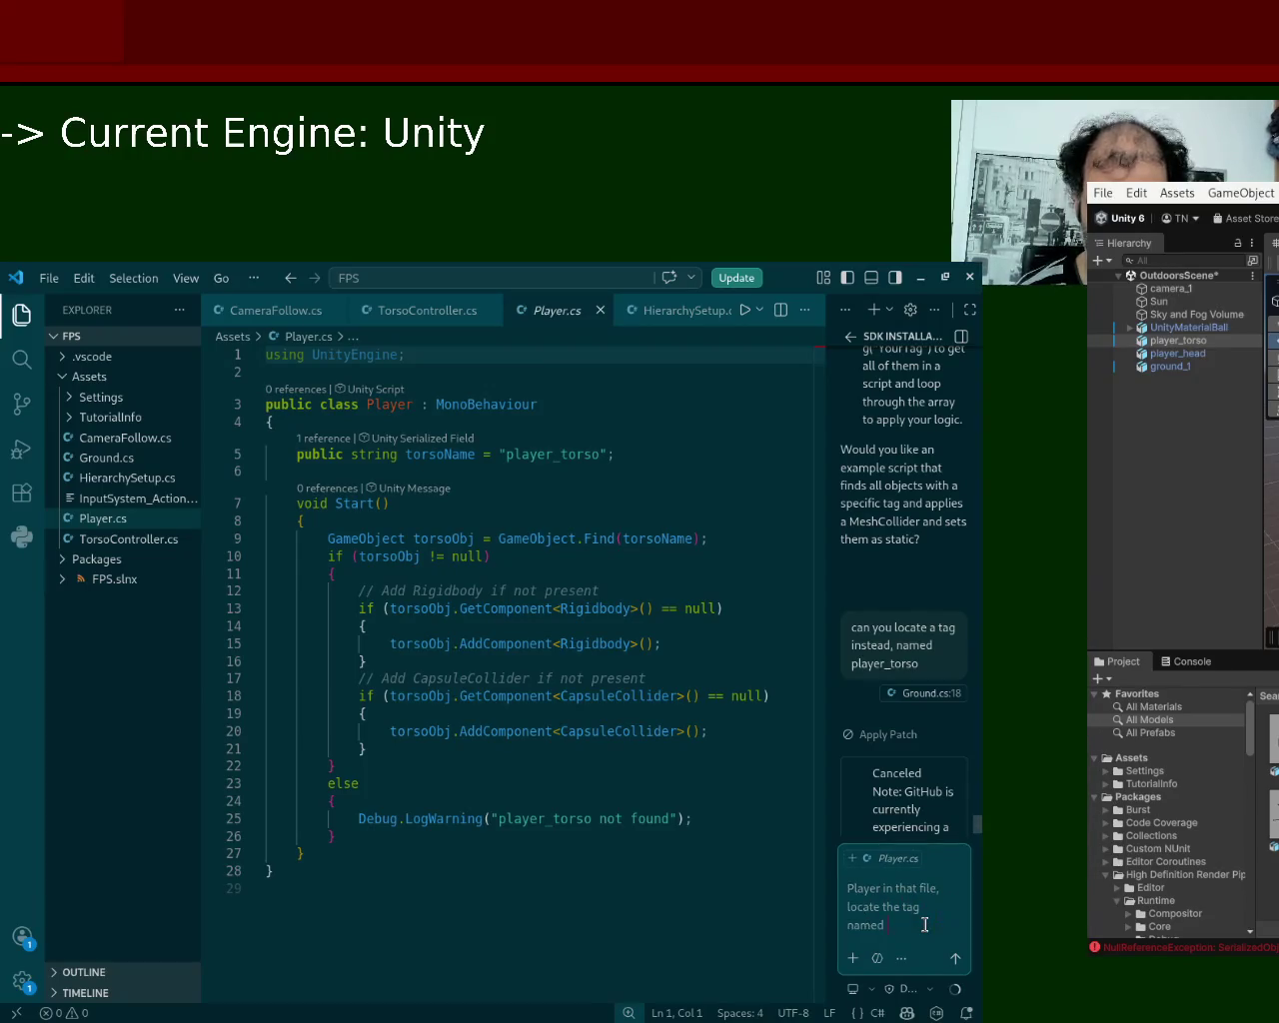
text(layer_torso)
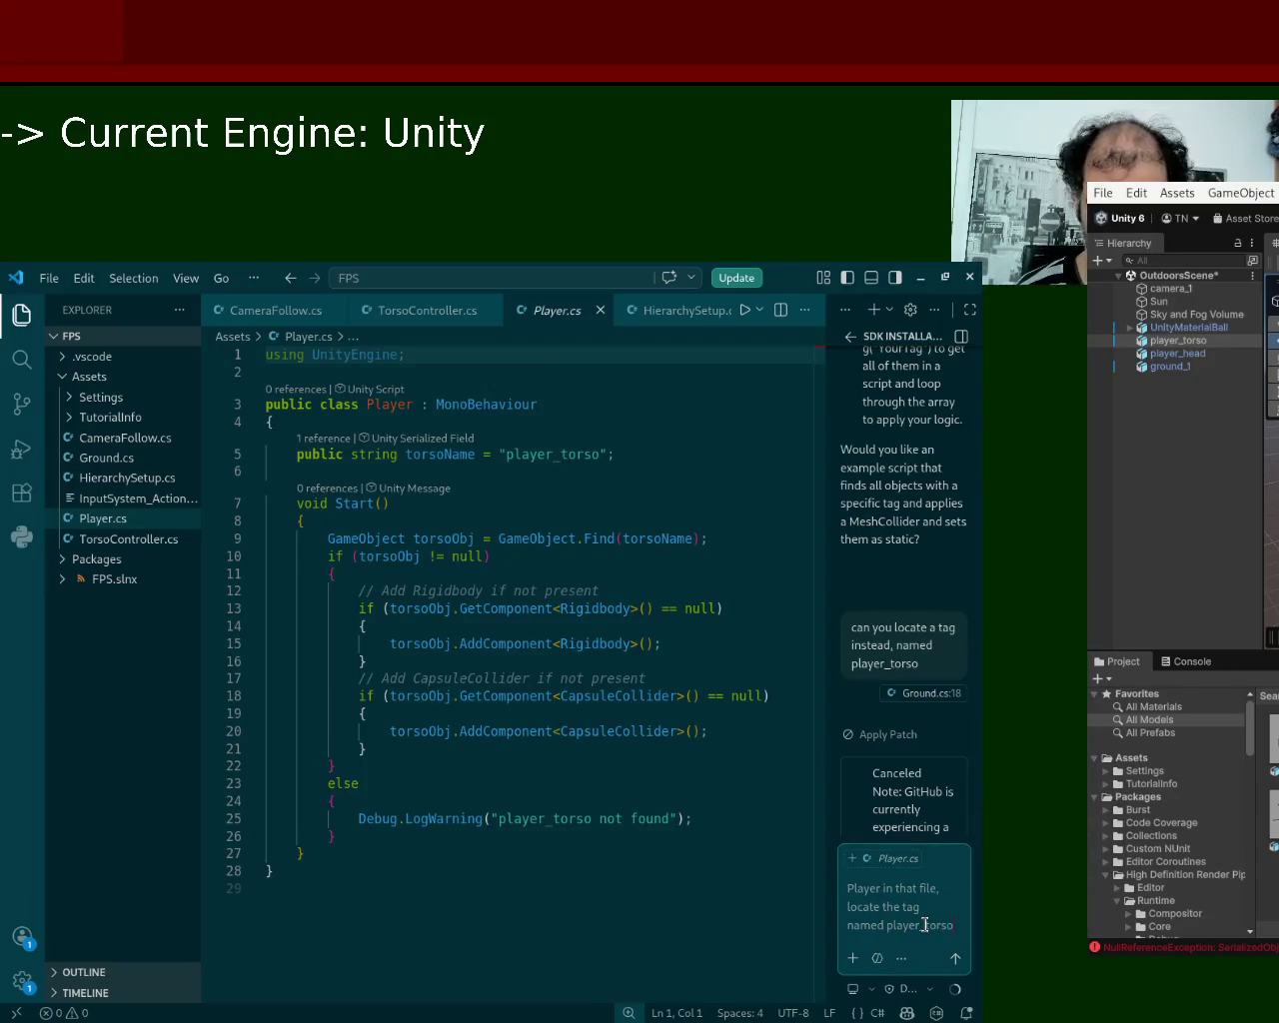
Send the request so Copilot rewrites Player.cs to use the player_torso tag.
key(Return)
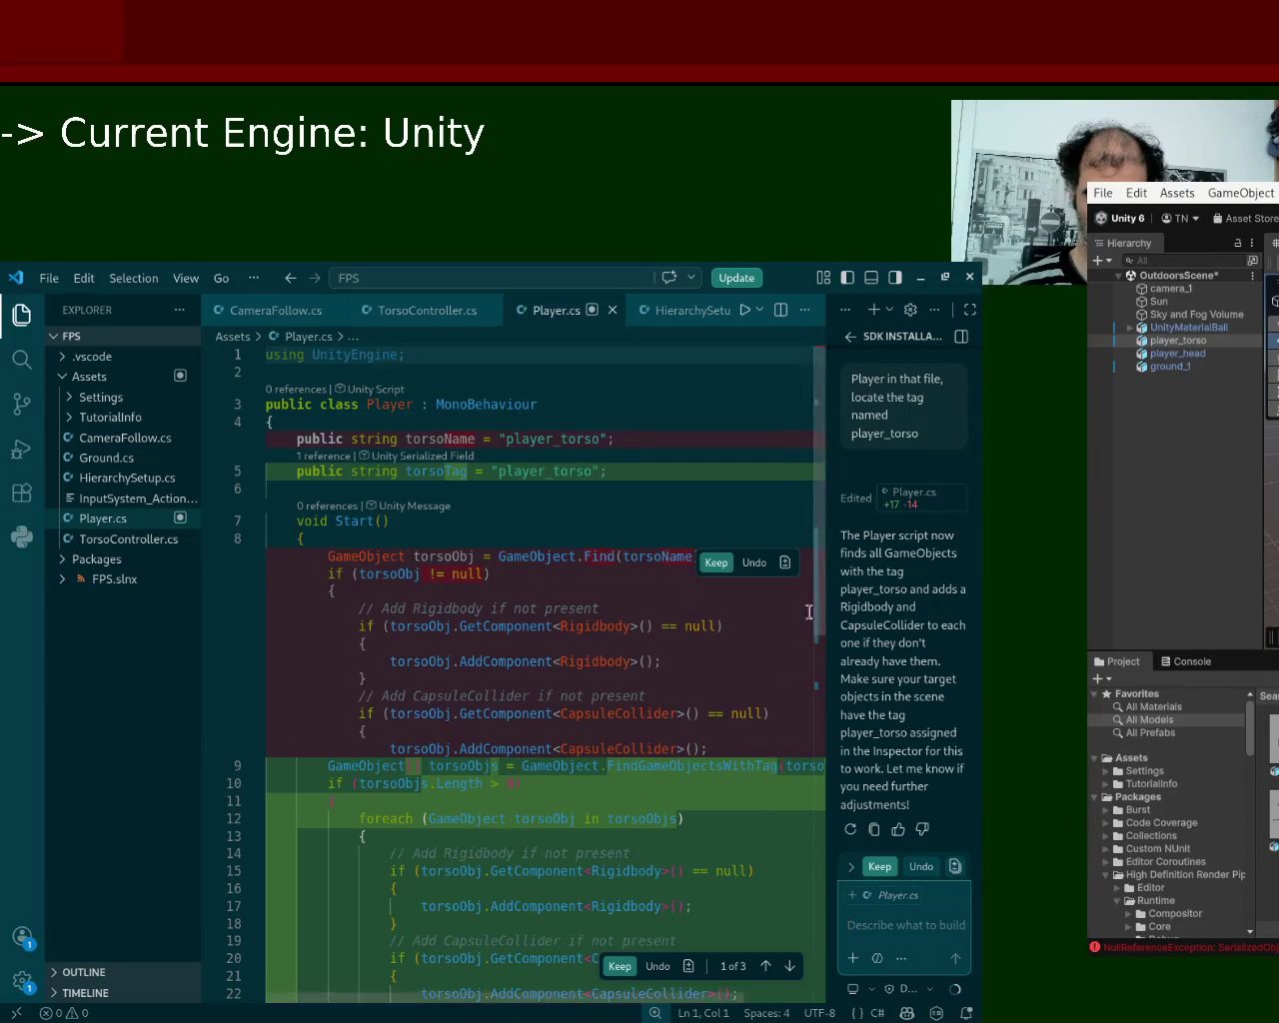
drag(816, 607, 814, 669)
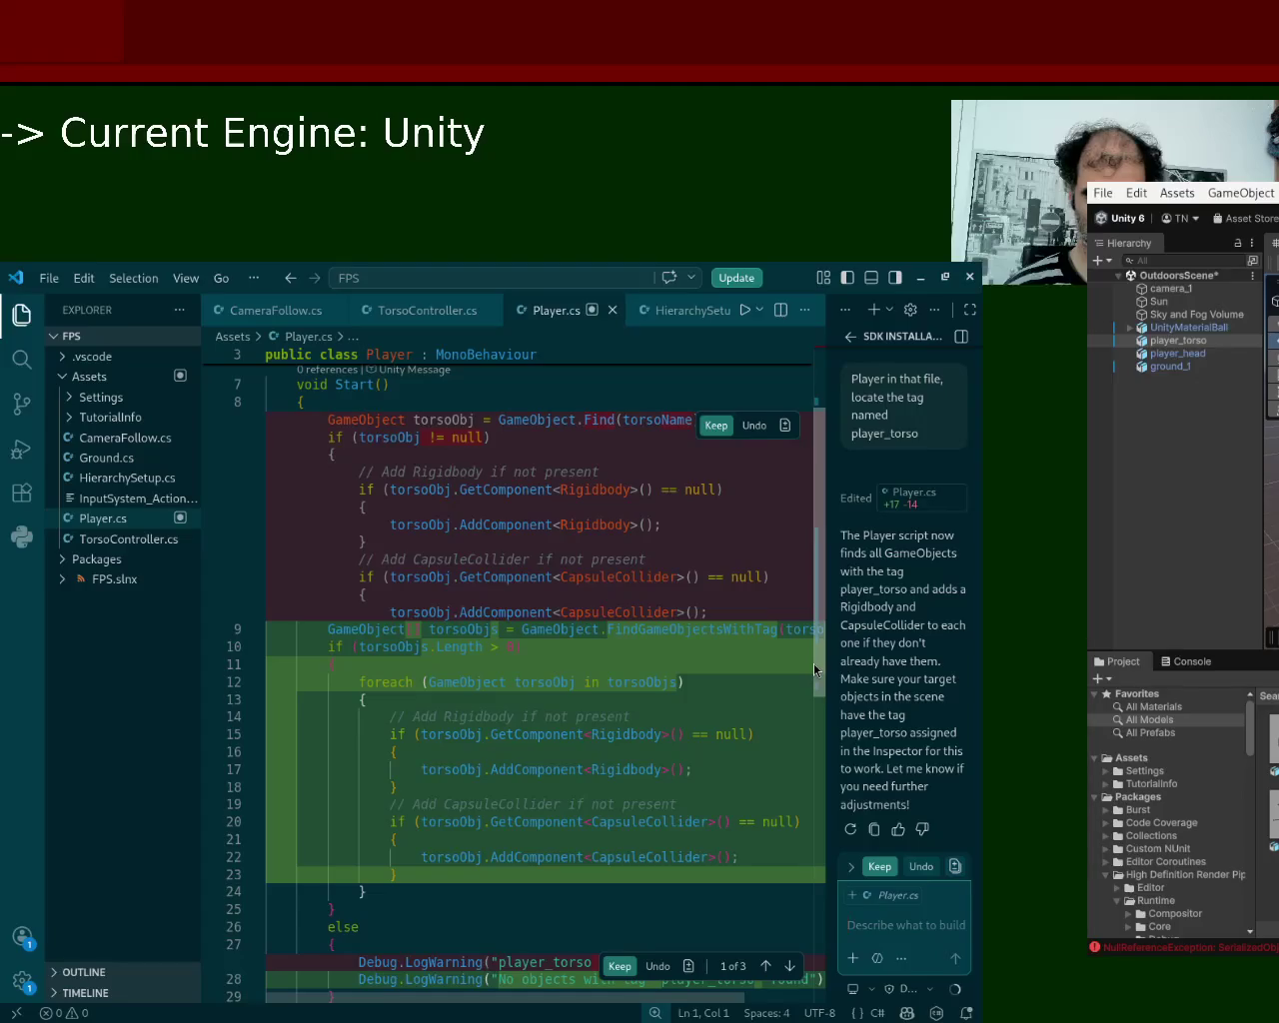
Accept the Start(), torsoTag field and warning-message edits in Player.cs.
drag(813, 663, 814, 656)
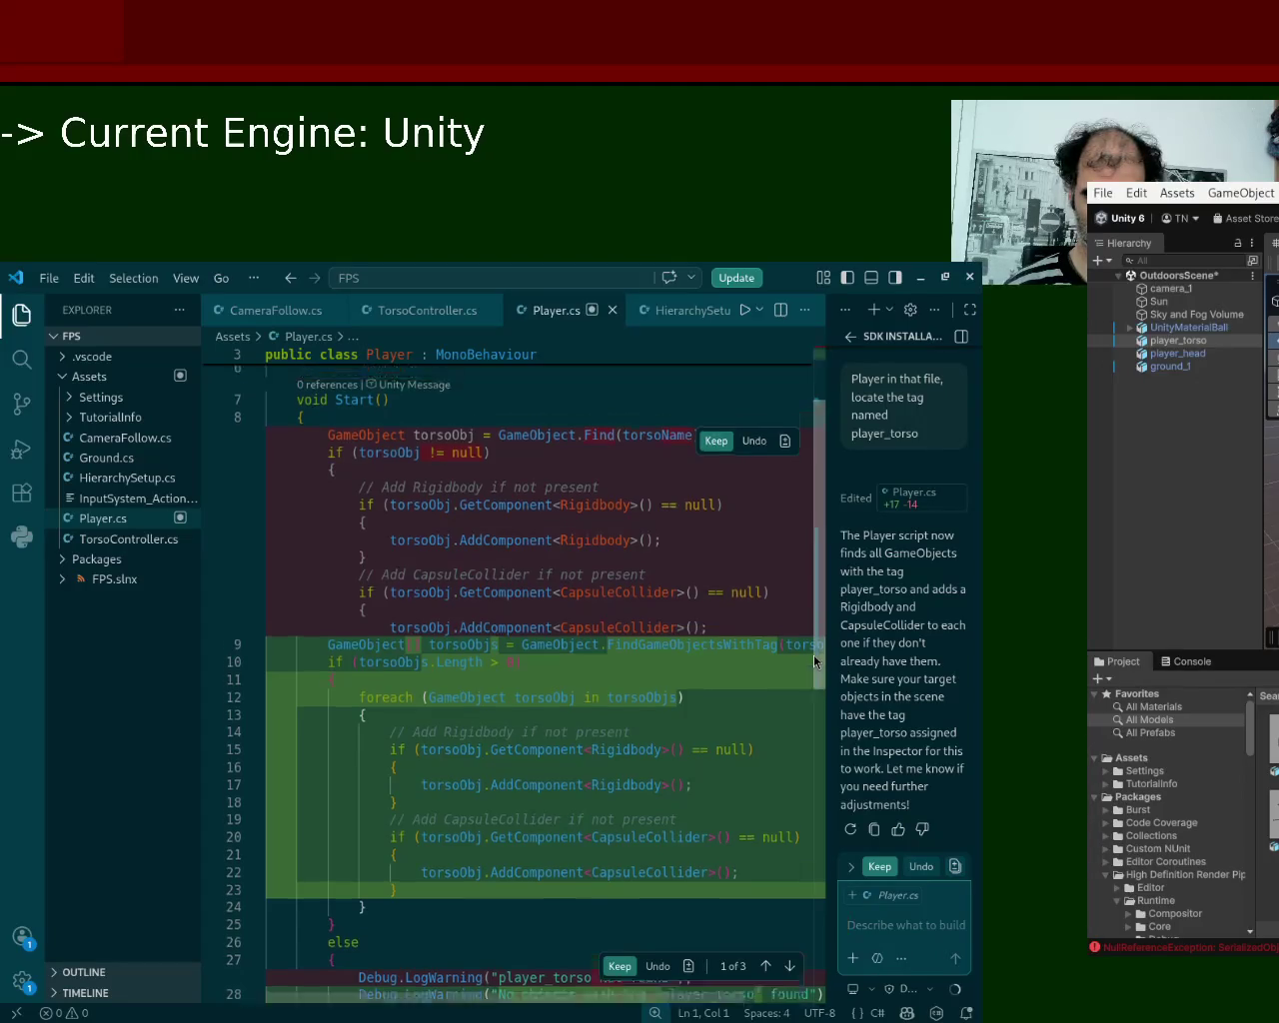
click(718, 468)
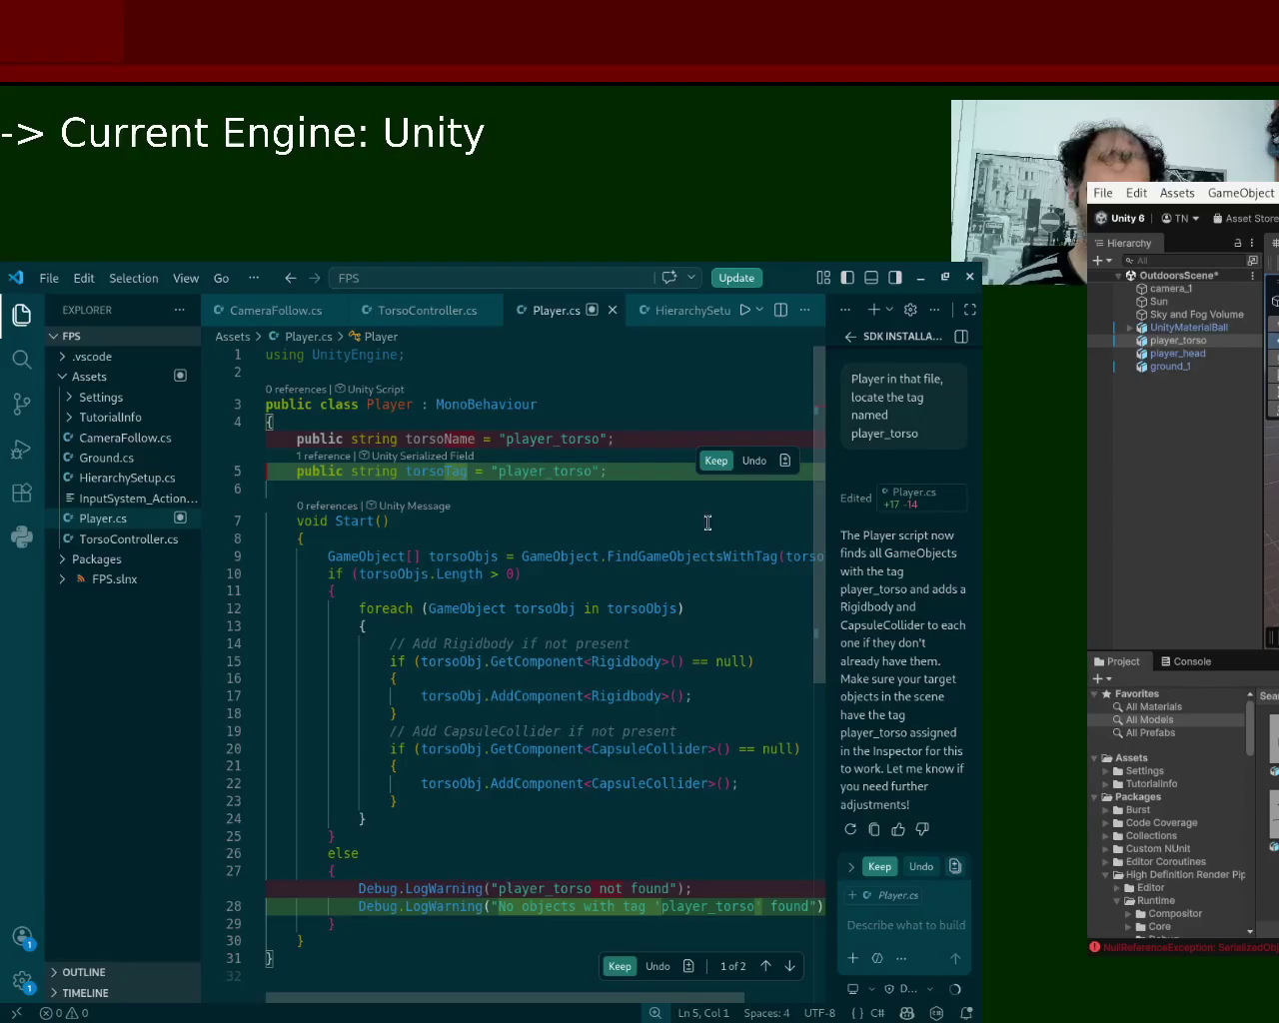
click(716, 462)
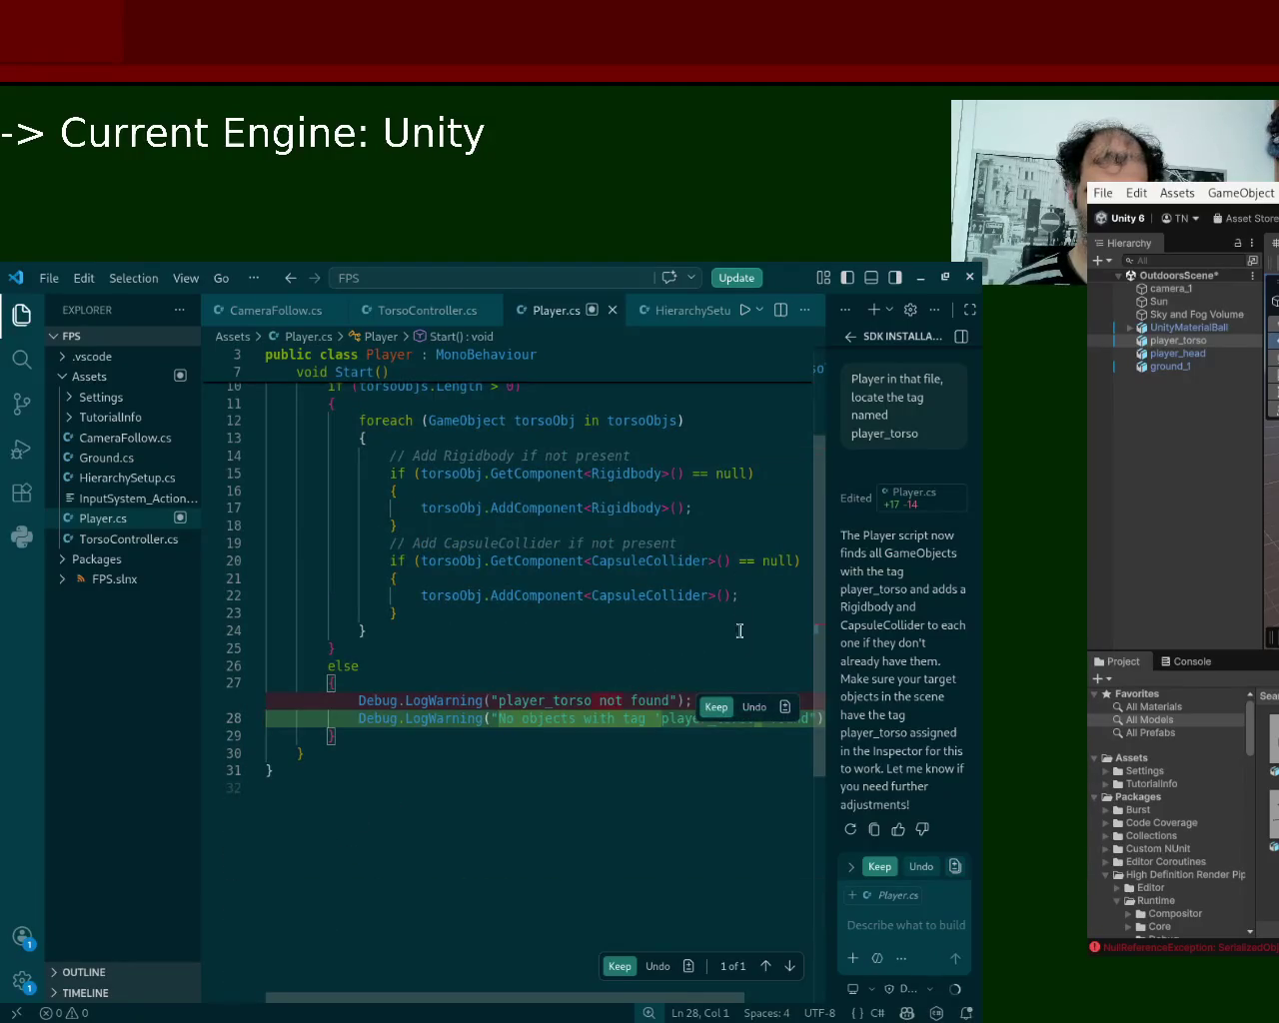
click(720, 708)
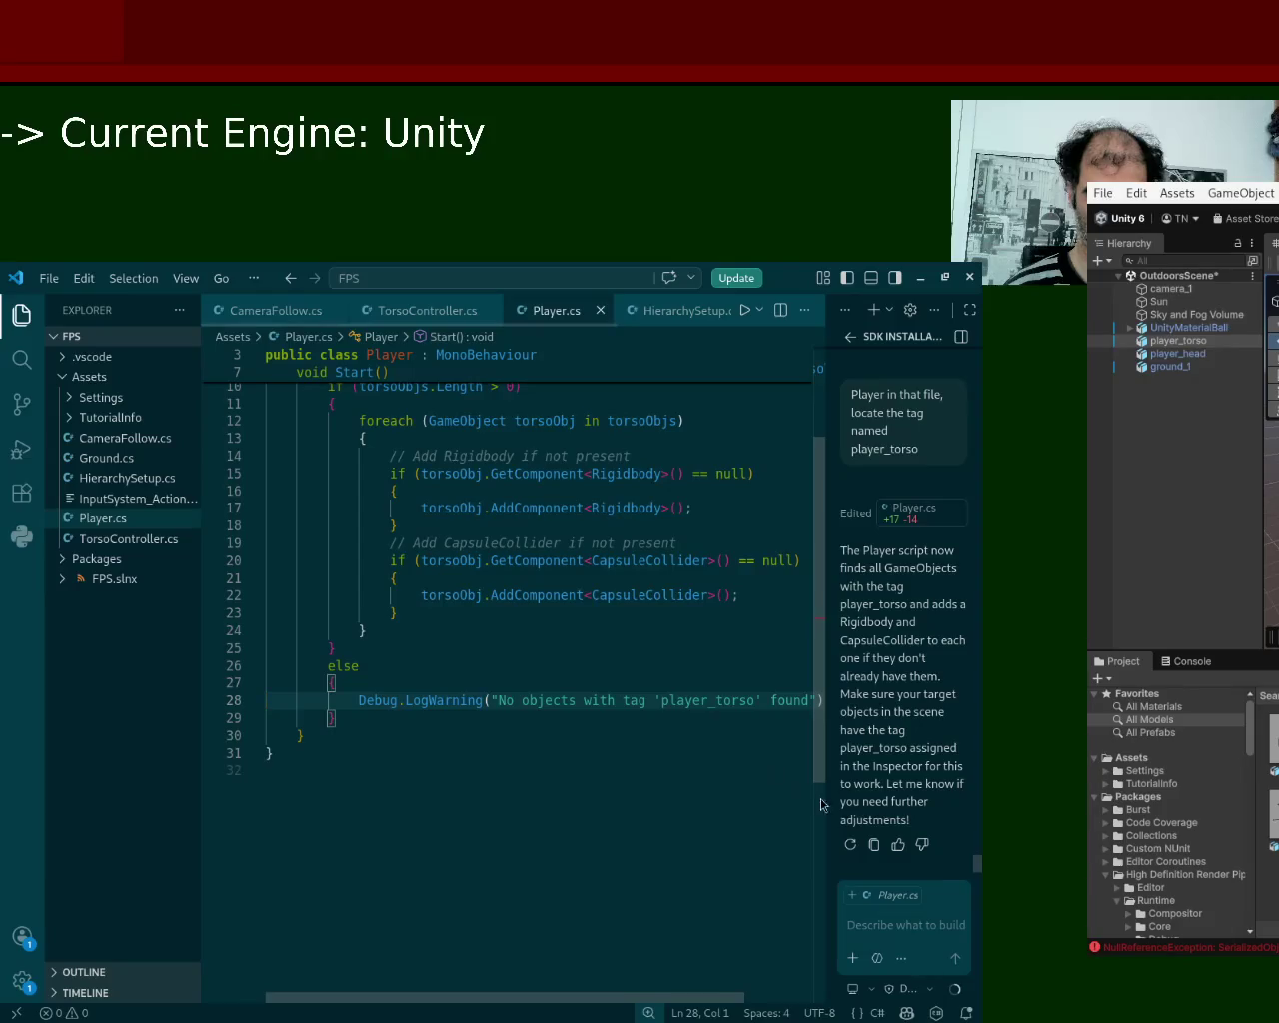
scroll(820, 685, up, 1)
scroll(820, 685, up, 2)
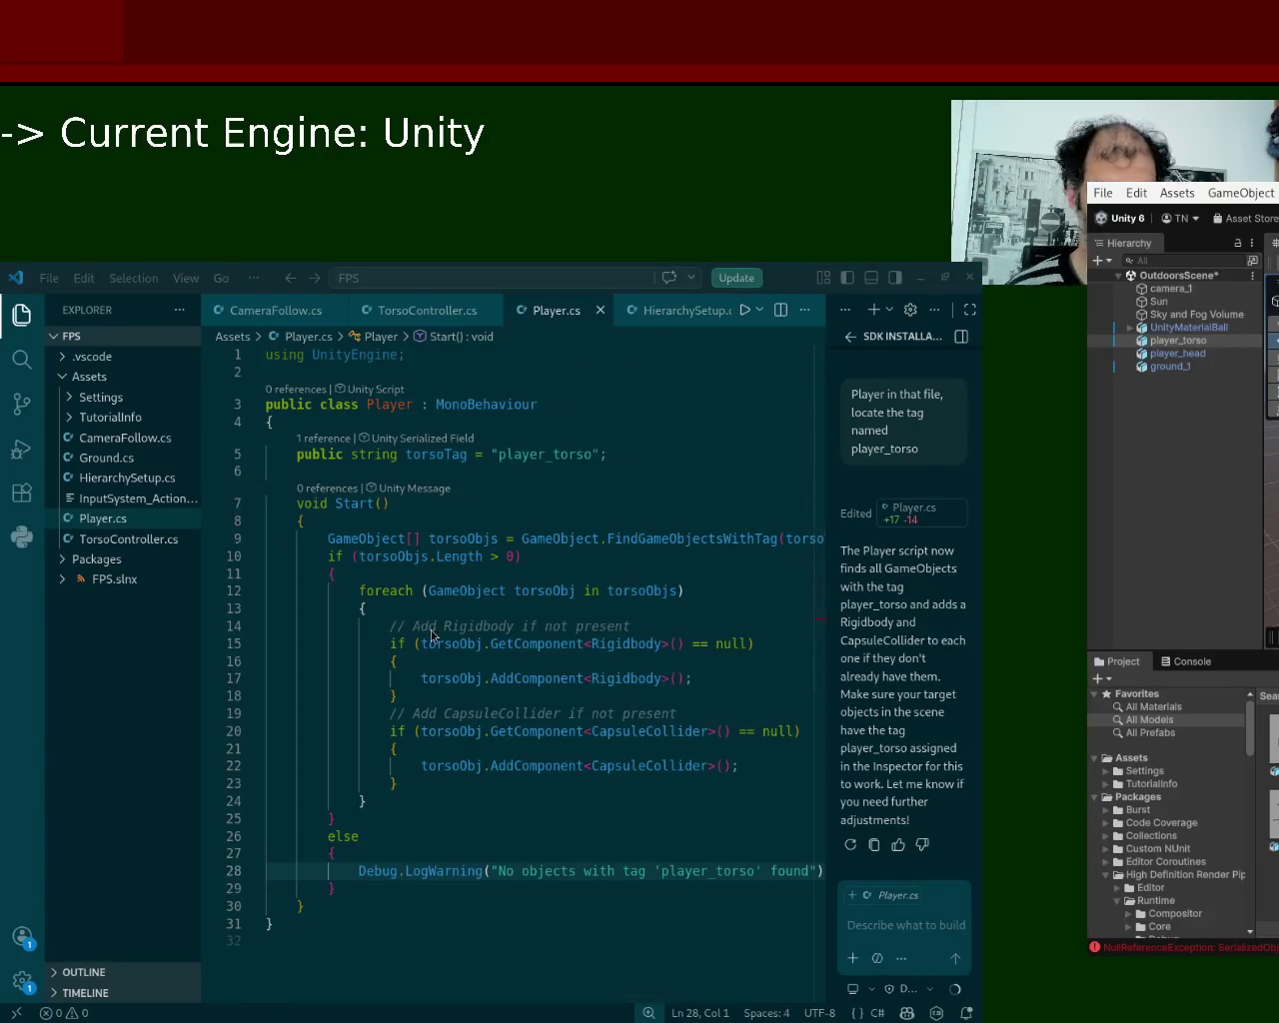
key(alt+Tab)
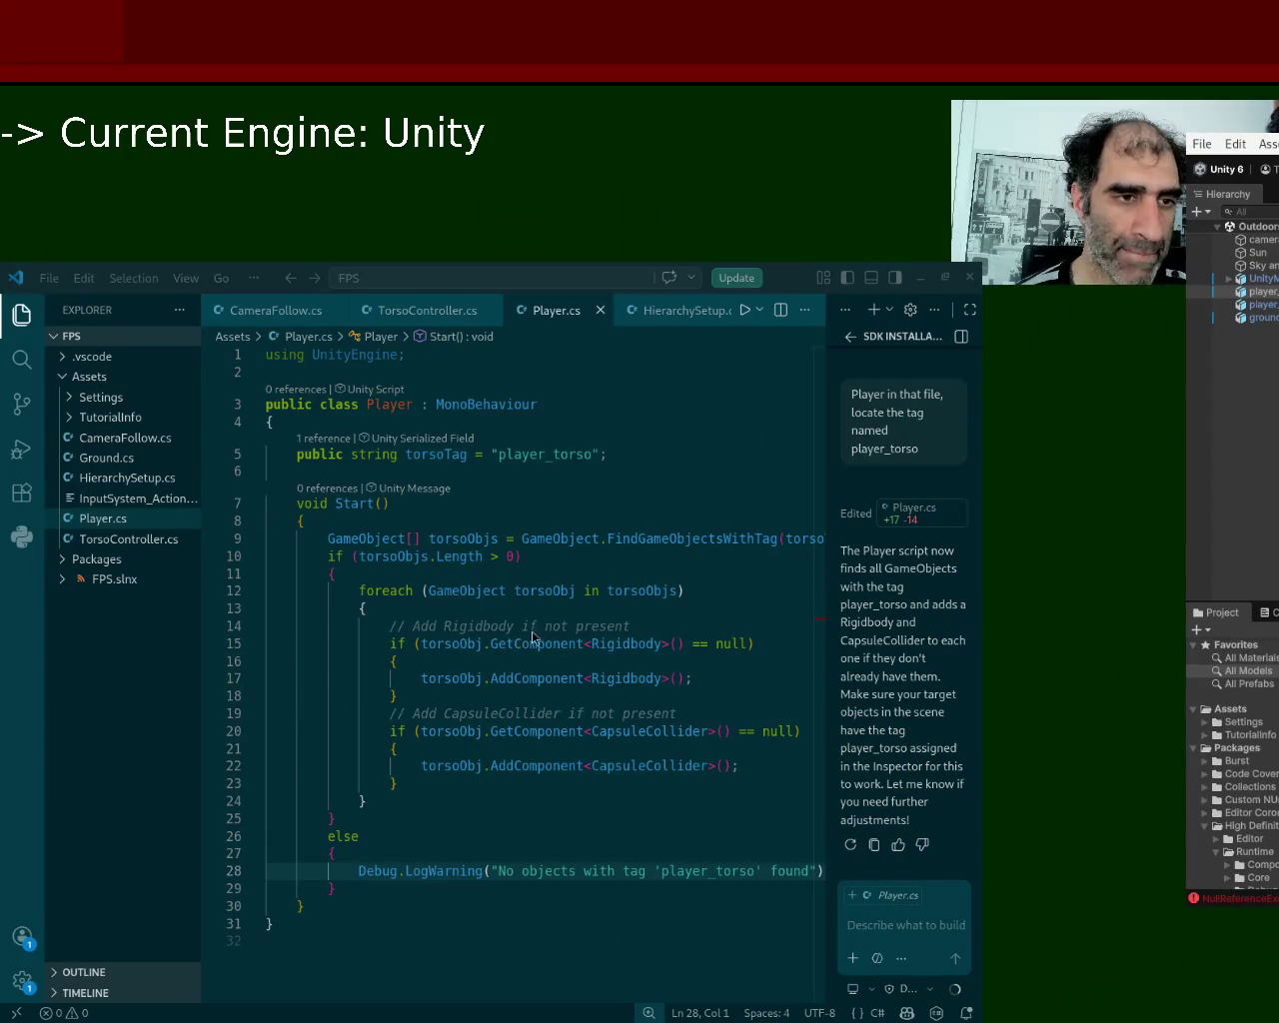
Ask Copilot to confirm Player.cs loops over every player_torso-tagged object, then return to Unity.
click(843, 528)
text(can you step)
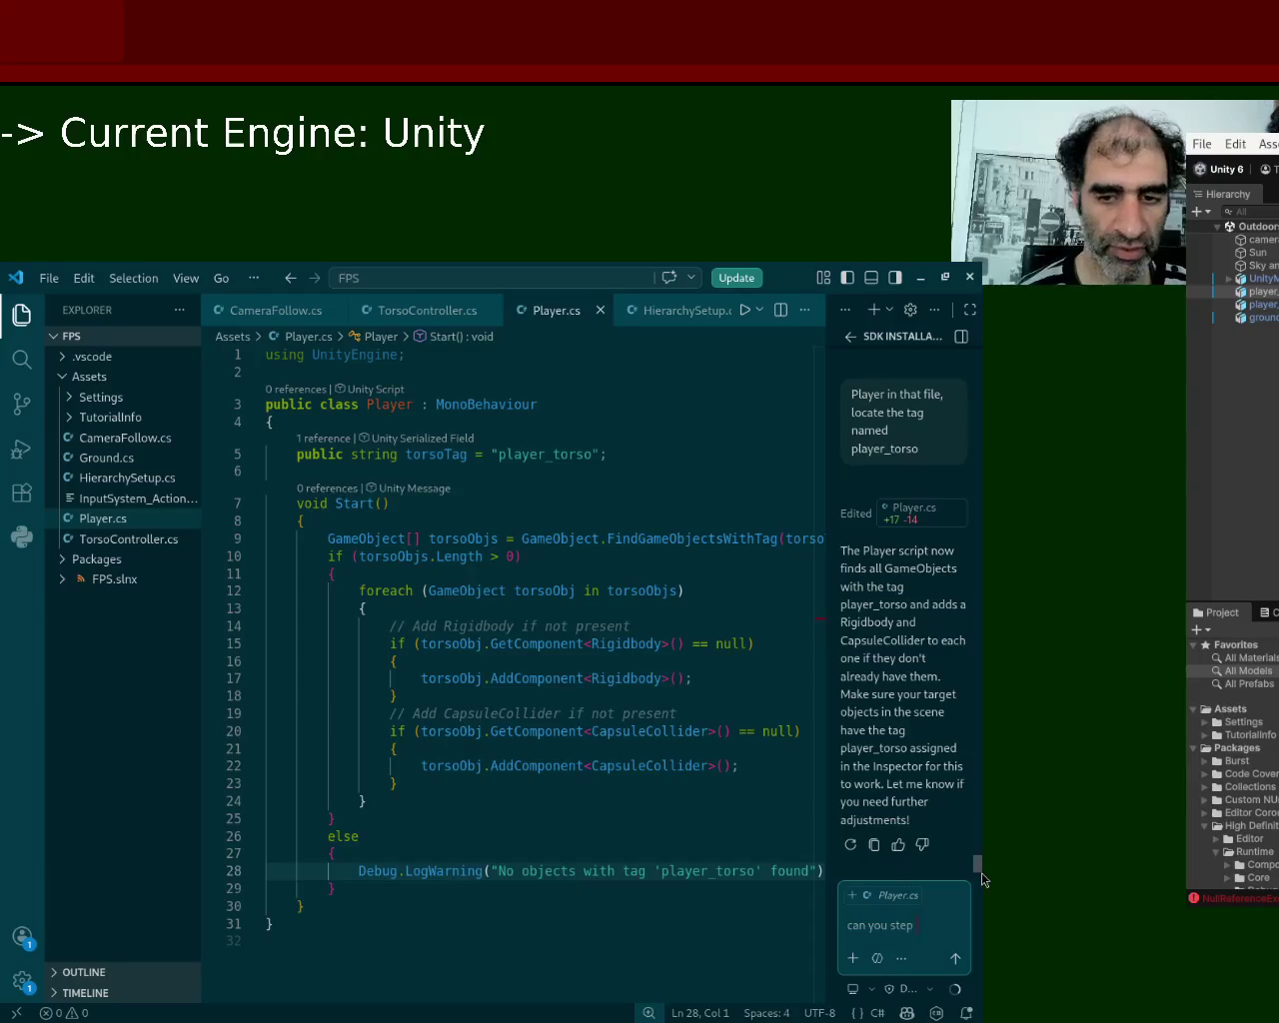
text( through each)
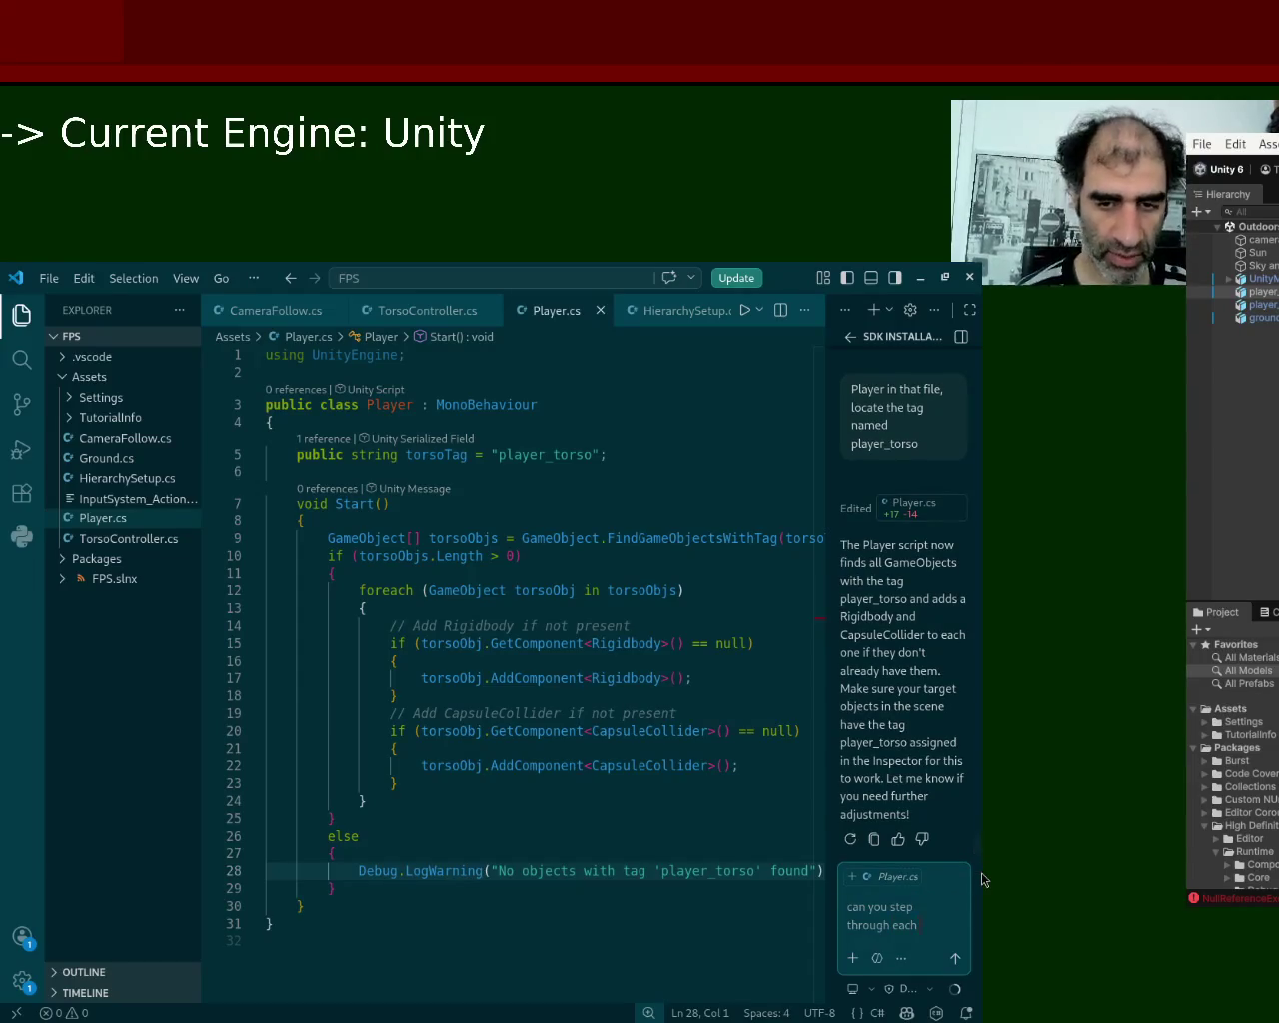
text( object with that tag)
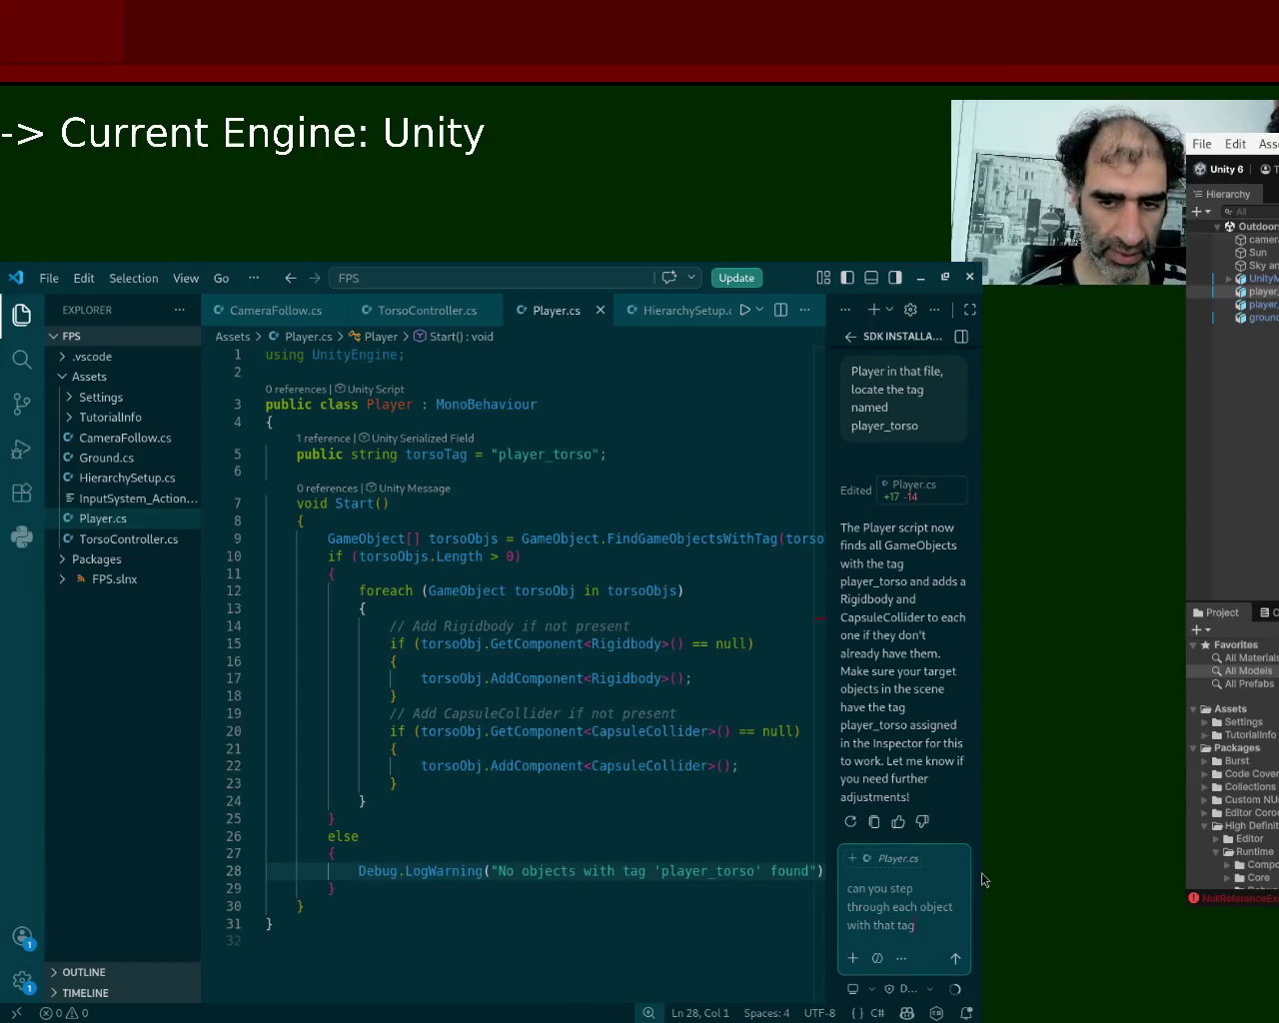
text( and perform the code se)
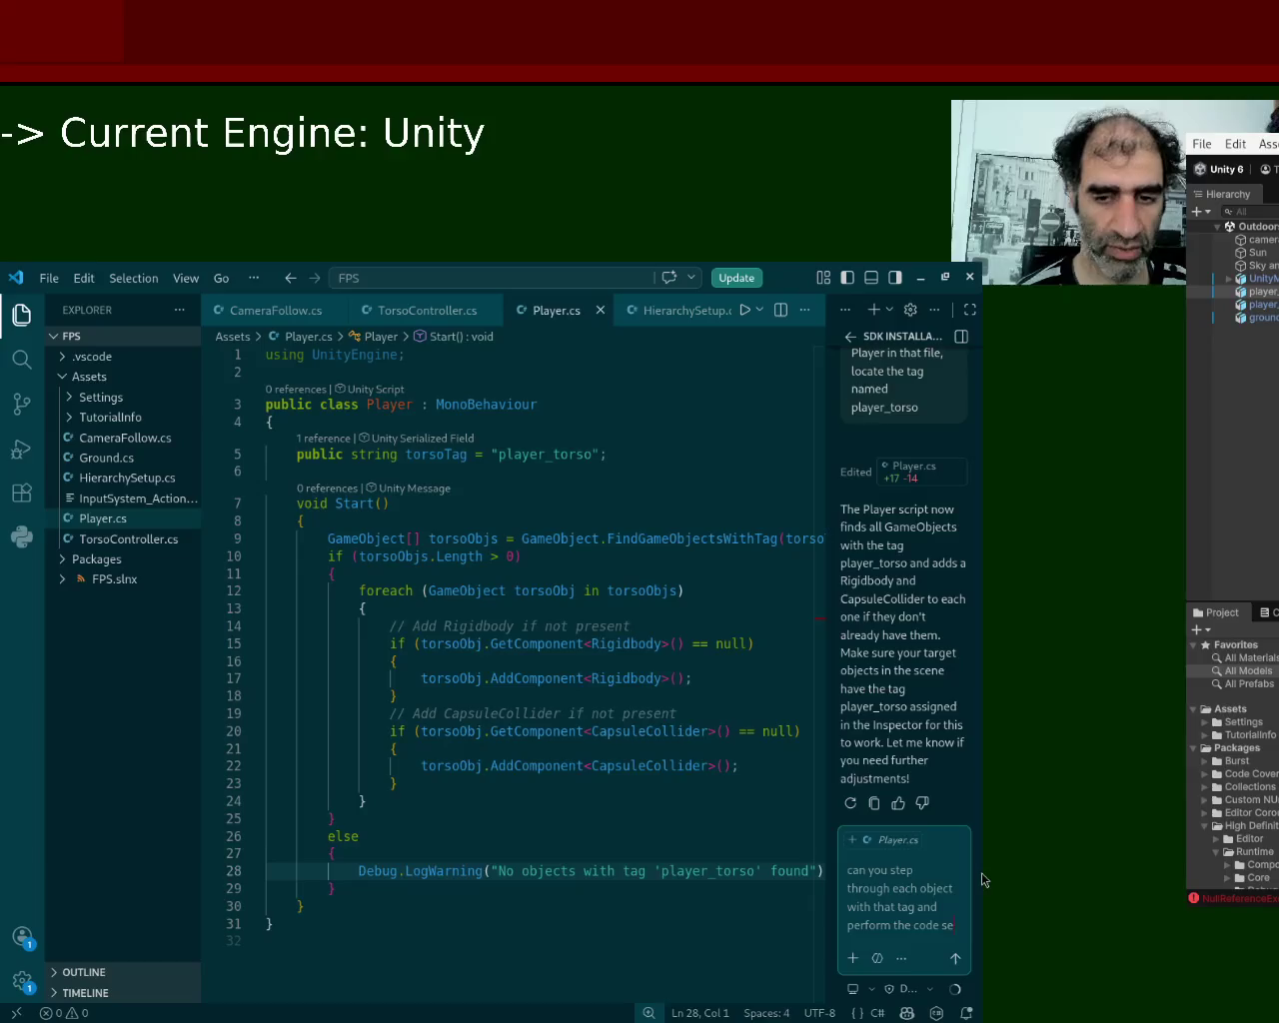
text(quence)
key(Return)
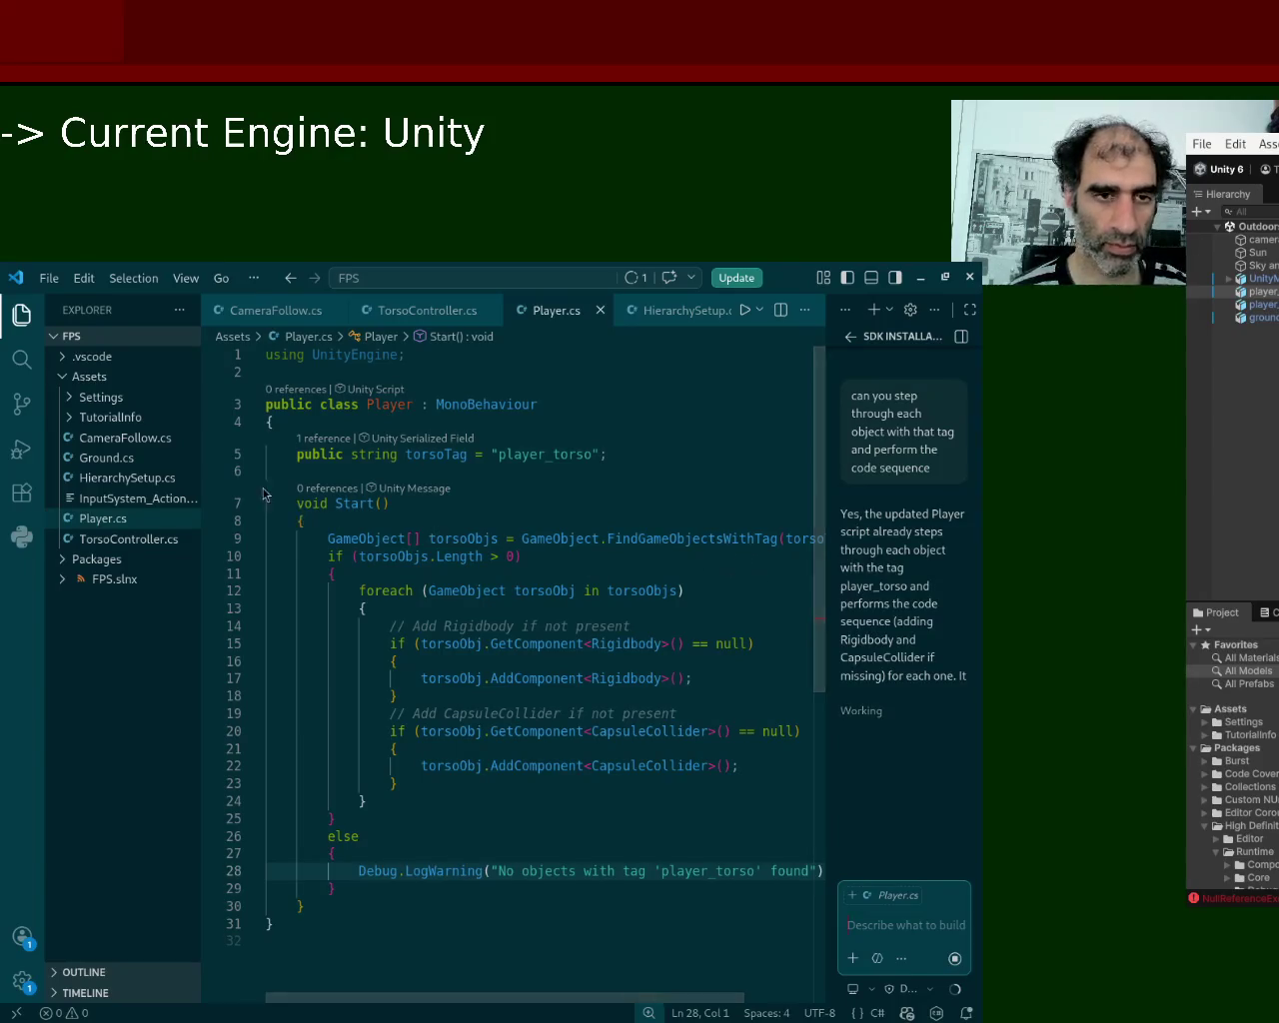
key(alt+Tab)
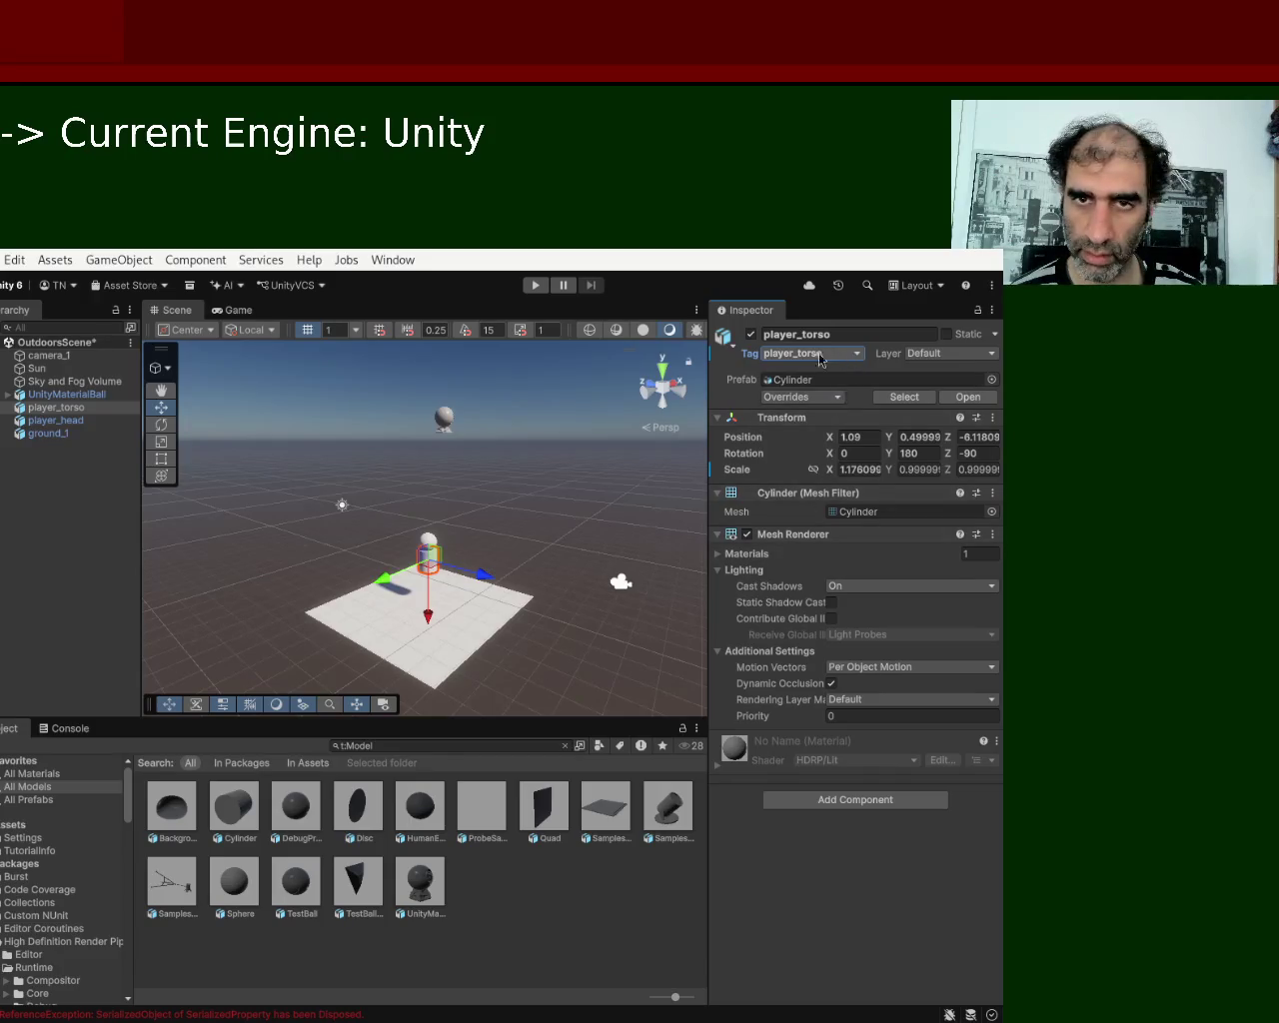
Rename player_torso to 'cylinder'.
click(843, 334)
drag(832, 334, 797, 334)
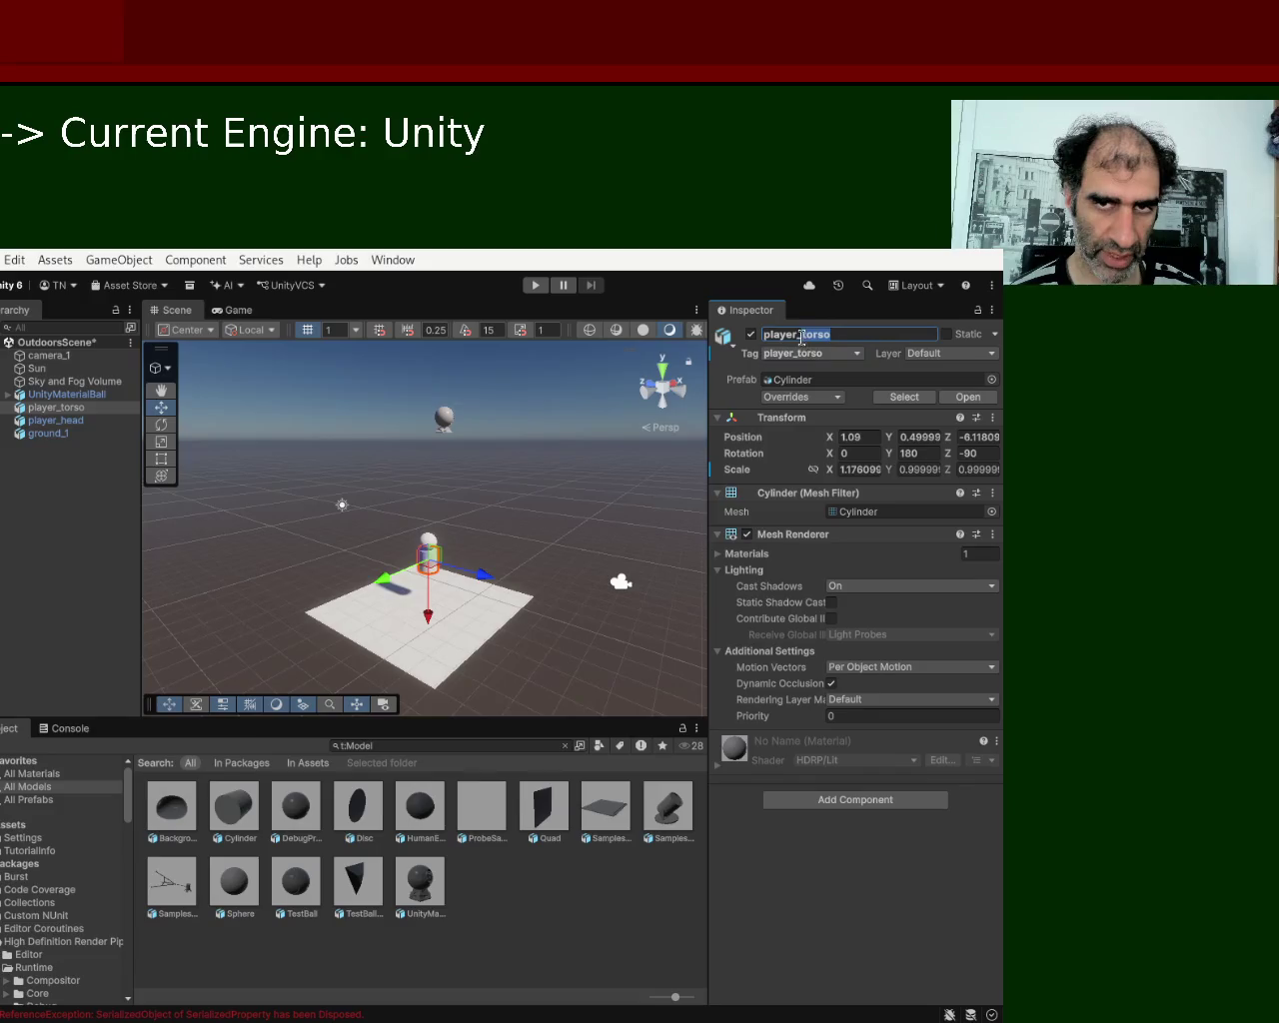
click(862, 336)
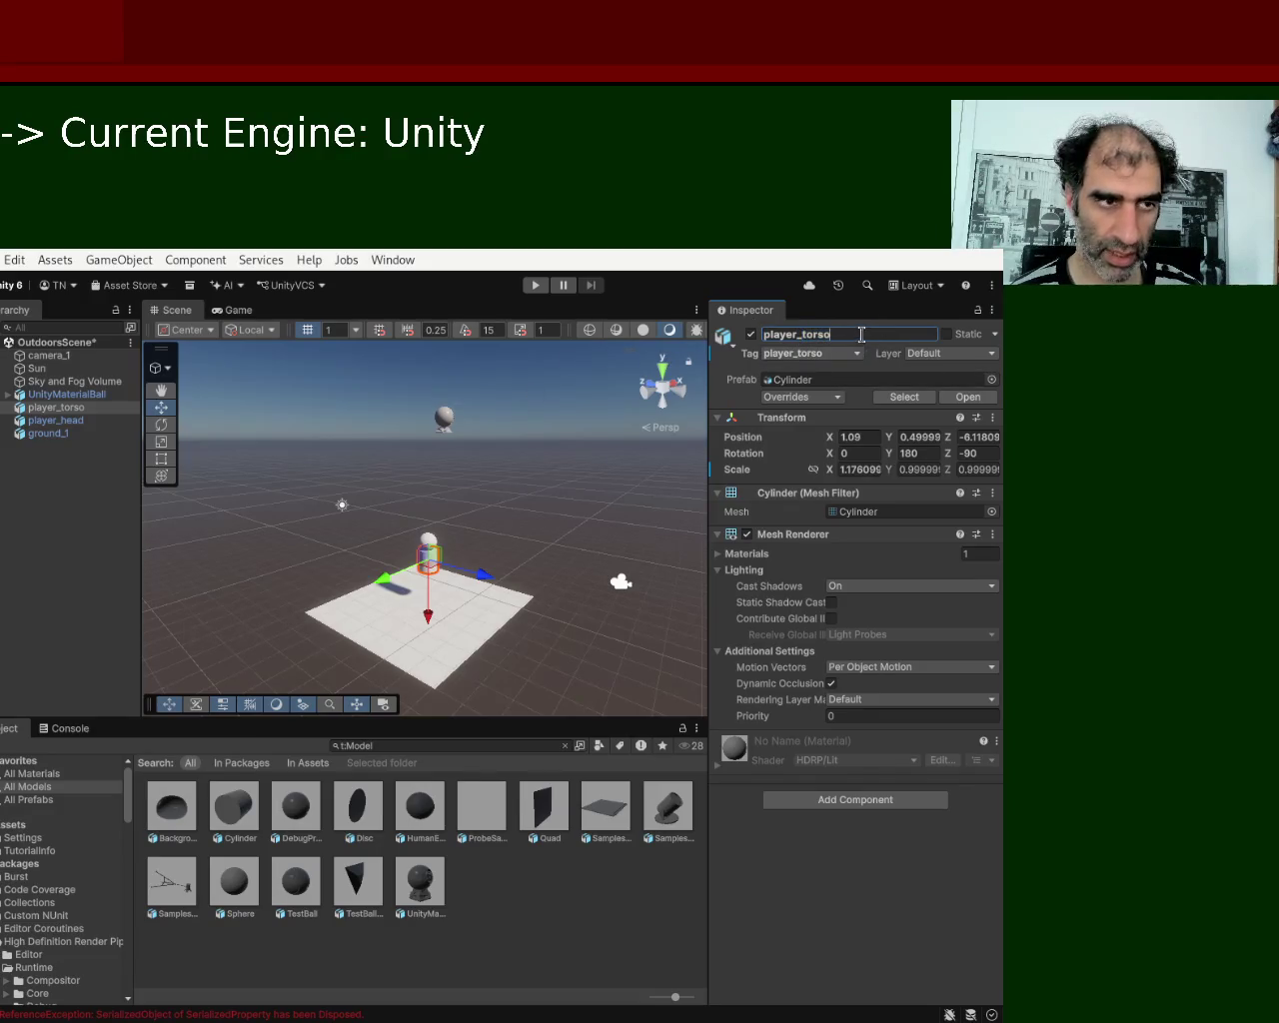
double_click(785, 340)
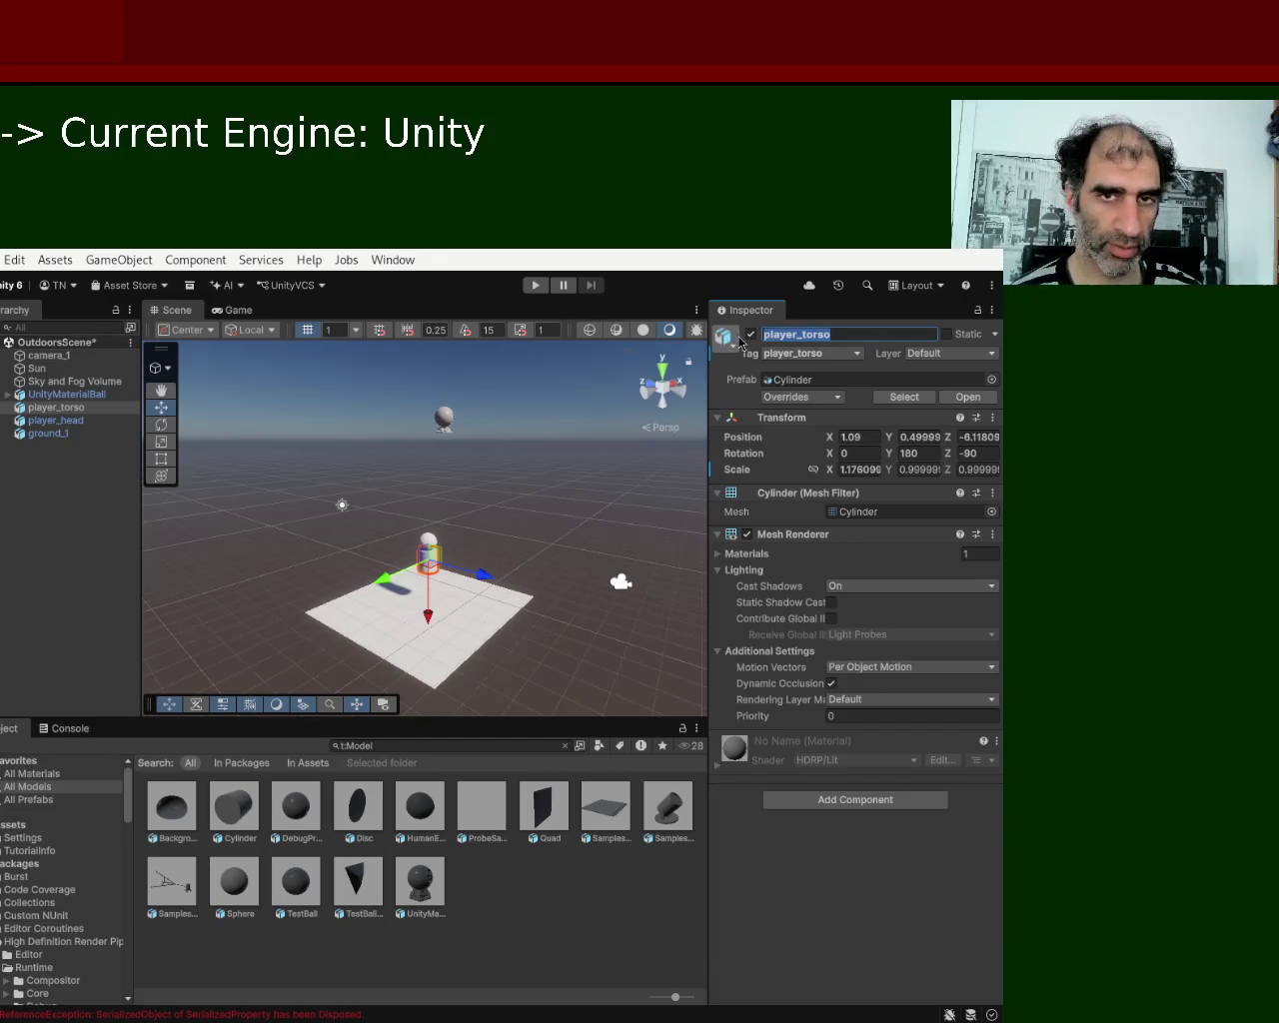
text(cylind)
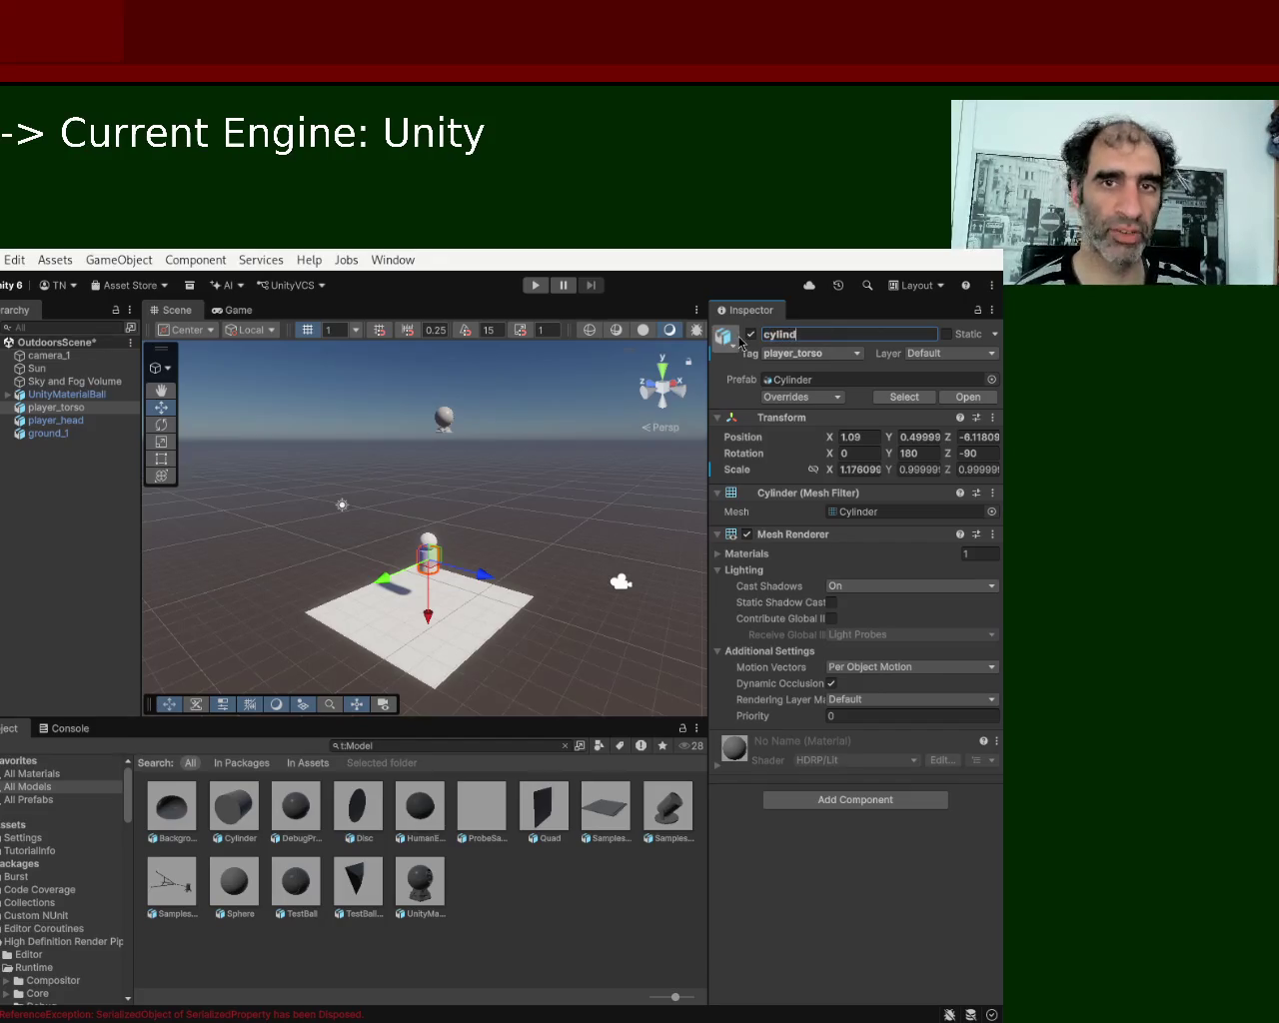
key(Return)
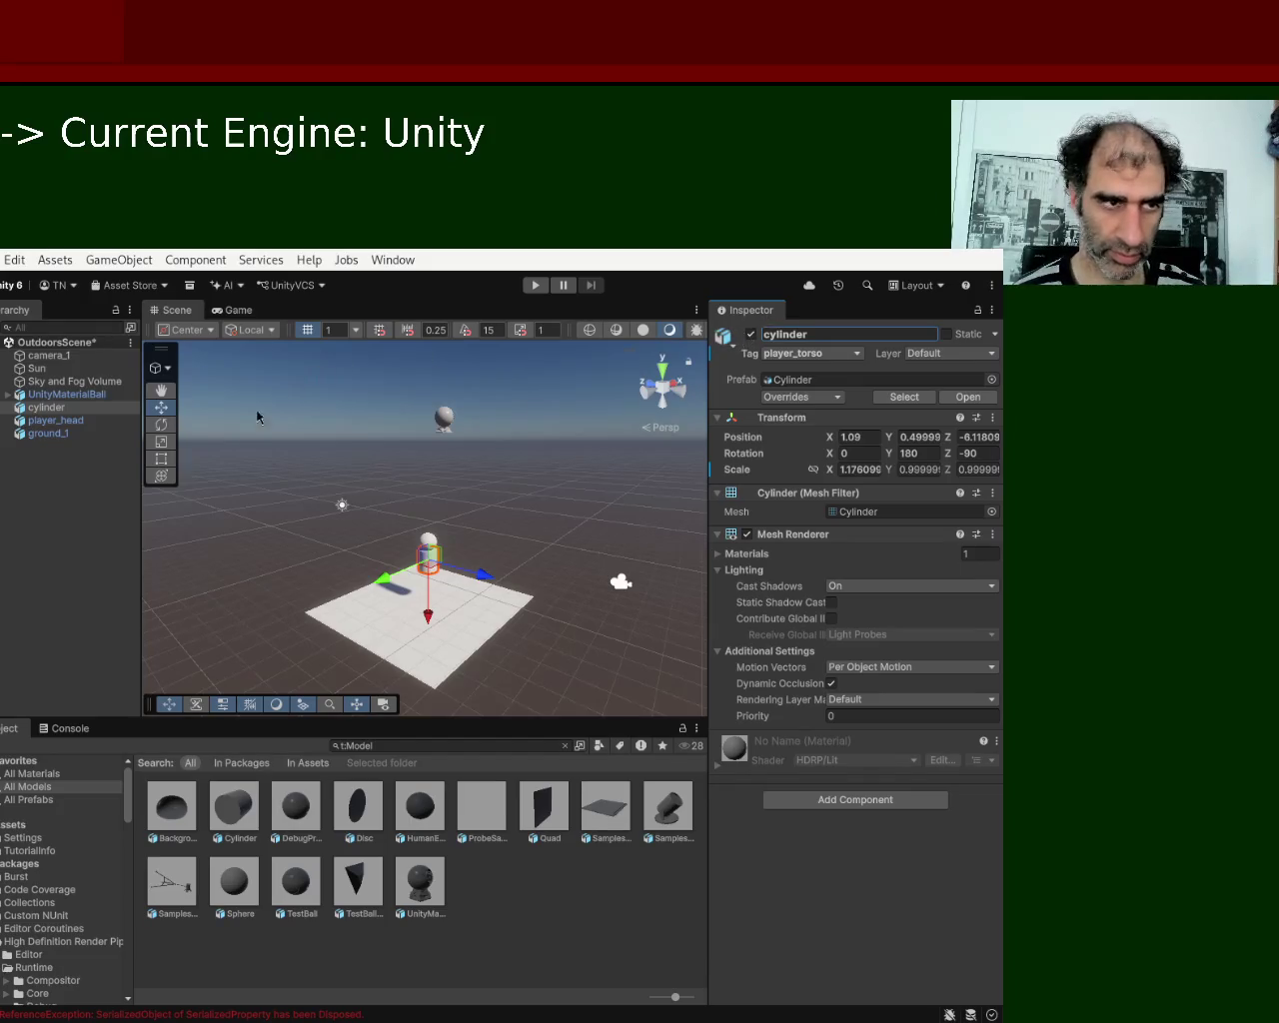
Rename player_head to 'Sphere'.
click(86, 420)
click(850, 334)
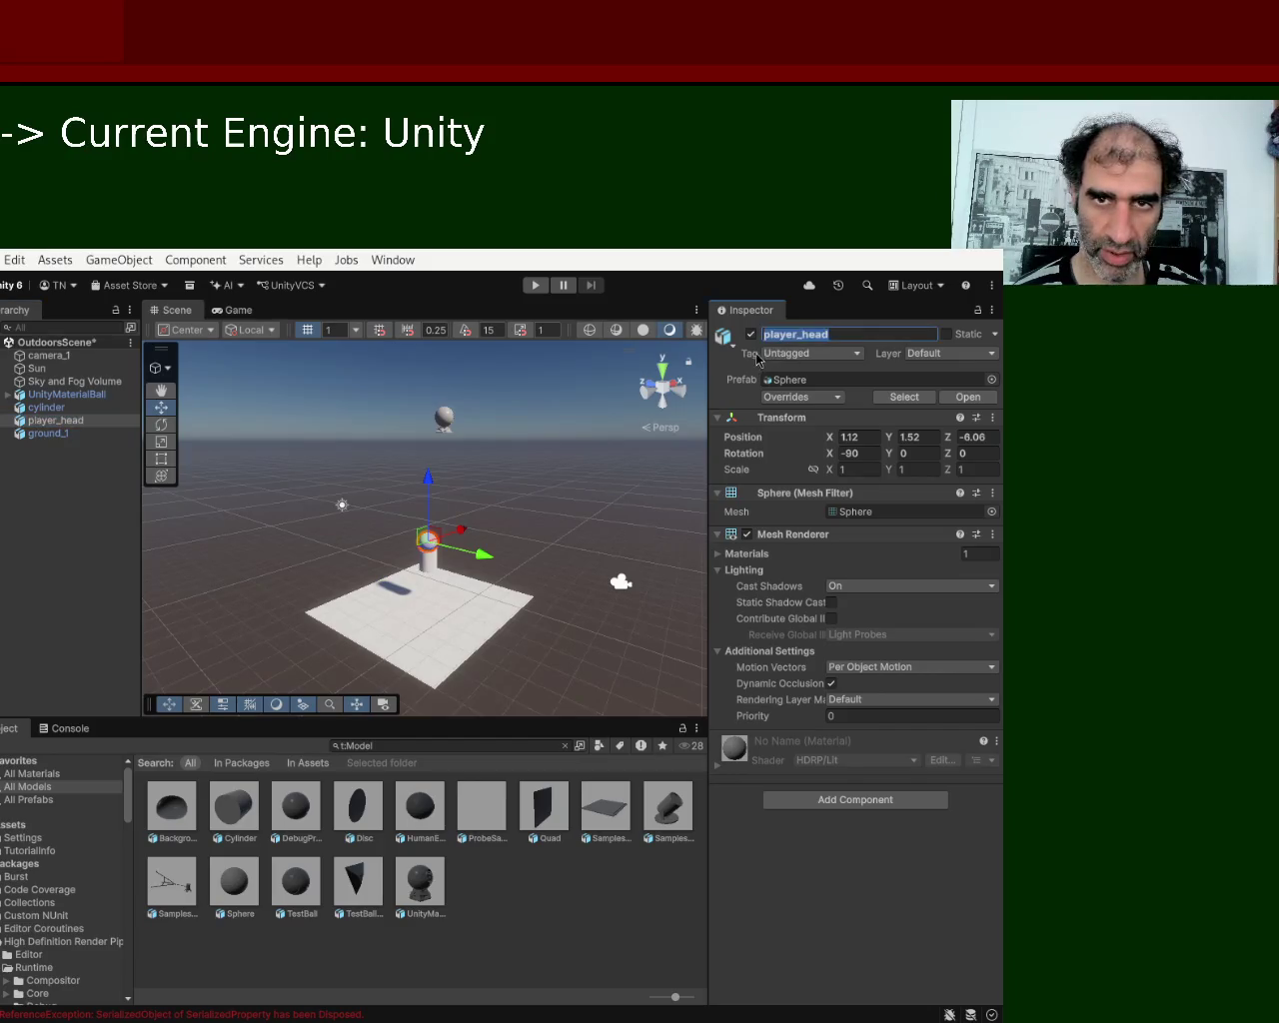
text(Sphe)
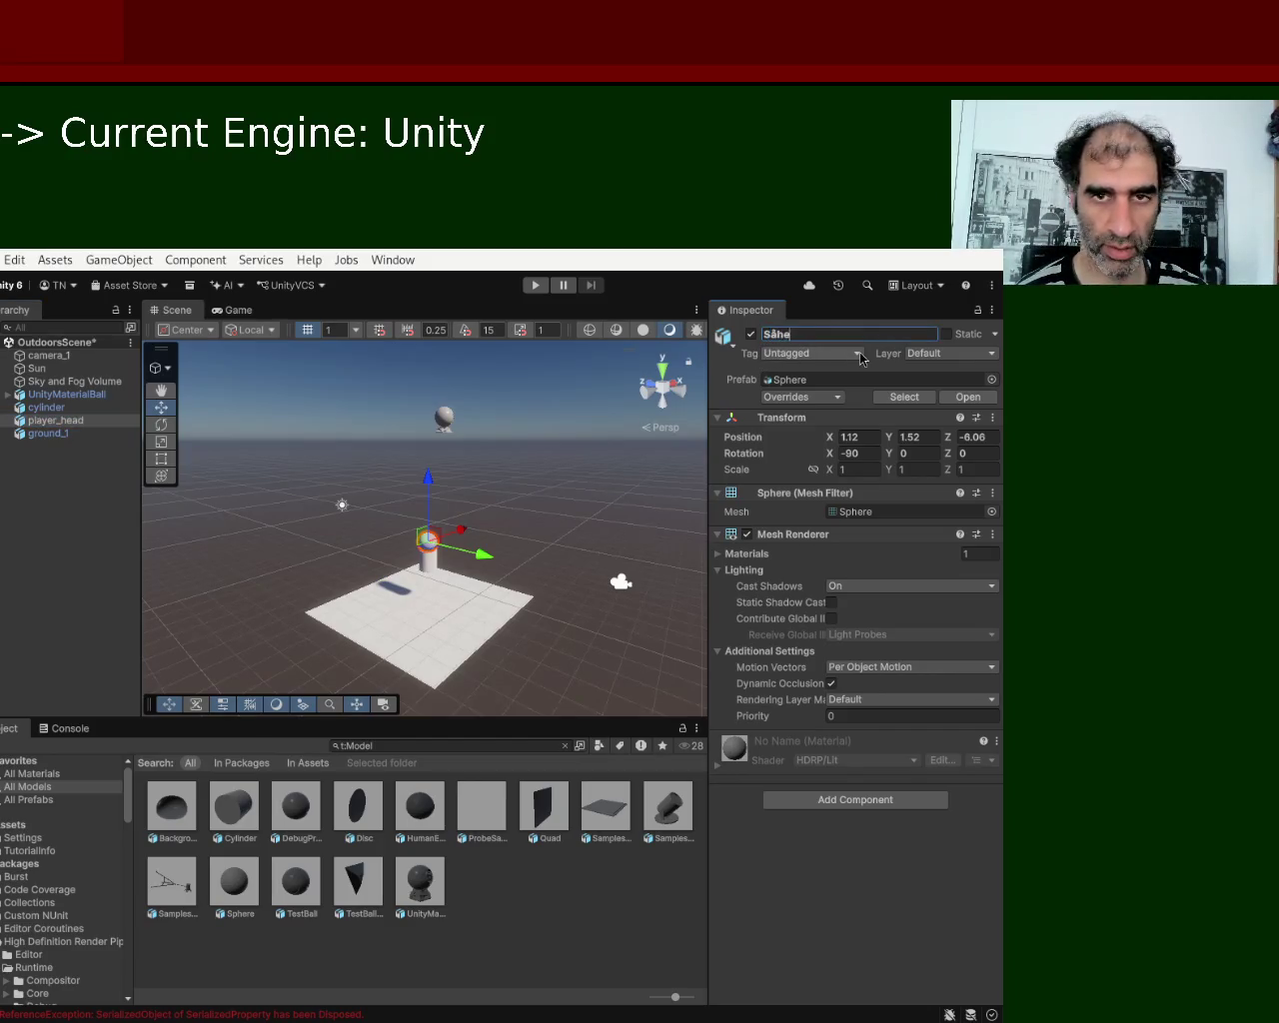
text(re)
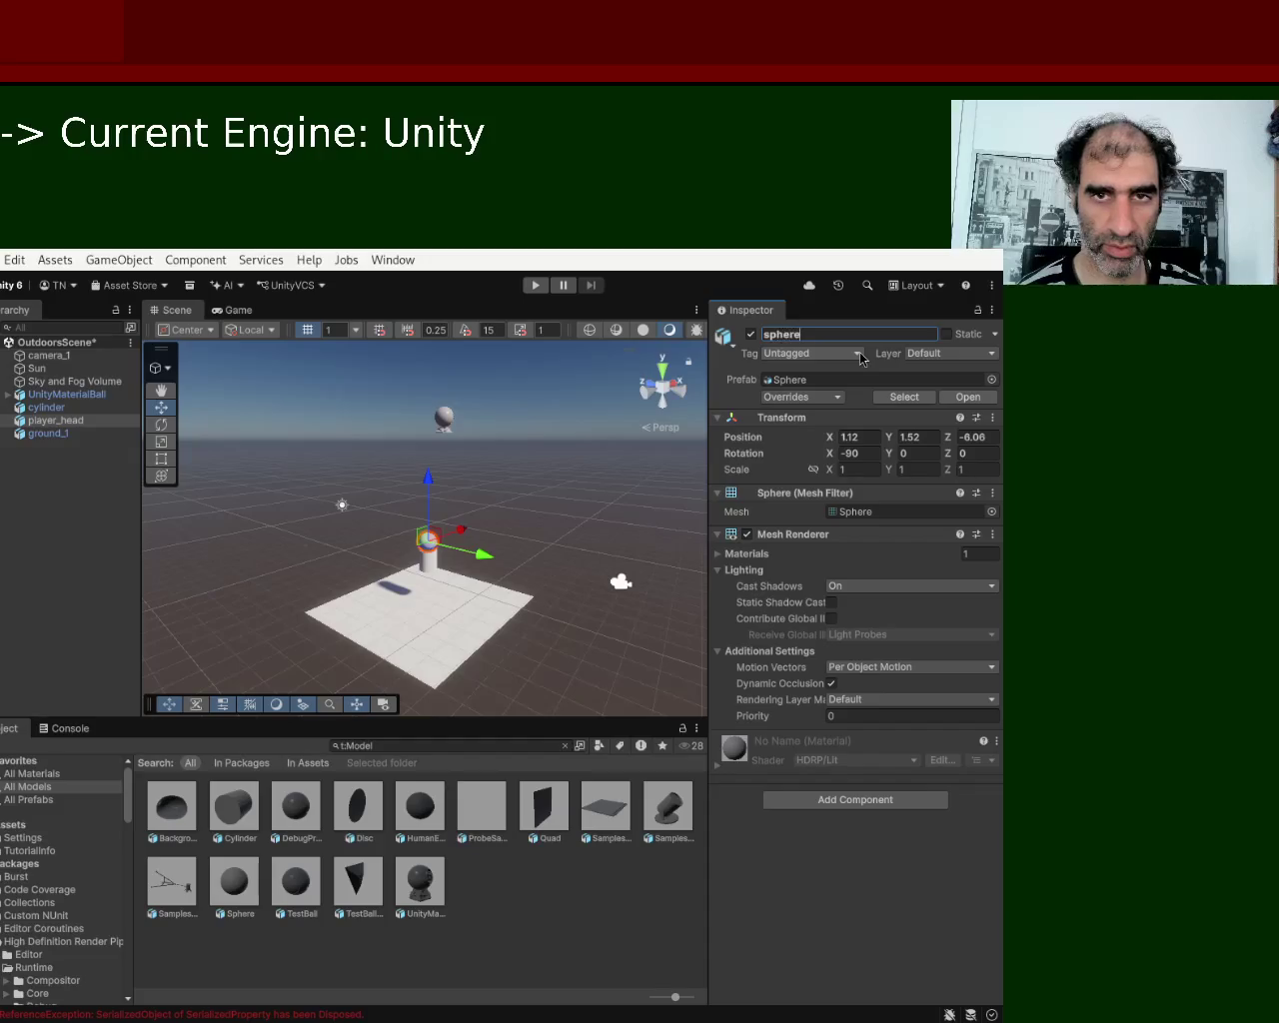
key(BackSpace)
key(BackSpace)
text(Sphere)
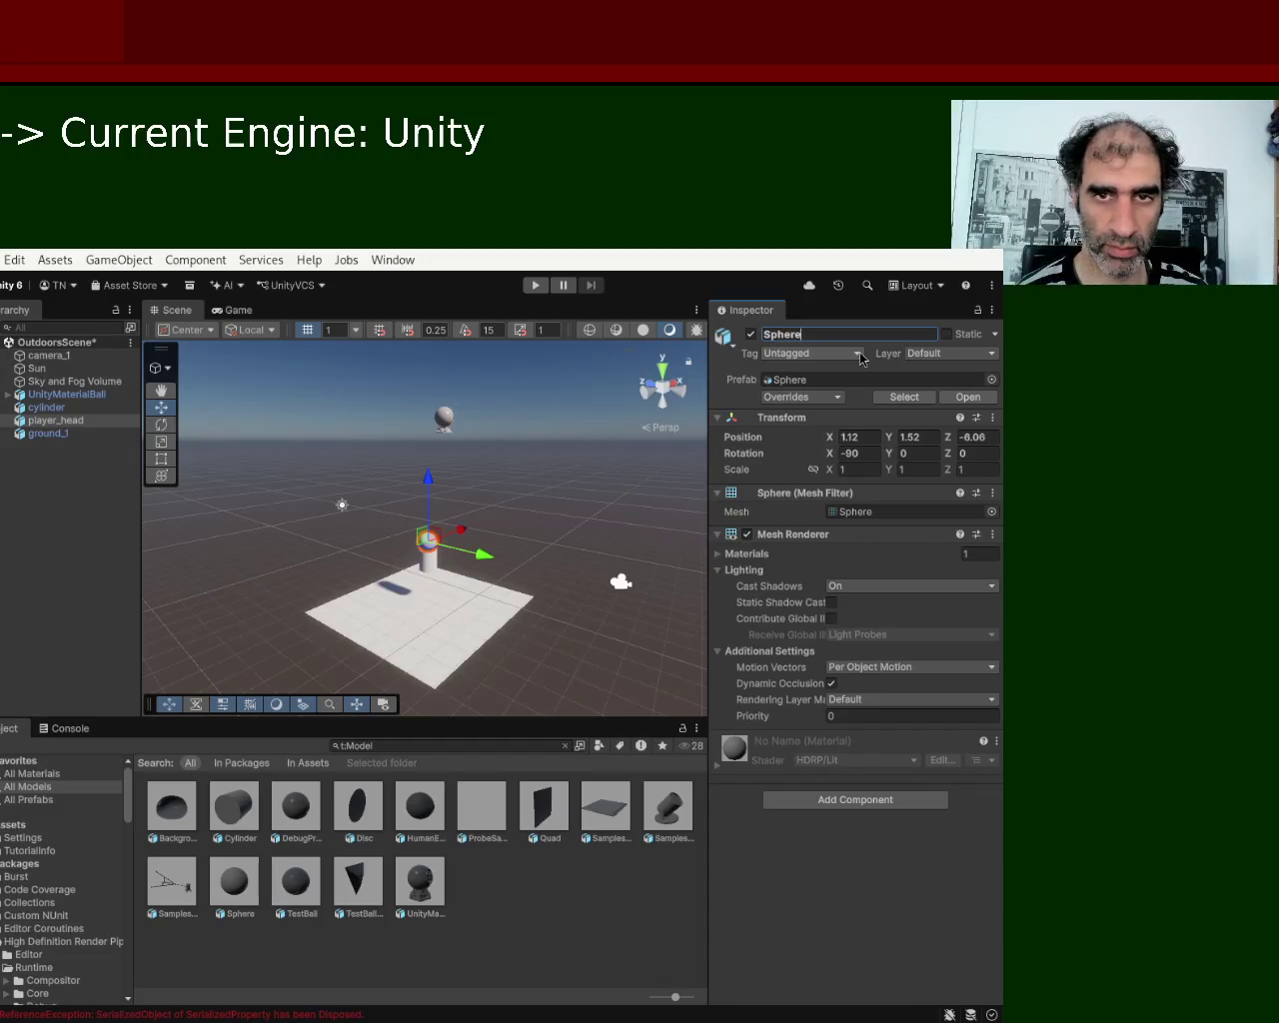
key(Return)
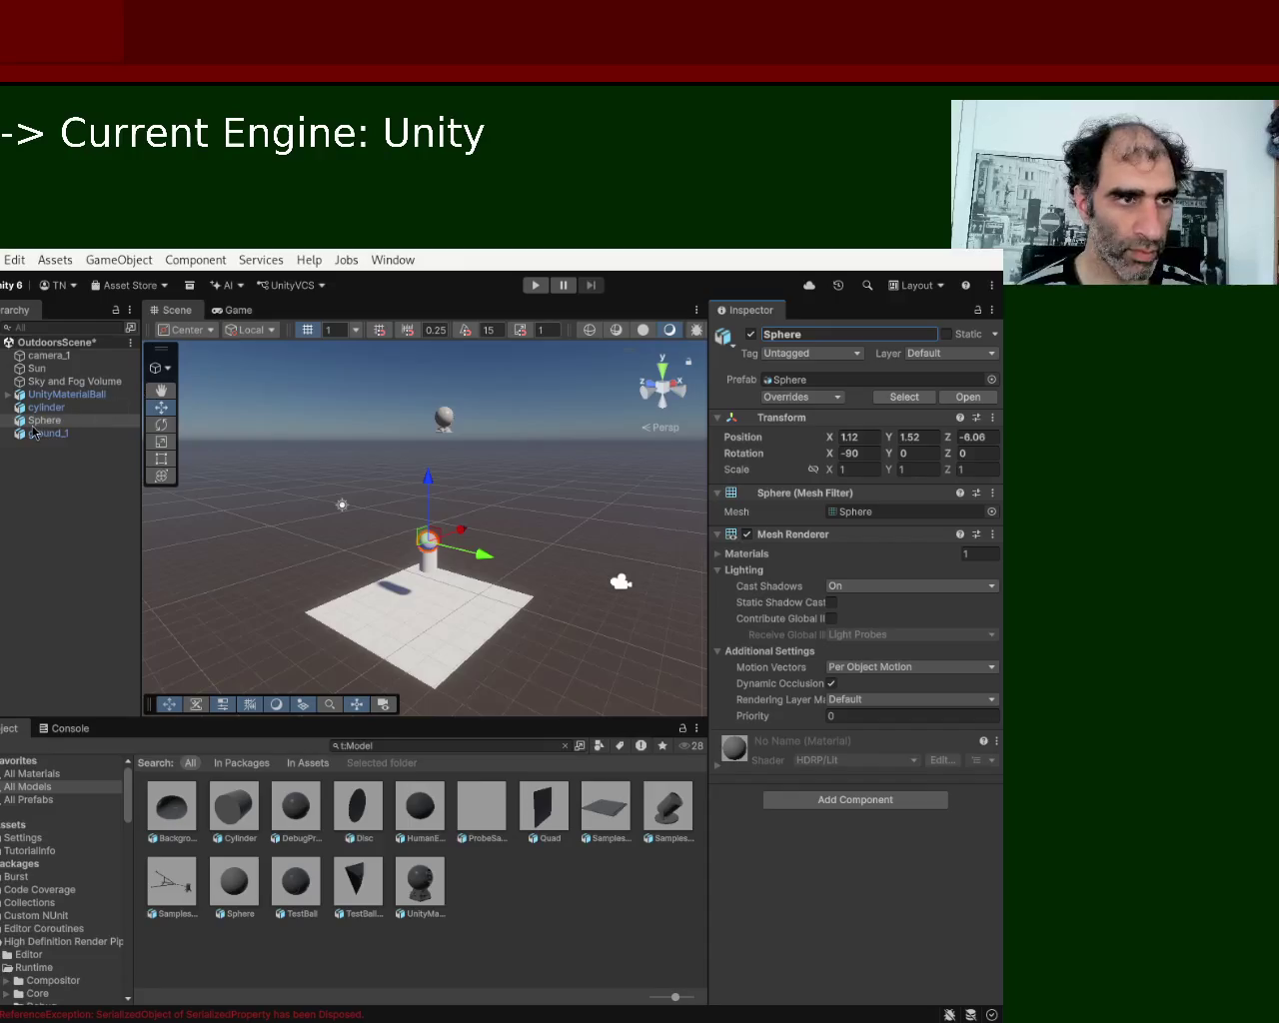
Retype the cylinder's name as 'Cylinder'.
click(43, 408)
click(857, 334)
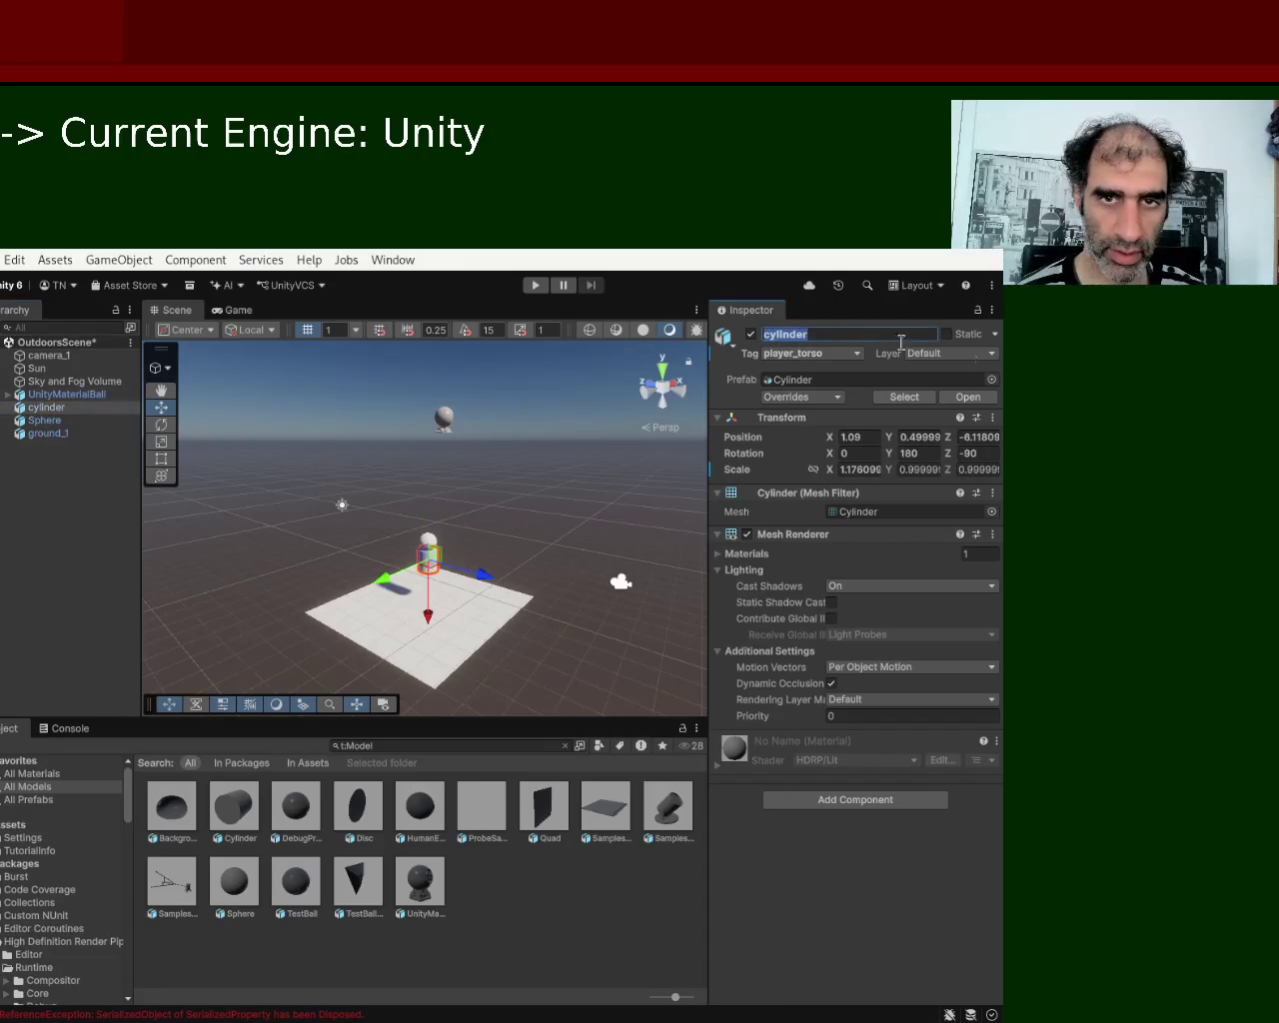
text(Cylinder)
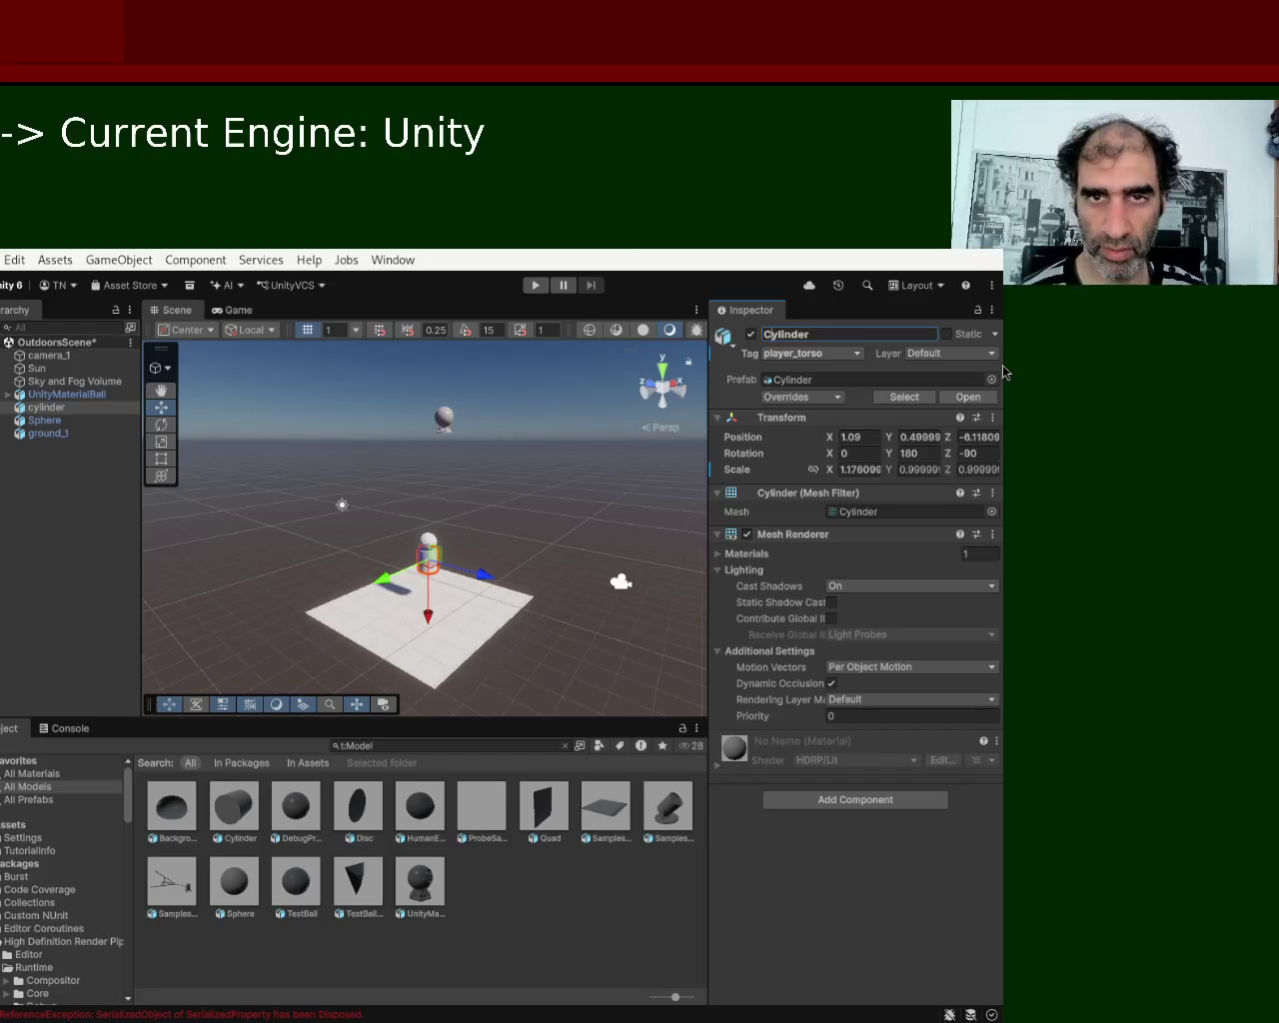
Rename ground_1 to 'Quad'.
click(42, 432)
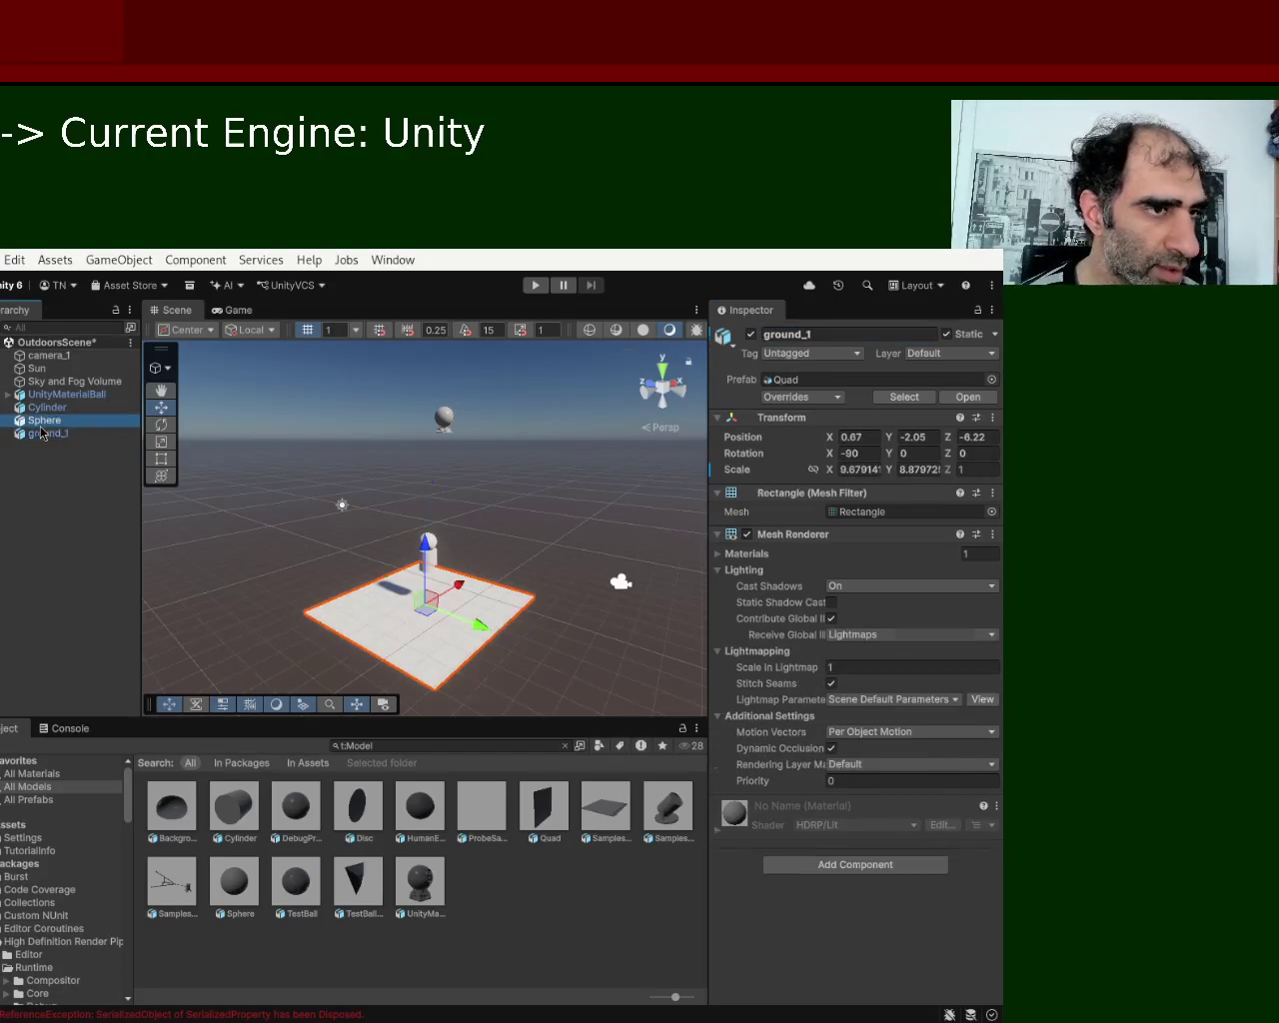
click(45, 434)
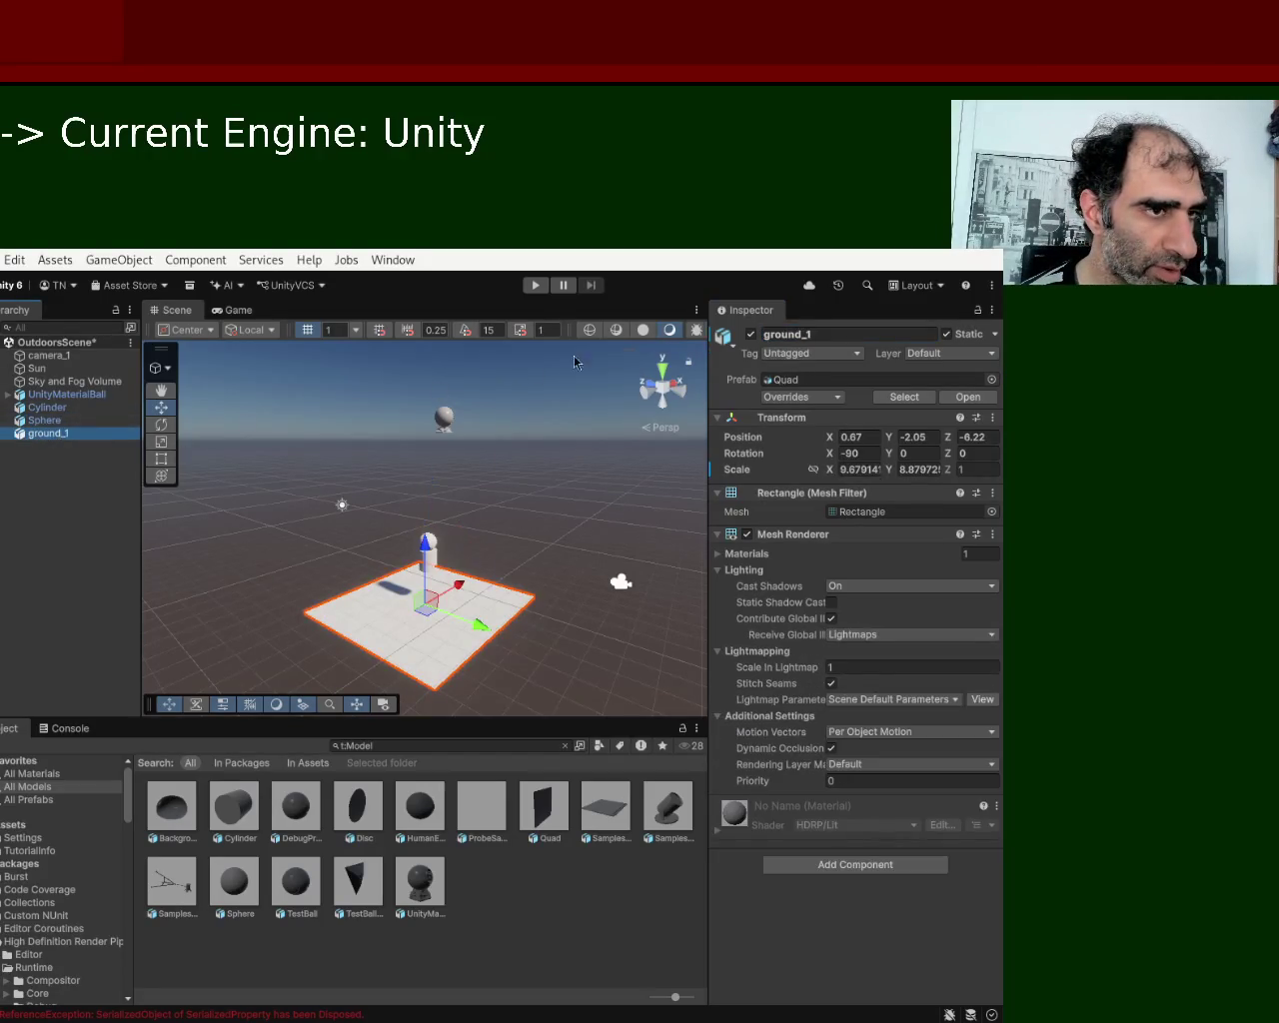
click(794, 335)
text(Quad)
key(Return)
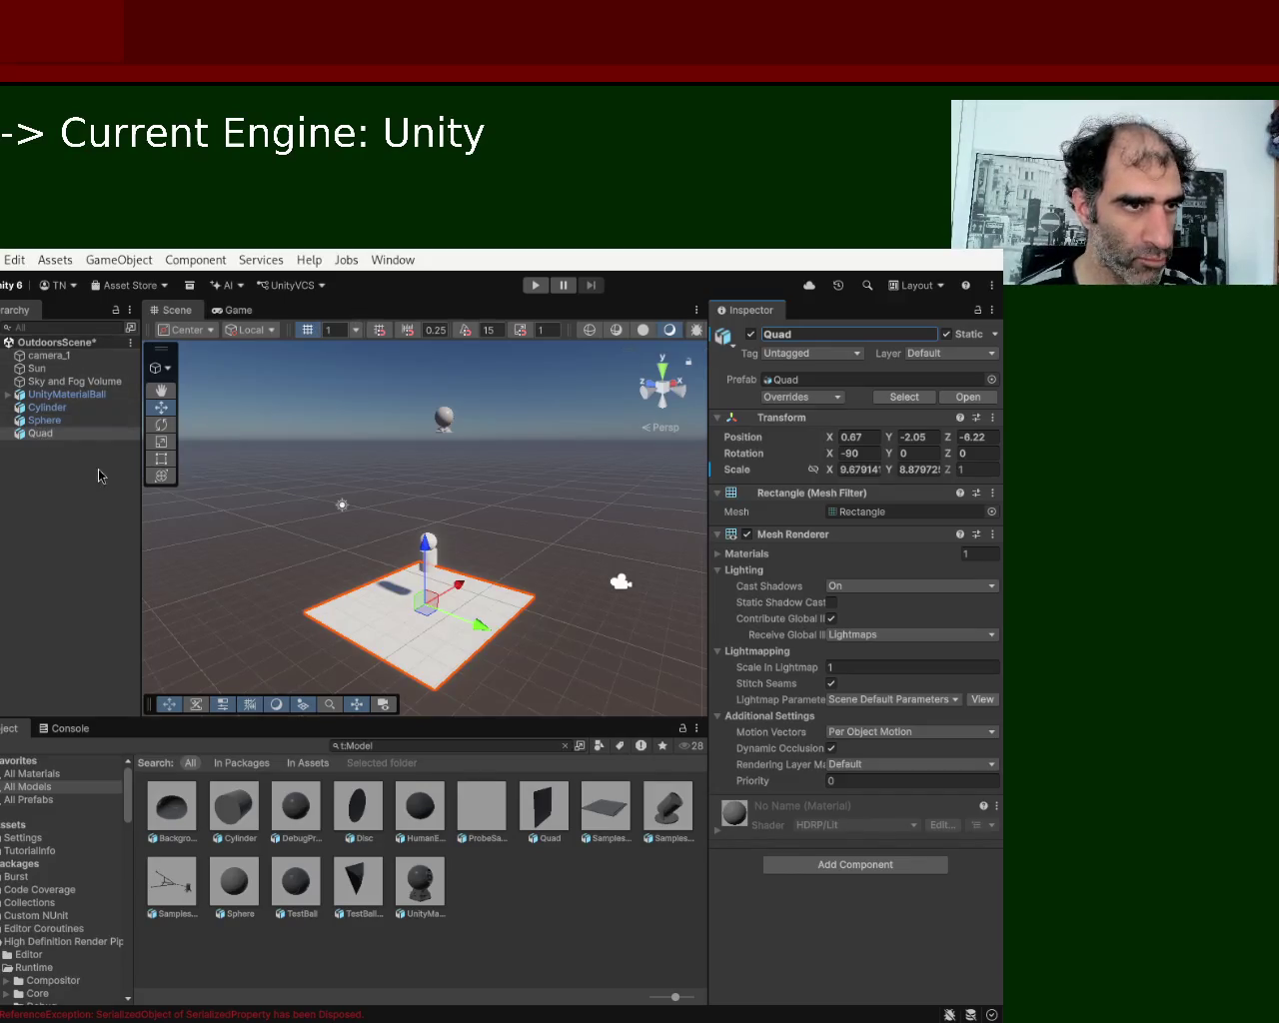
Check the Cylinder's tag and the Sphere's and Quad's transform values.
click(46, 409)
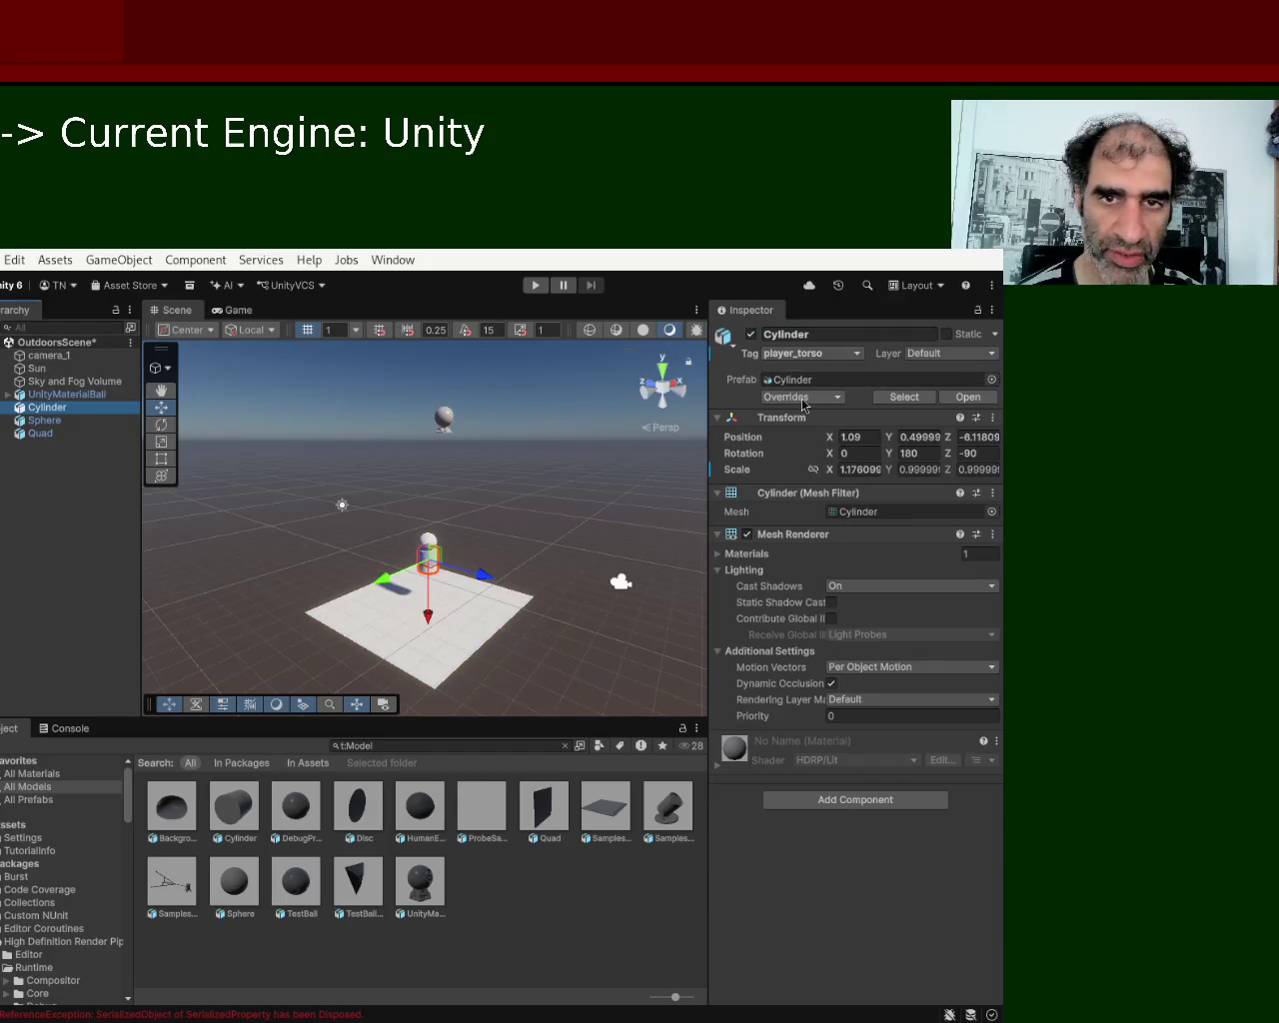
click(230, 608)
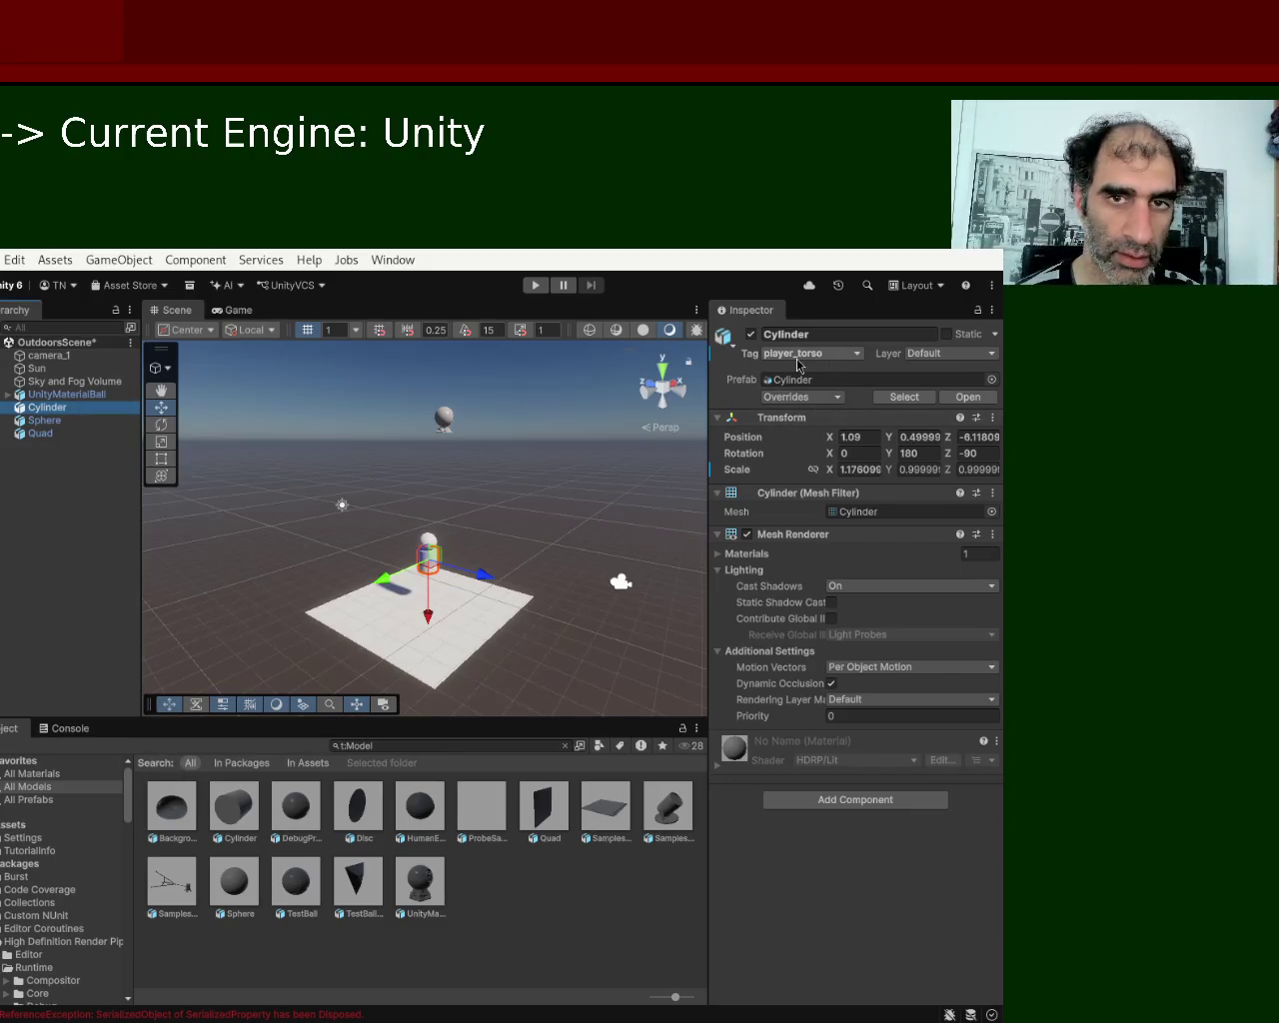
click(50, 421)
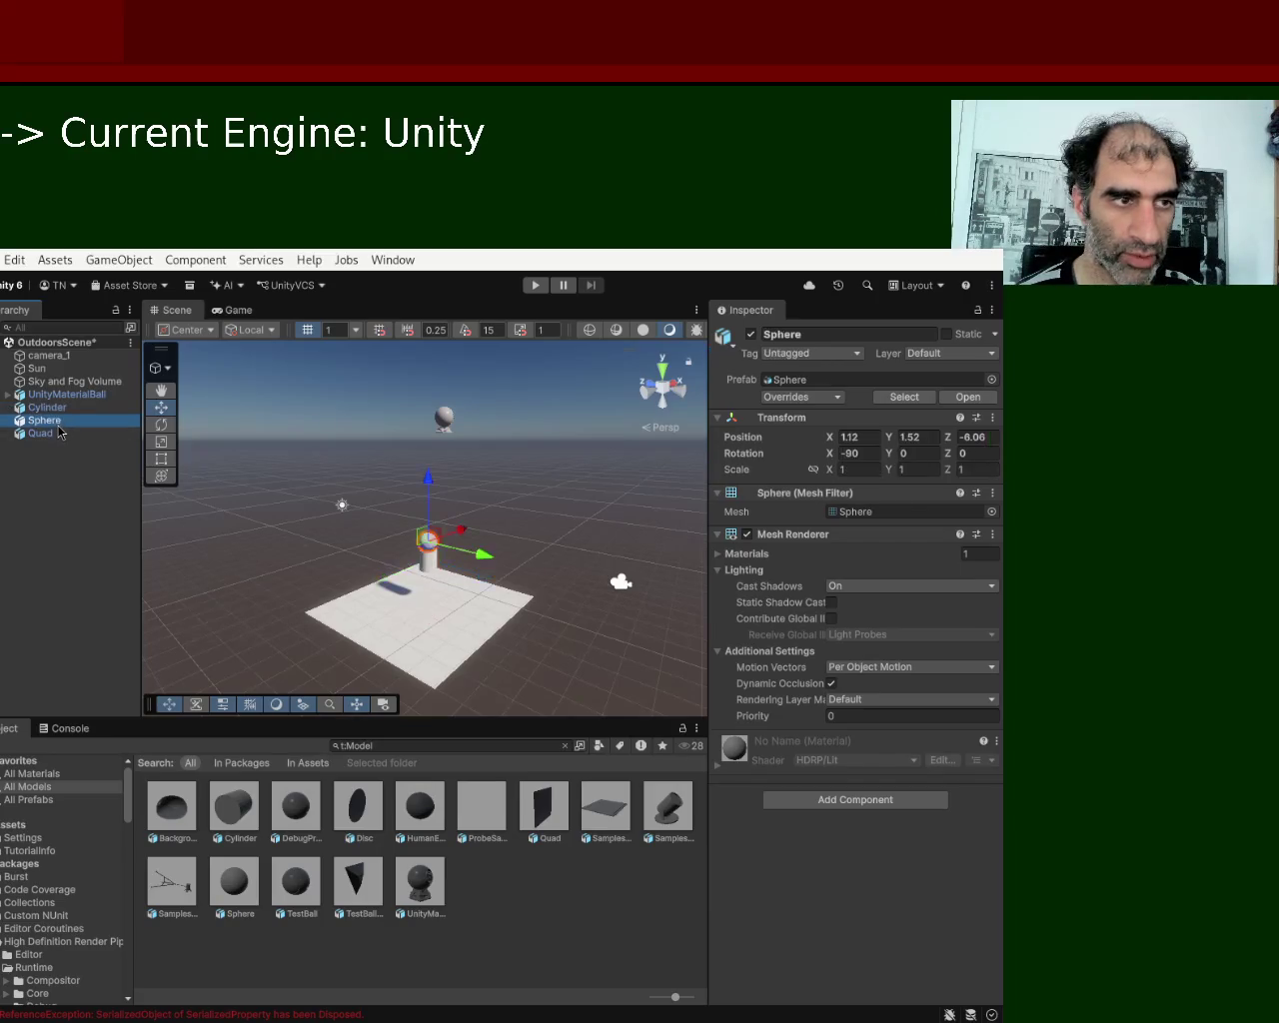
click(57, 439)
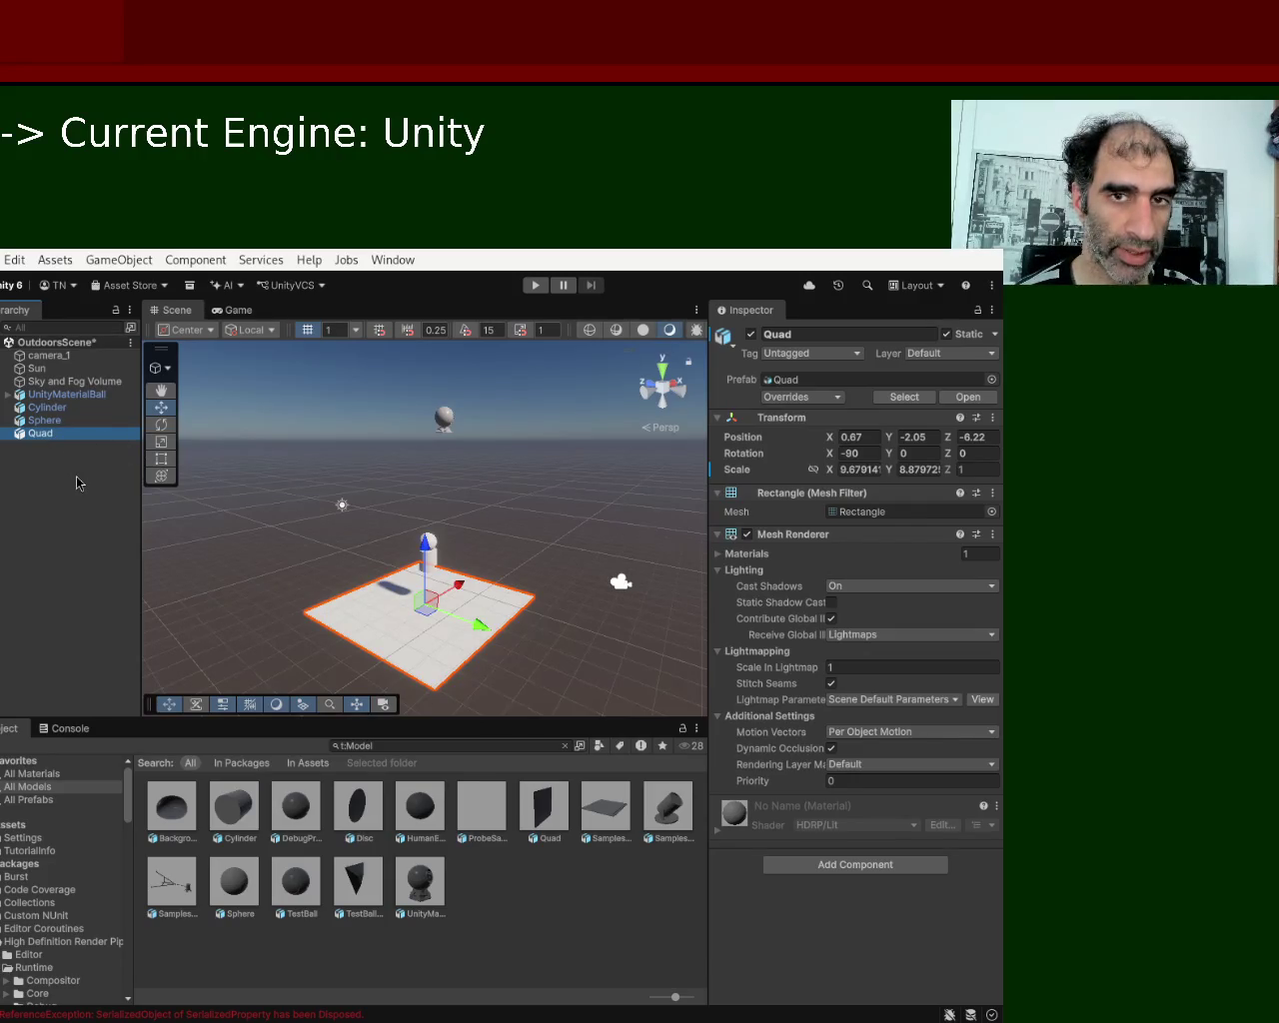
key(Up)
Test-run the scene in Play mode, then stop it.
key(Up)
key(Down)
key(Down)
key(Up)
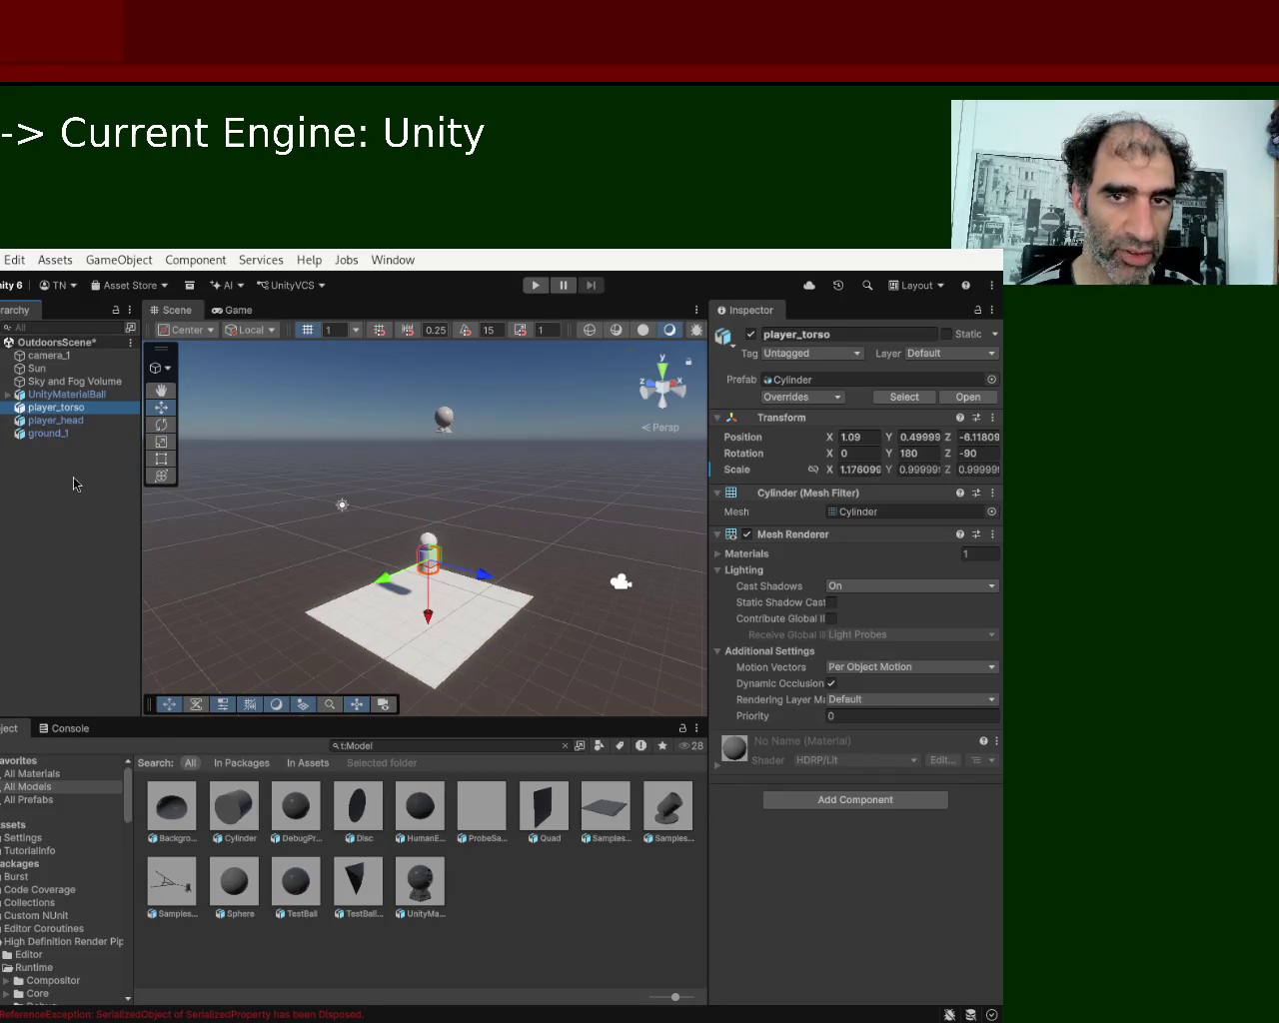
click(535, 285)
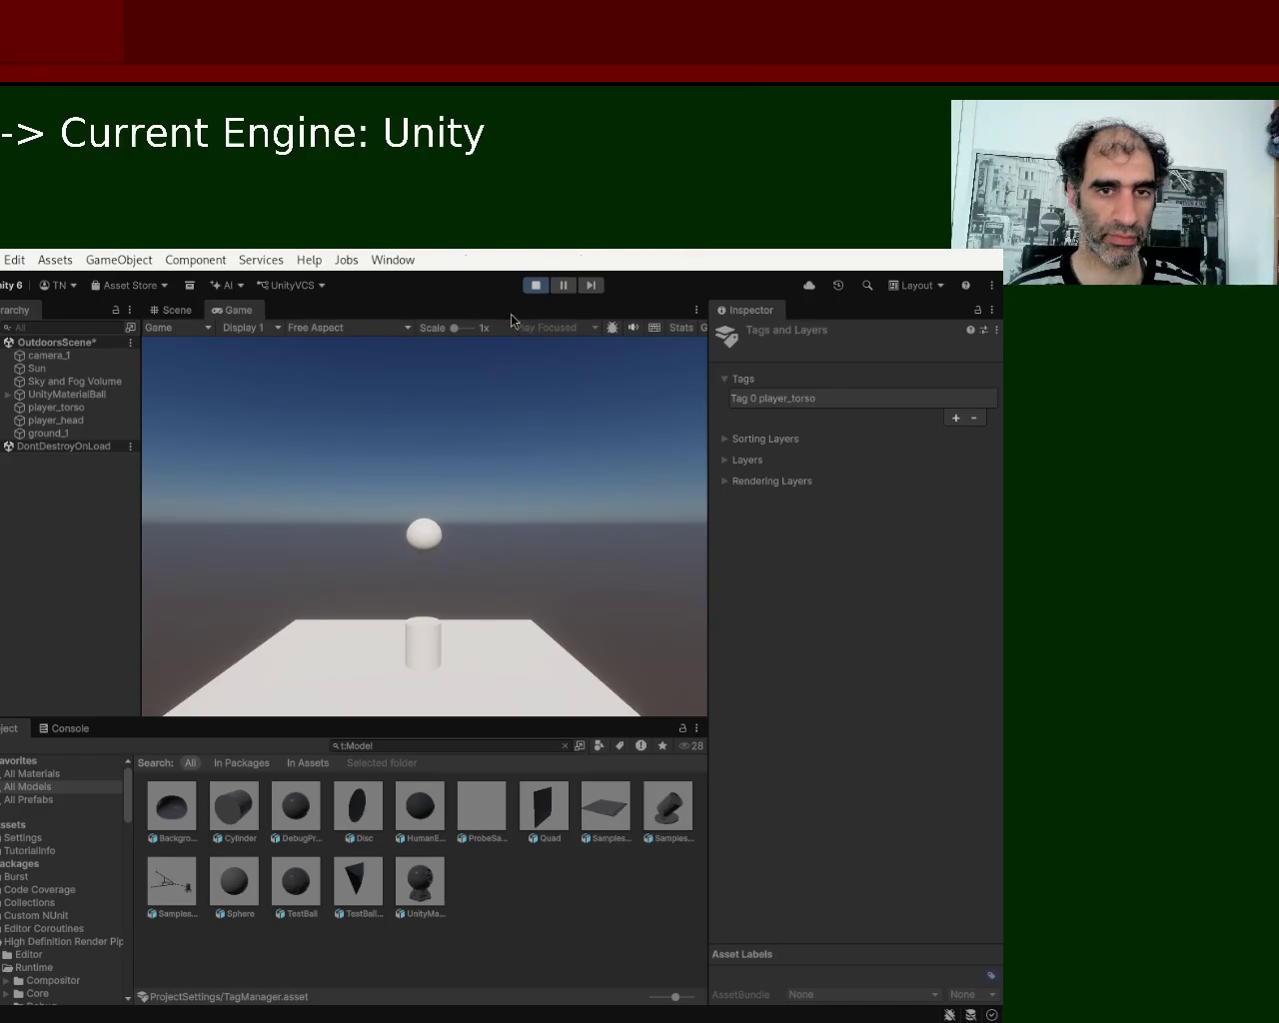
click(533, 286)
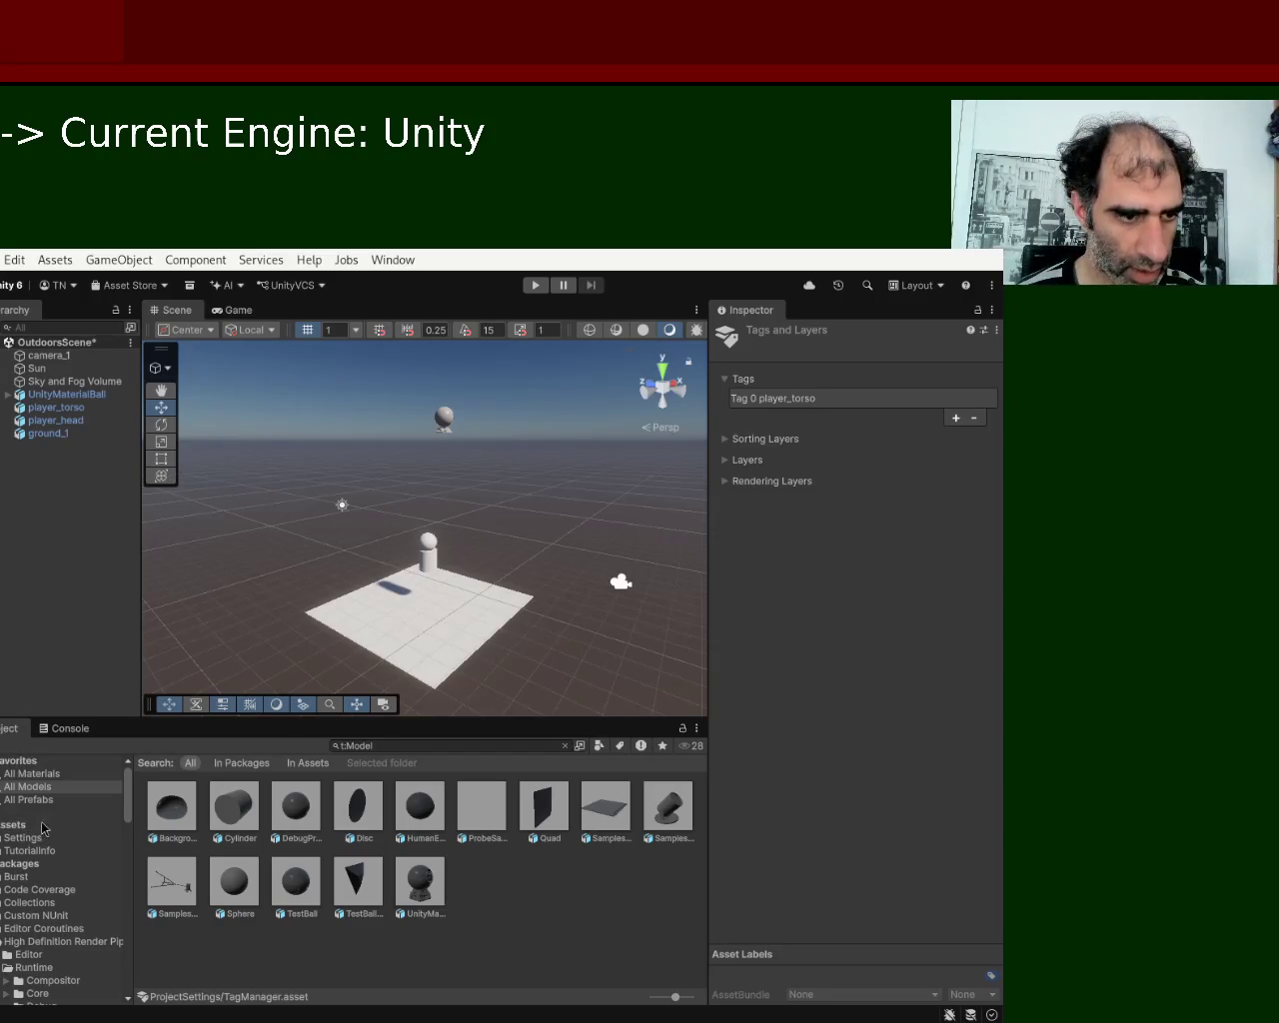
Place the SamplesFloorSpotlight model beside the floor plane, tagged player_torso, and enter Play mode.
click(52, 788)
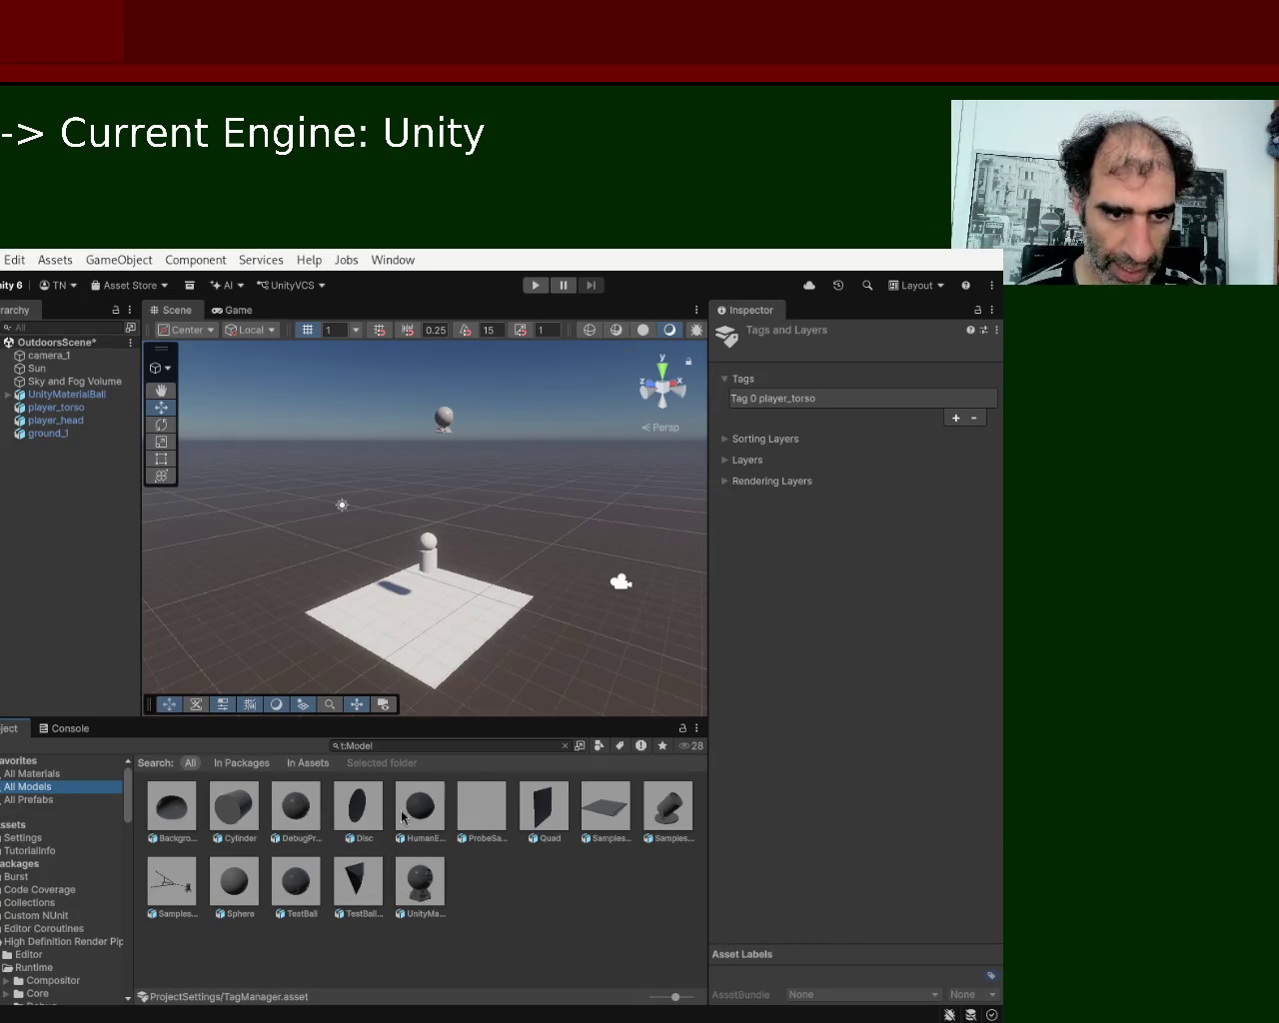
mouse_move(664, 826)
mouse_down()
mouse_move(400, 614)
mouse_move(437, 572)
mouse_move(400, 620)
mouse_move(449, 636)
mouse_move(400, 686)
mouse_move(385, 464)
mouse_move(444, 501)
mouse_move(190, 552)
mouse_up()
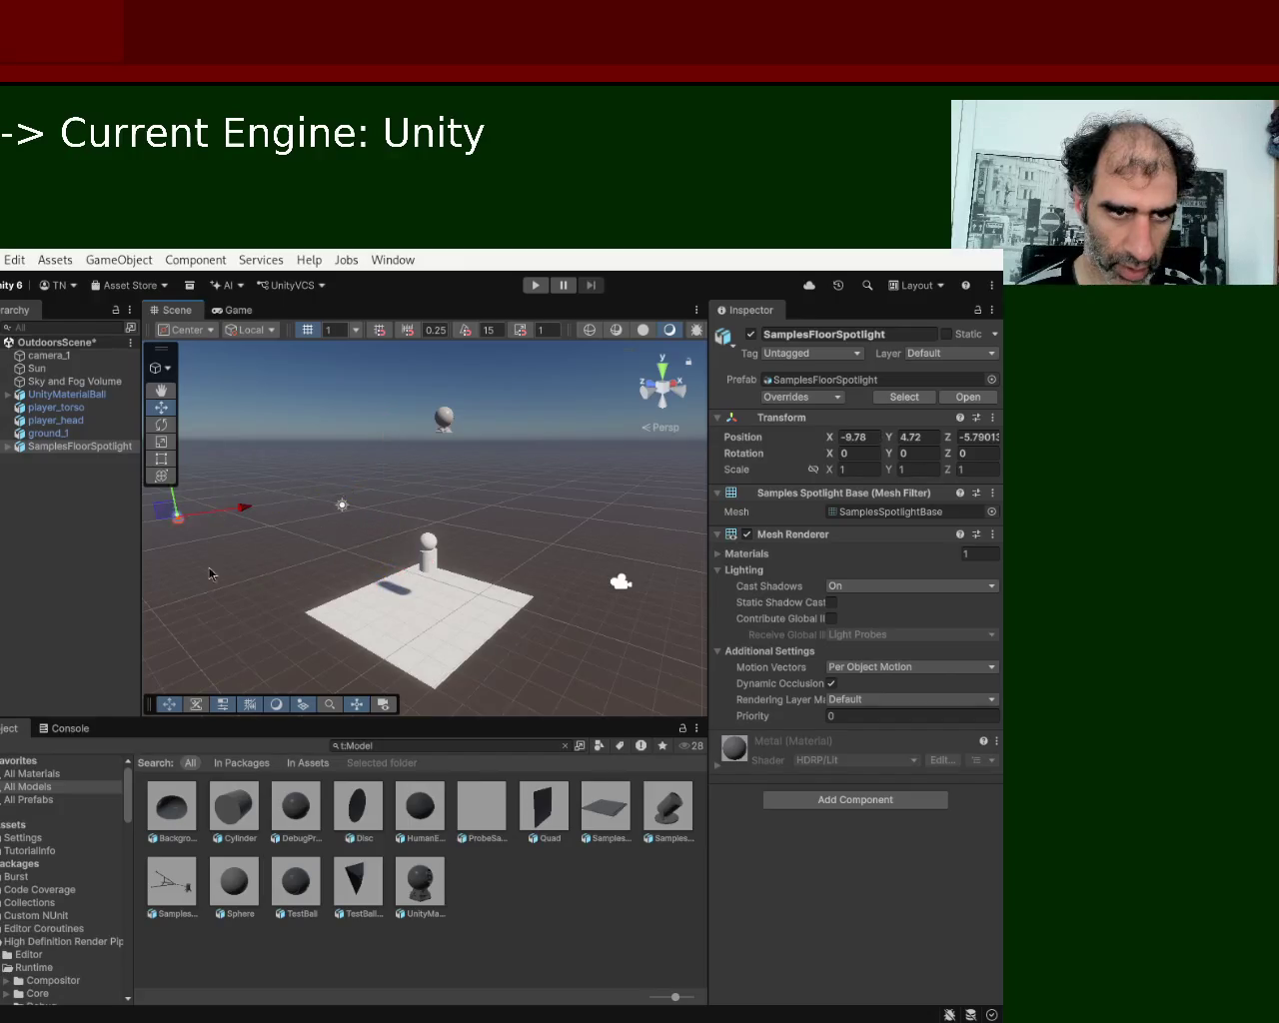
key(f)
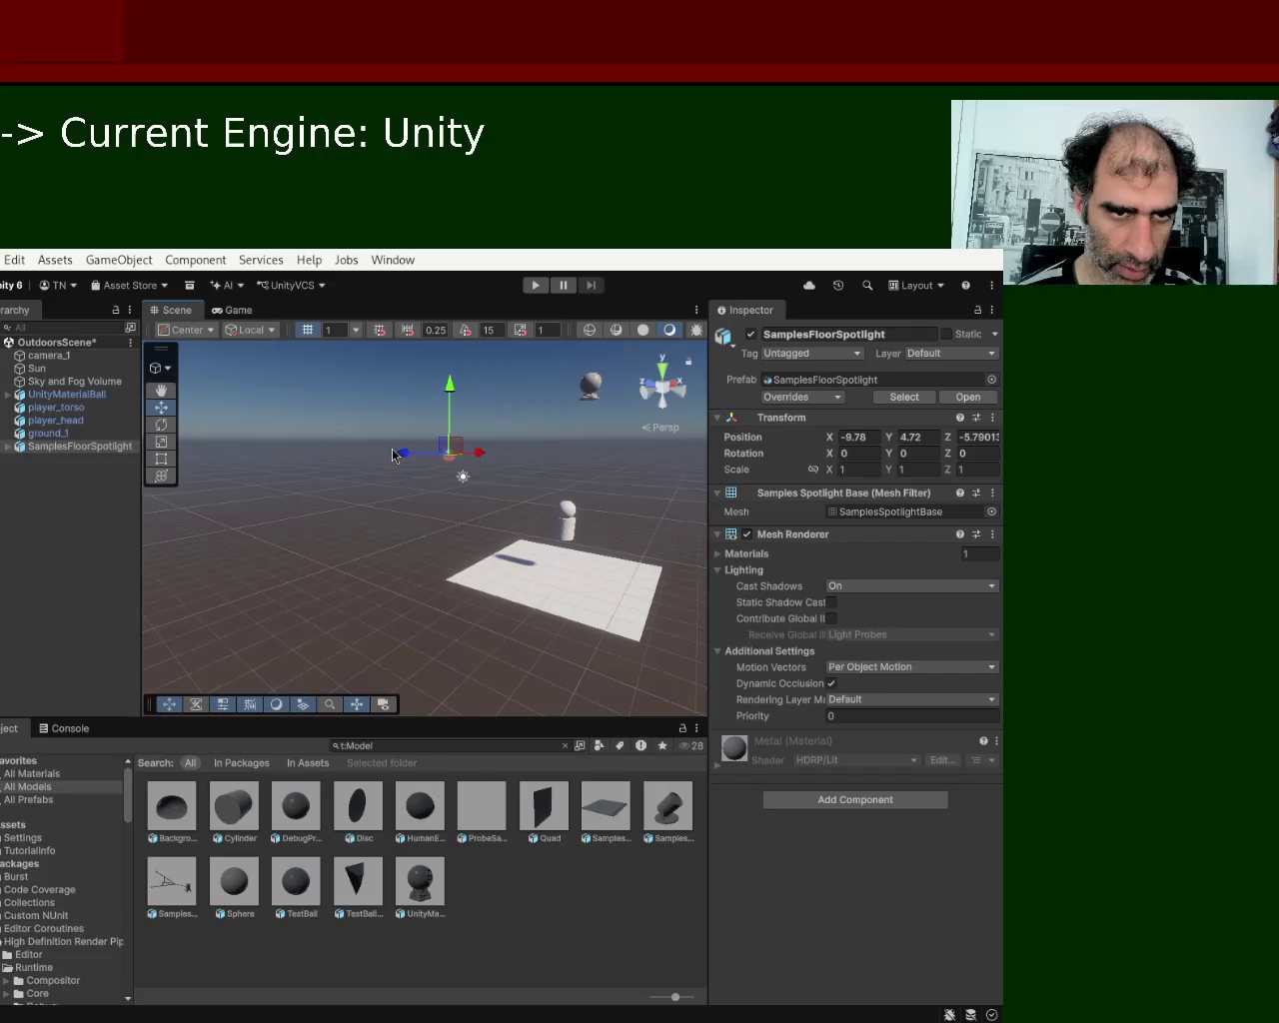
mouse_move(396, 456)
mouse_down()
mouse_move(600, 456)
mouse_move(477, 546)
mouse_up()
drag(376, 537, 484, 522)
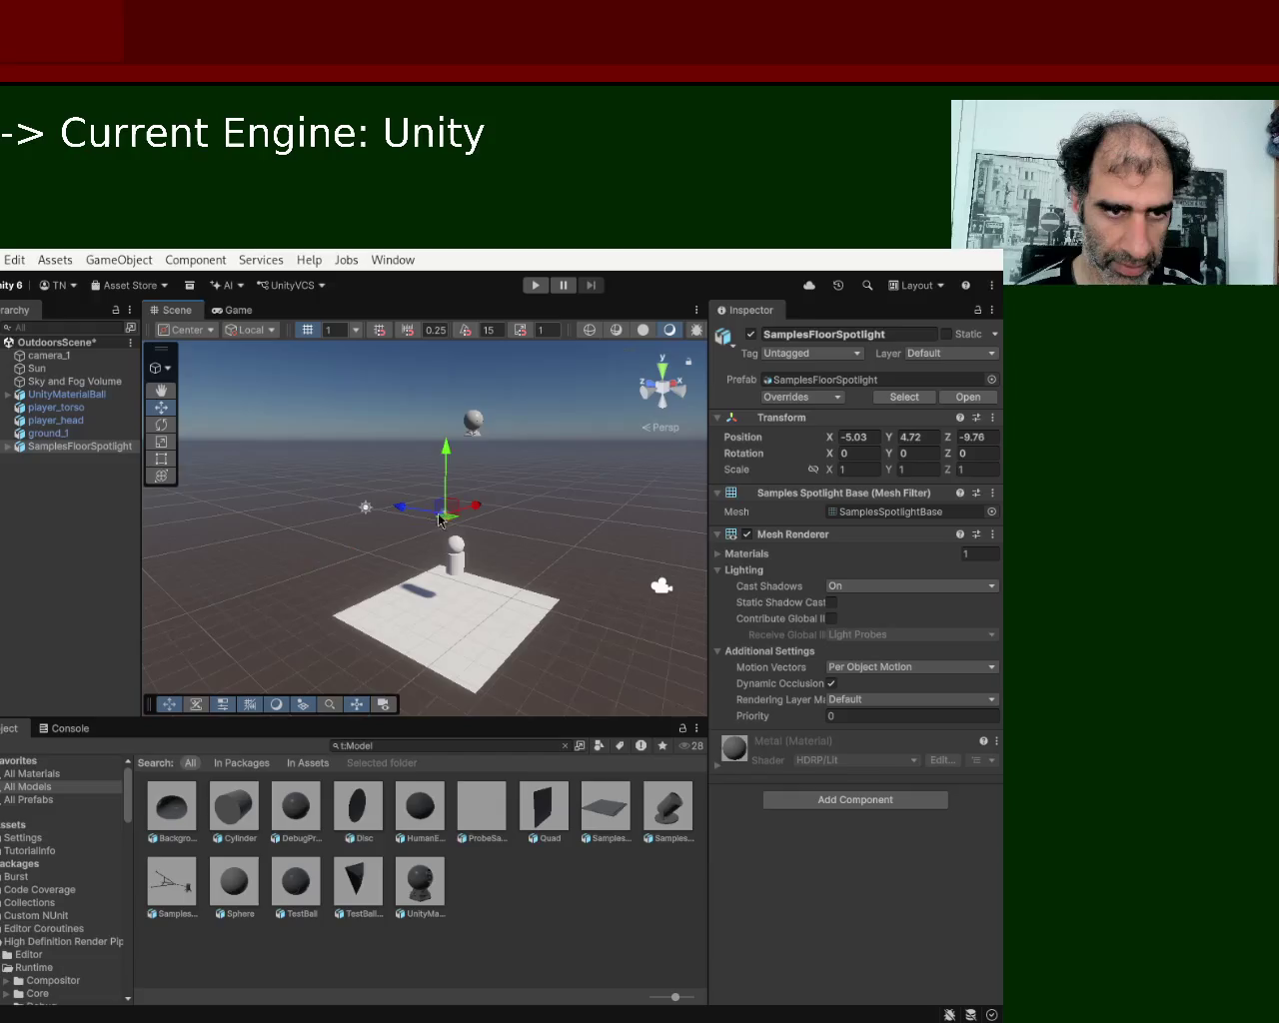
mouse_move(397, 510)
mouse_down()
mouse_move(552, 523)
mouse_move(417, 642)
mouse_move(440, 614)
mouse_move(418, 524)
mouse_move(479, 551)
mouse_move(440, 564)
mouse_up()
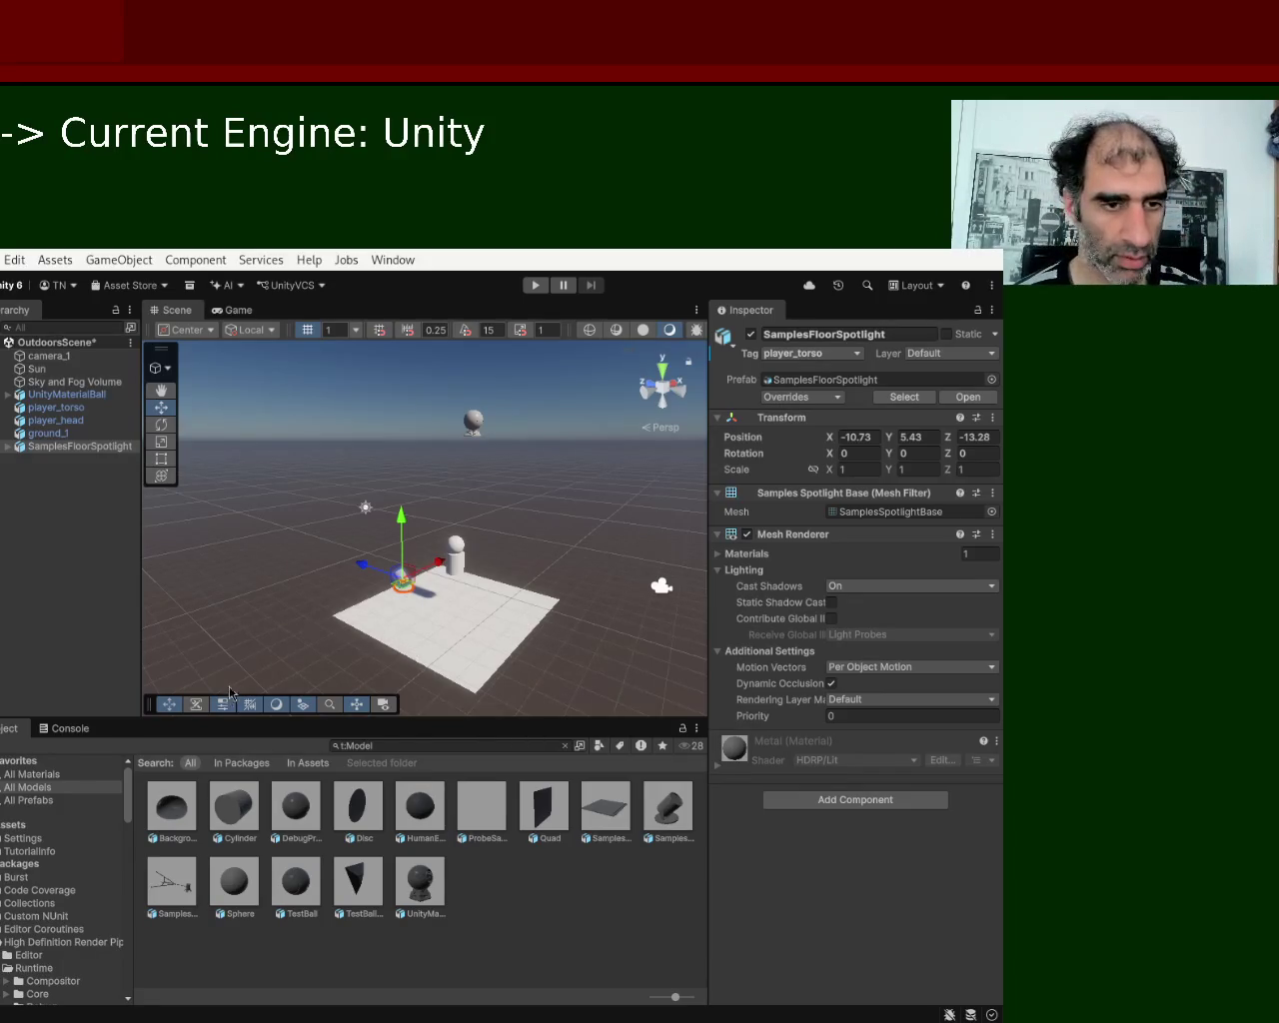
click(536, 286)
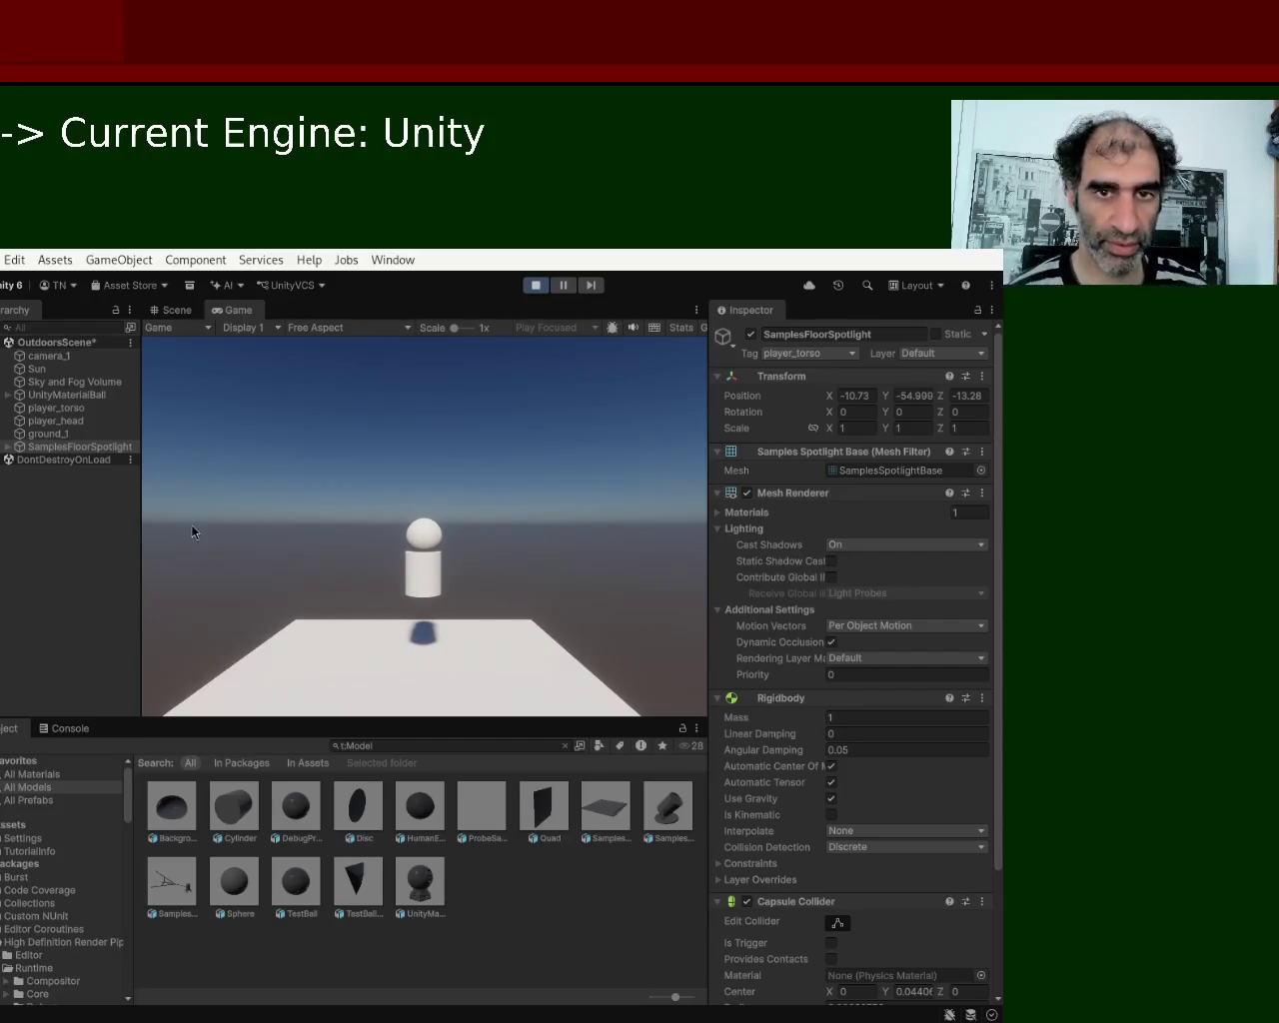
Stop Play mode once the spotlight has gained its Rigidbody and Capsule Collider and fallen.
click(535, 286)
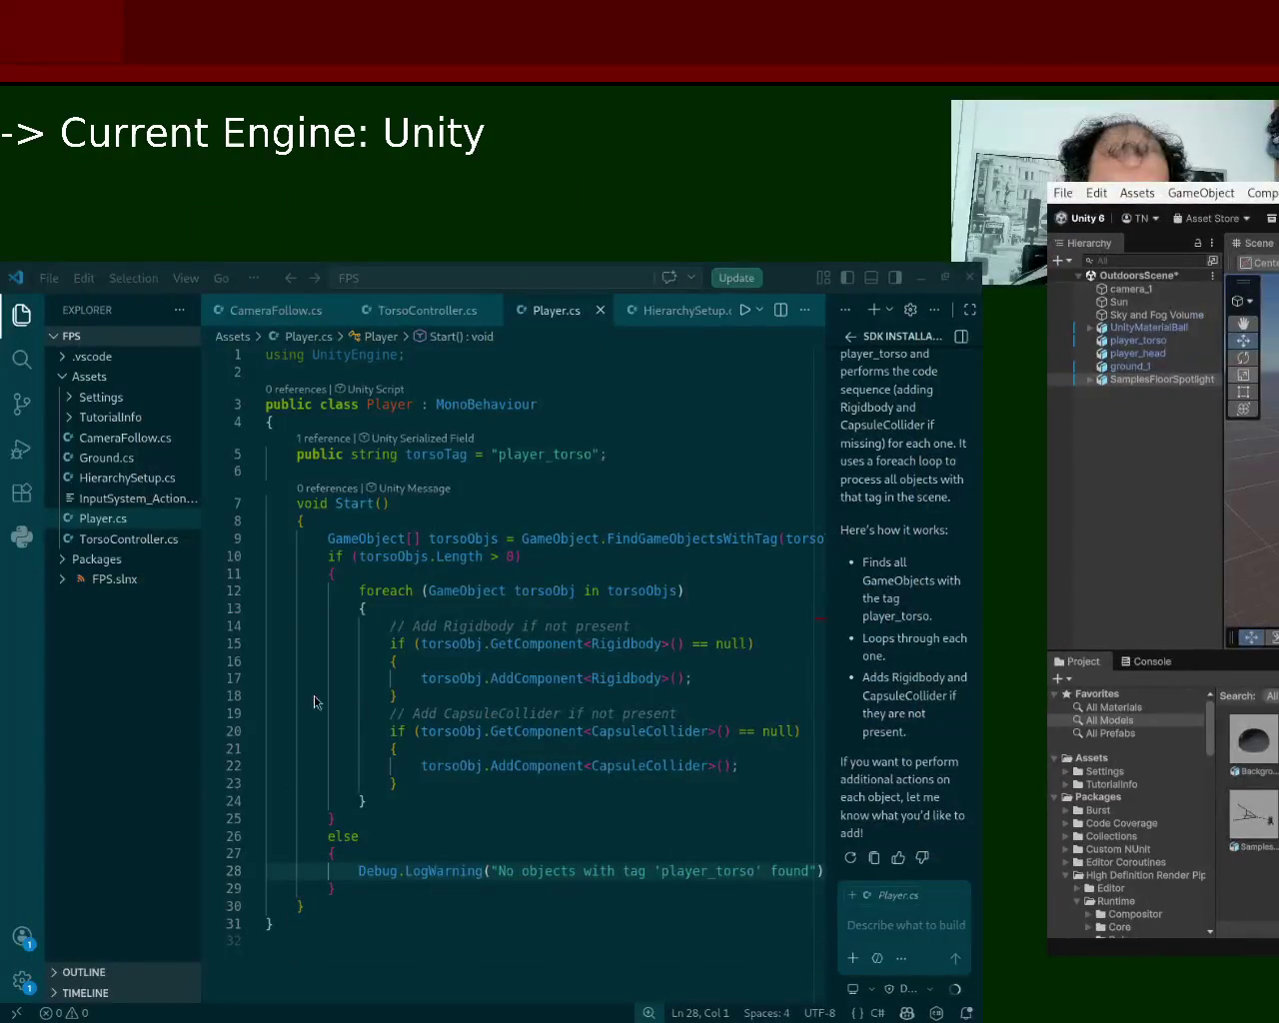
Ask Copilot 'seems like im not able to apply the same script for each object?'.
click(919, 926)
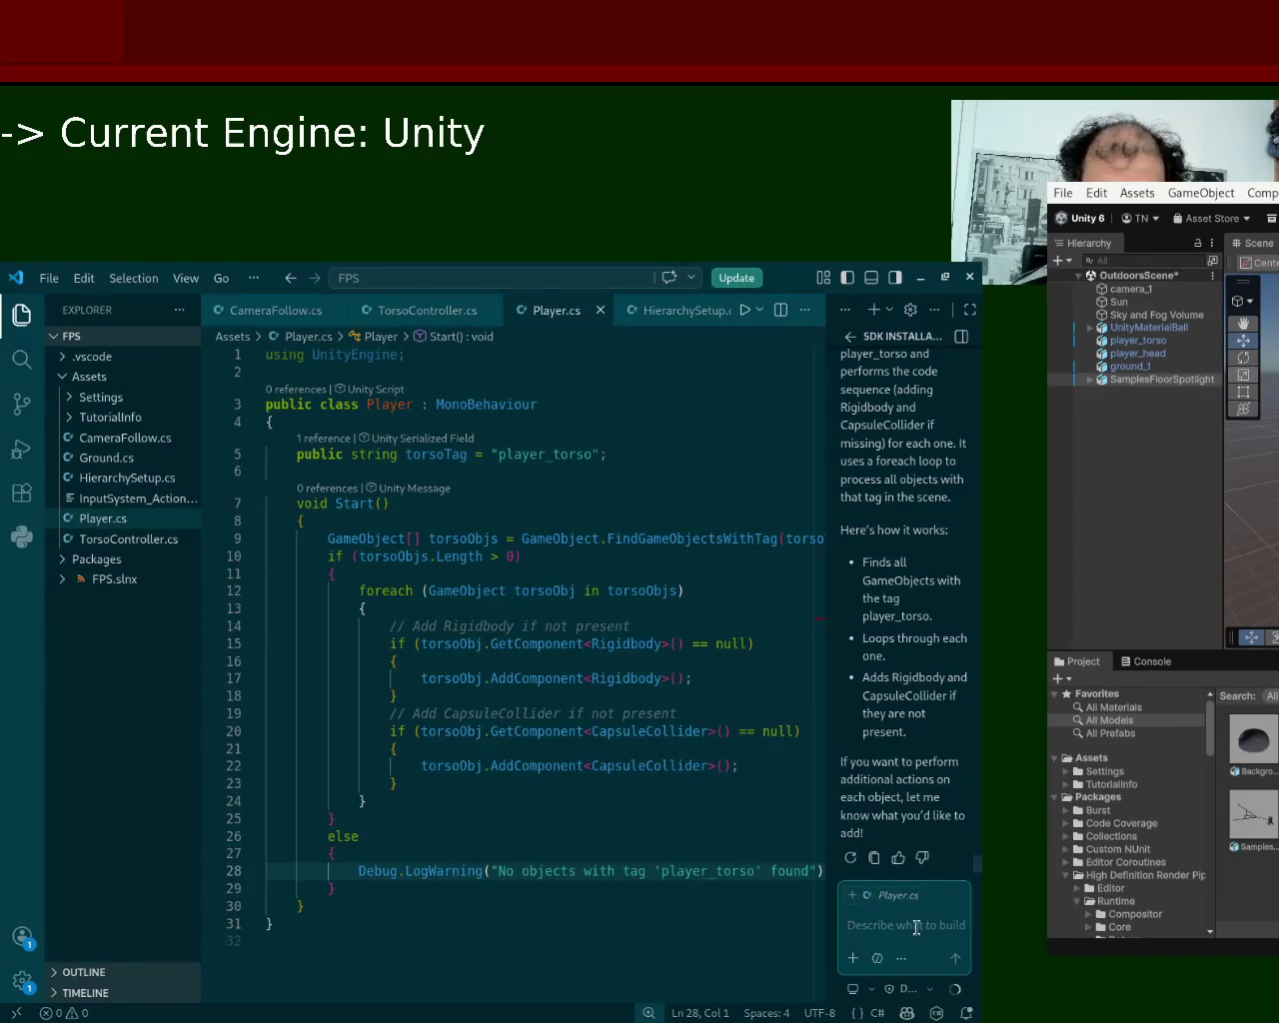
text(how come its)
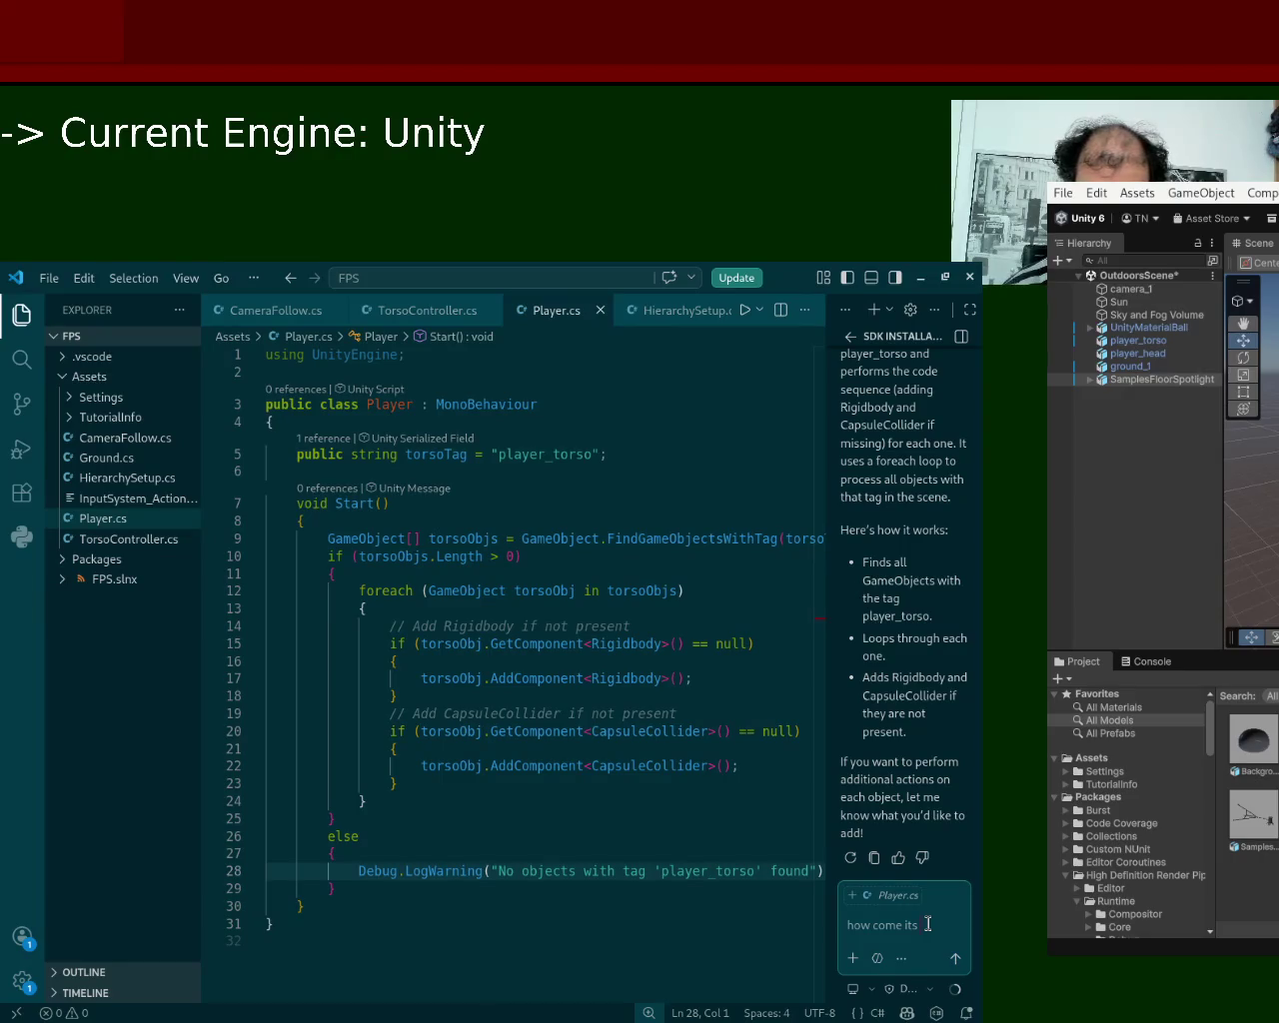
key(BackSpace)
key(BackSpace)
key(BackSpace)
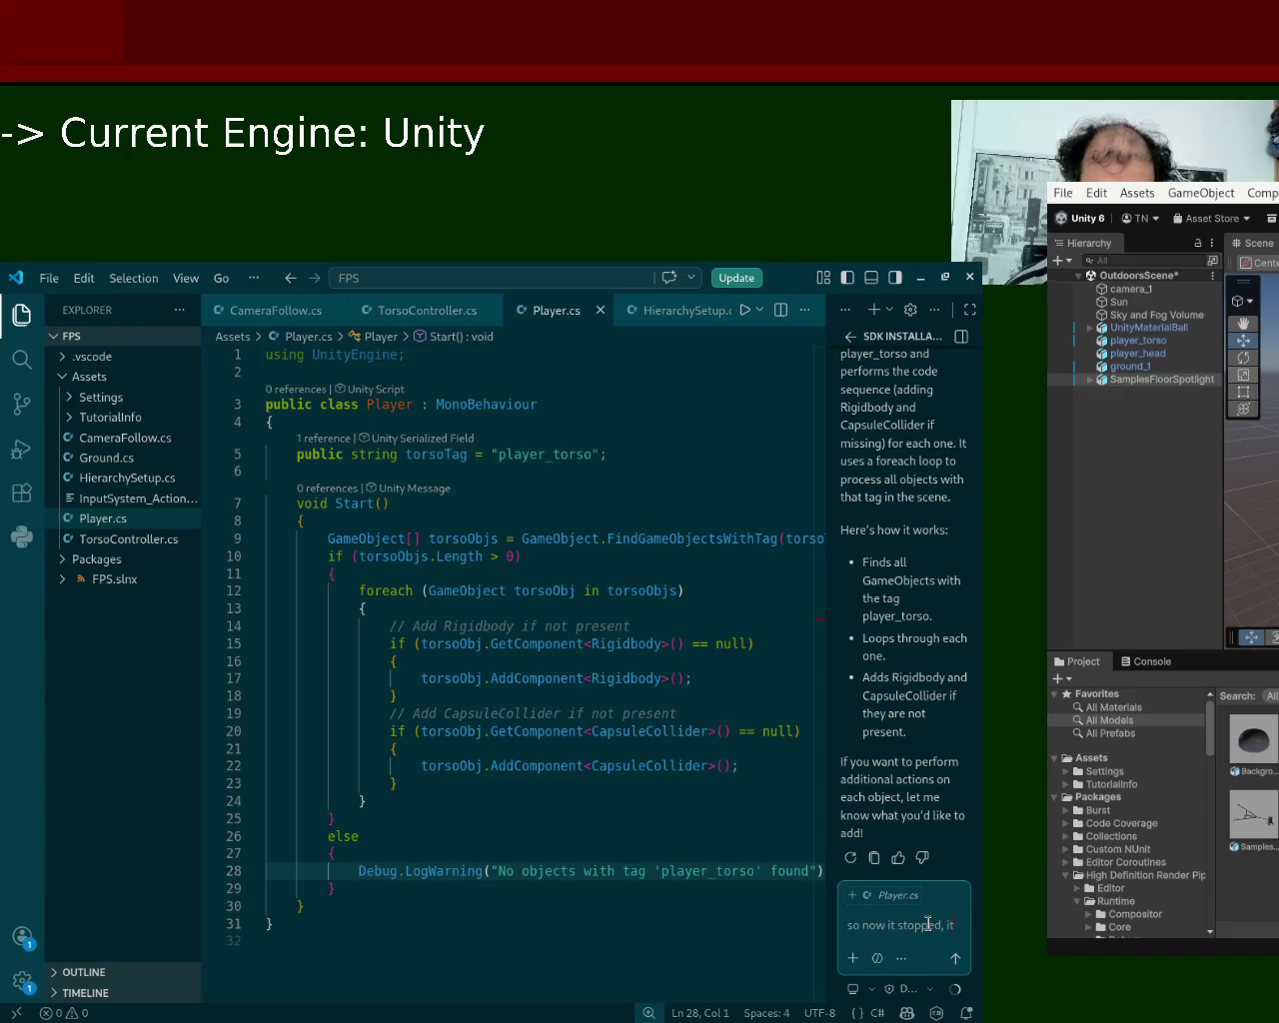
text( seems like im)
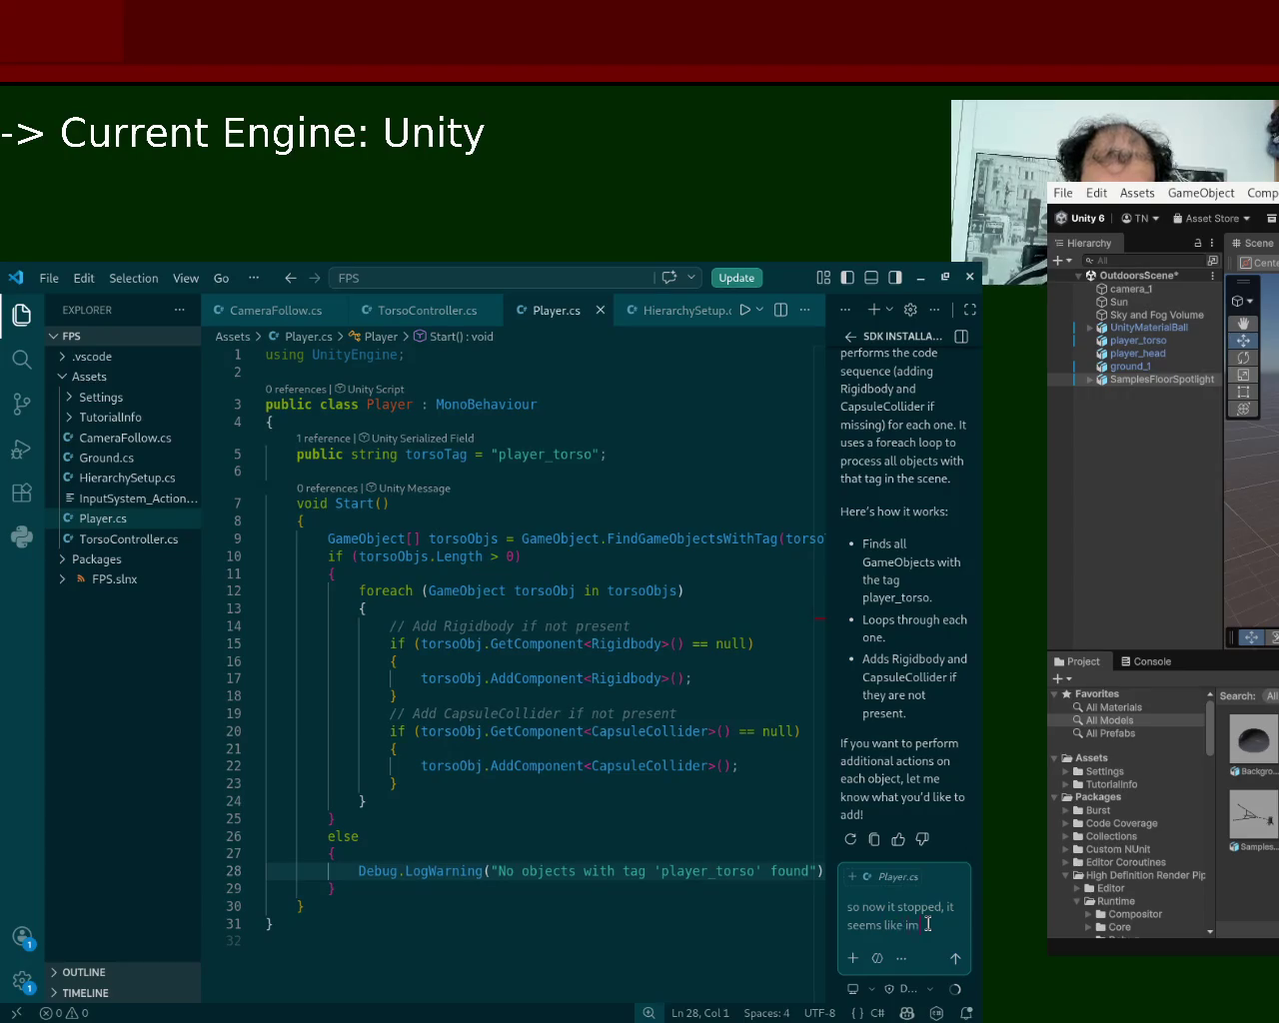
text( not able to ap)
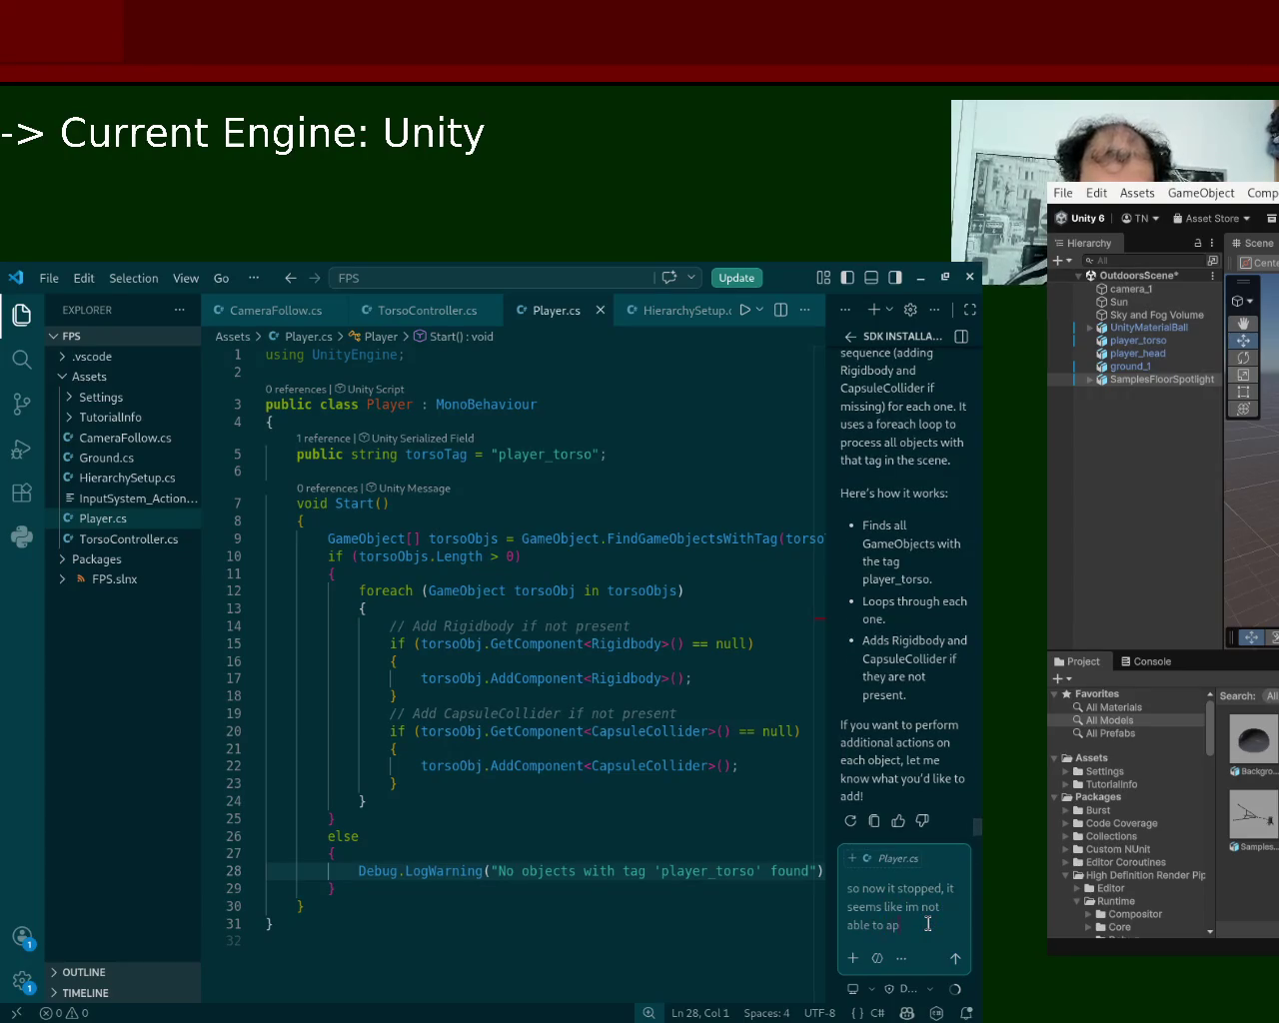
text(ply the same)
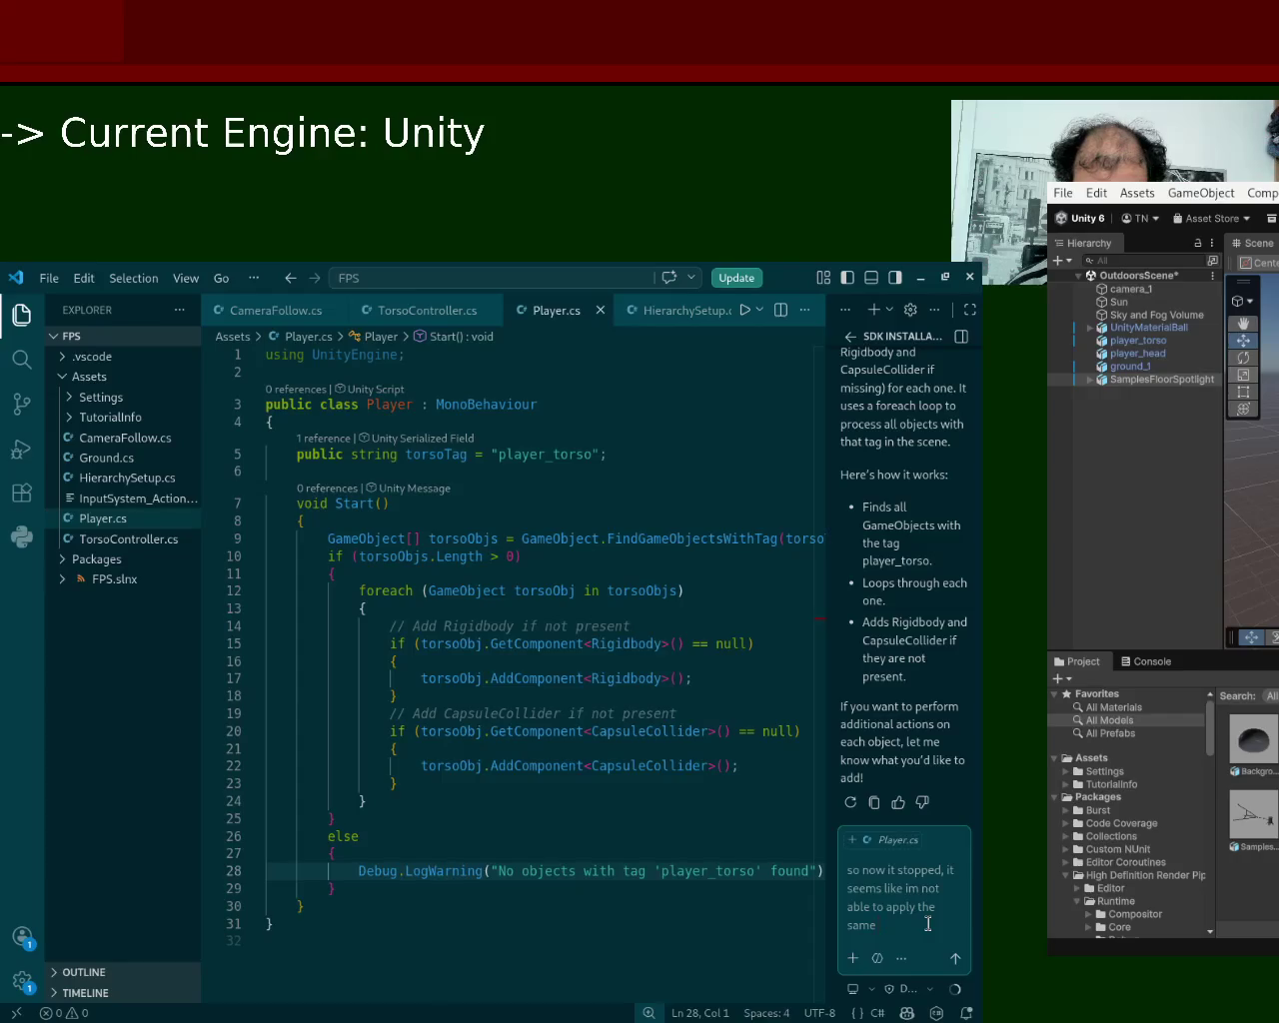
text(scr)
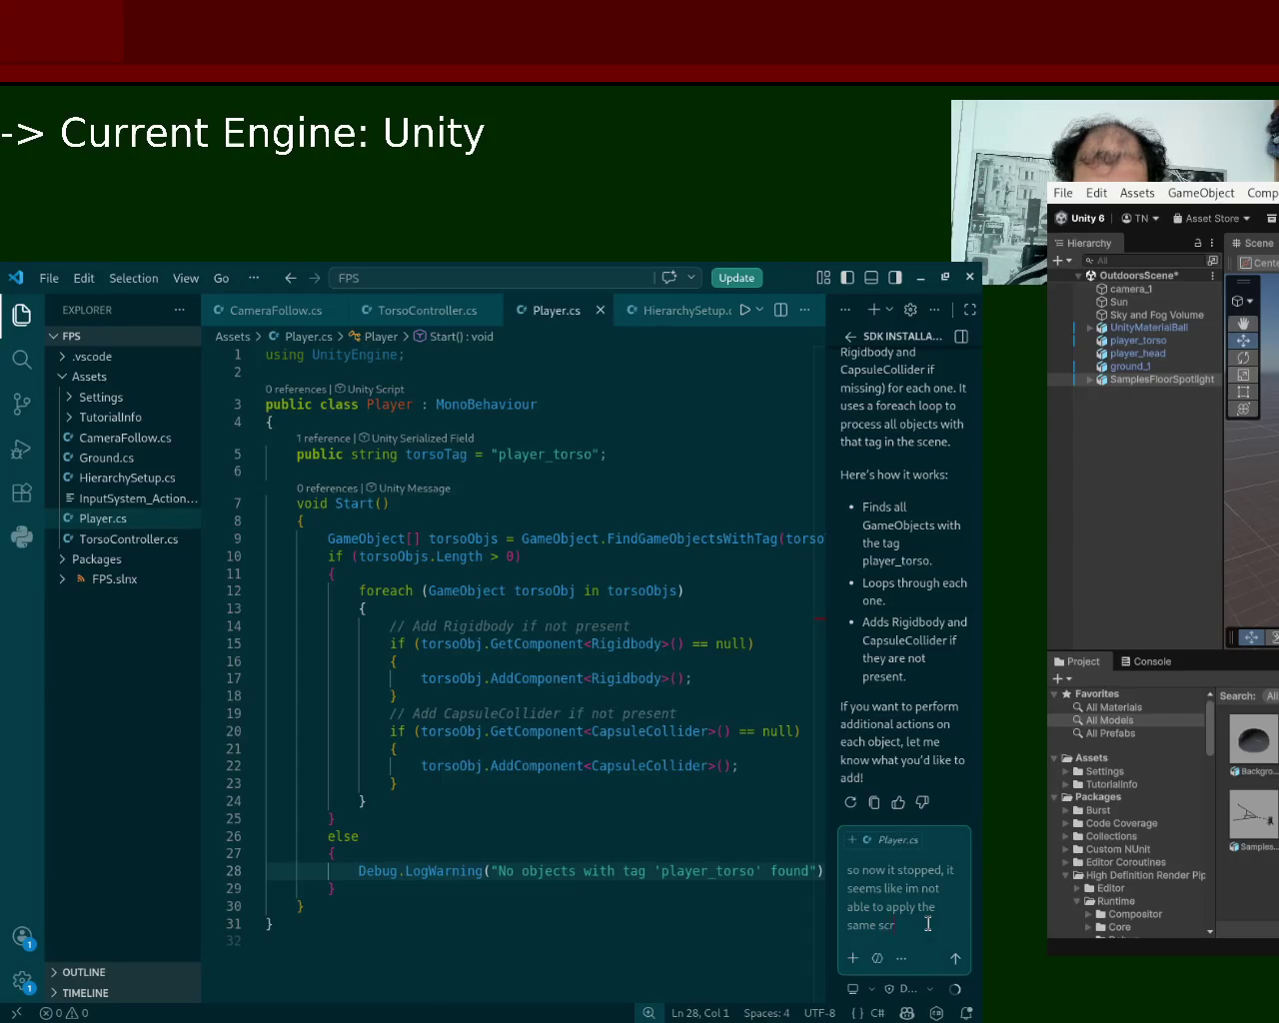
text(ipt for each object?)
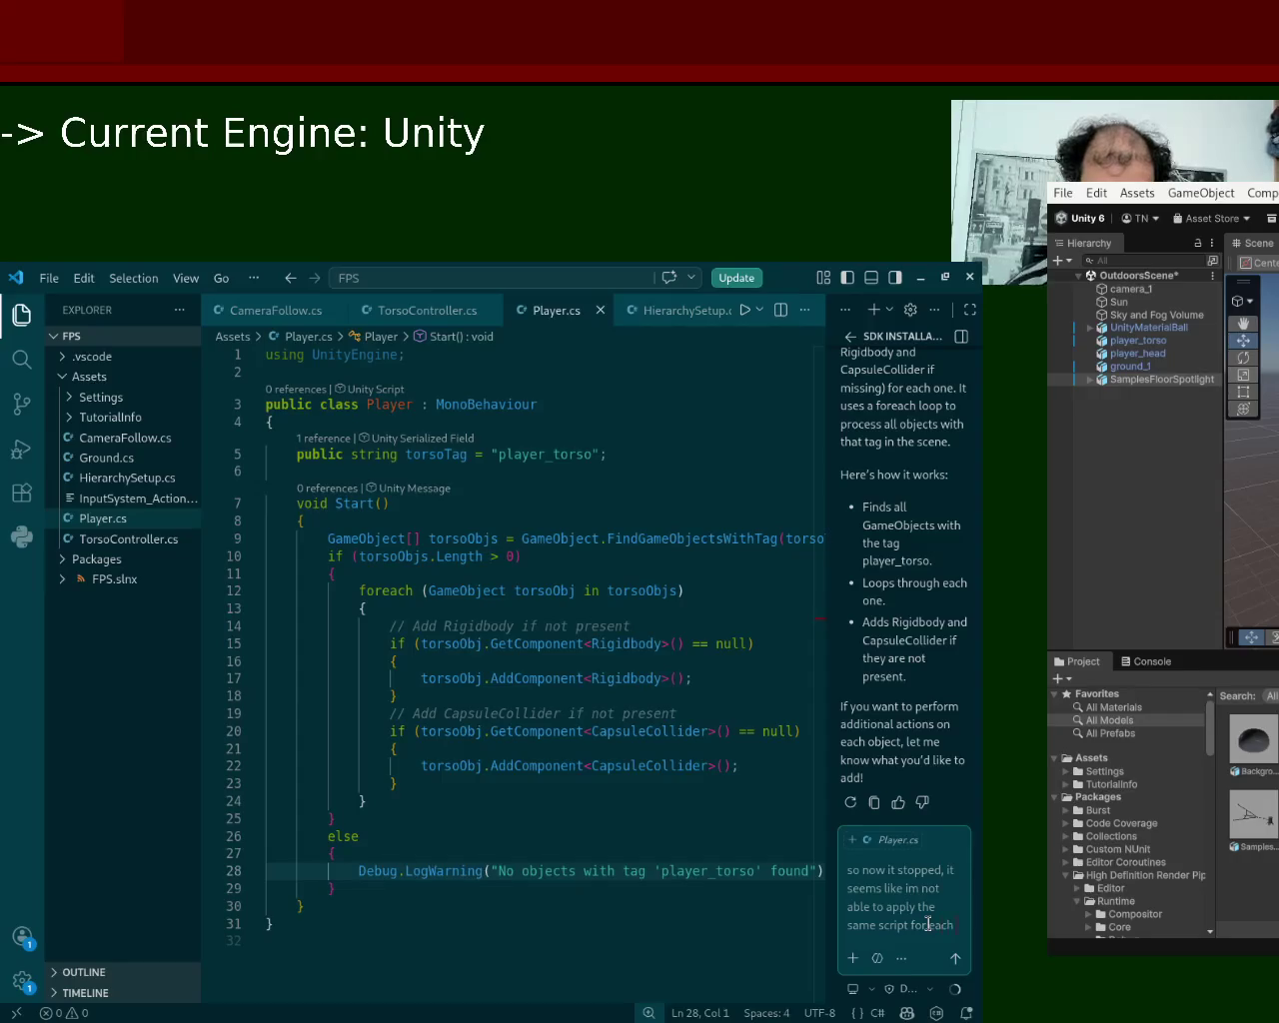
key(Return)
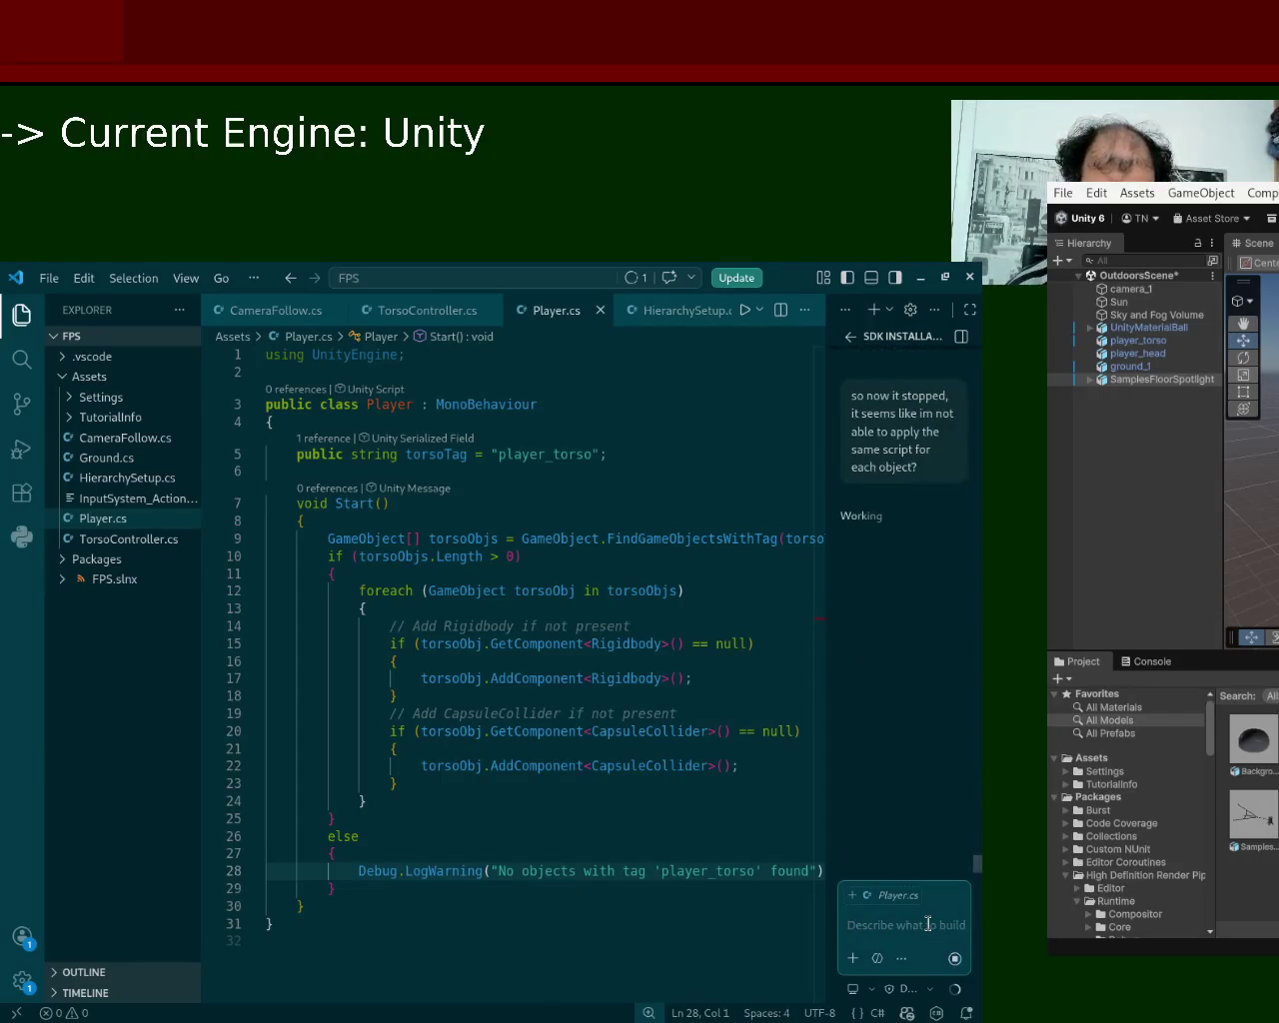
Start a follow-up message in the chat box, then clear it.
text(based)
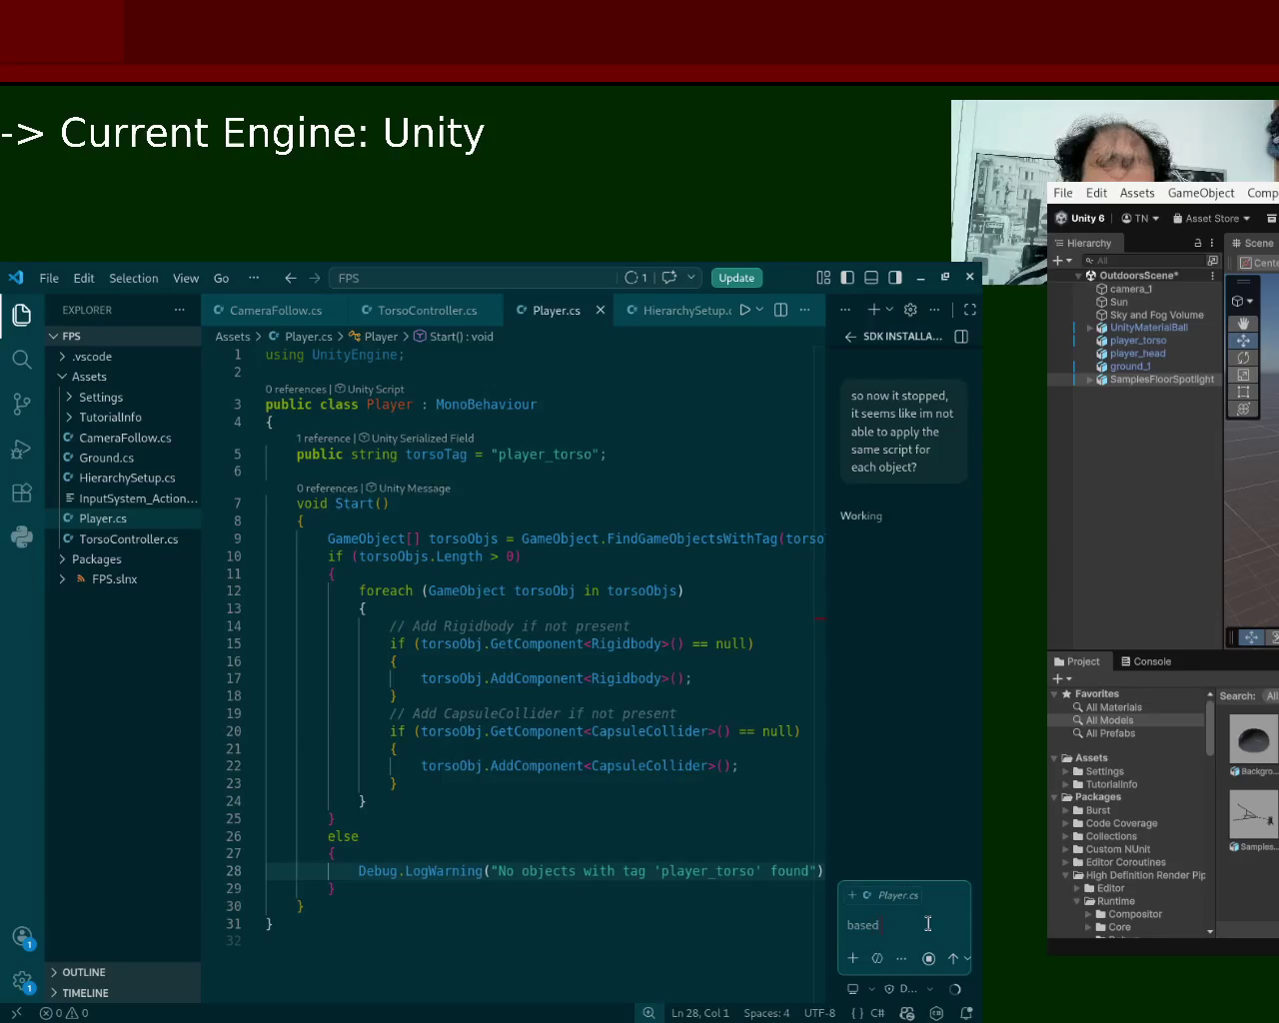
text( off o)
key(ctrl+a)
key(BackSpace)
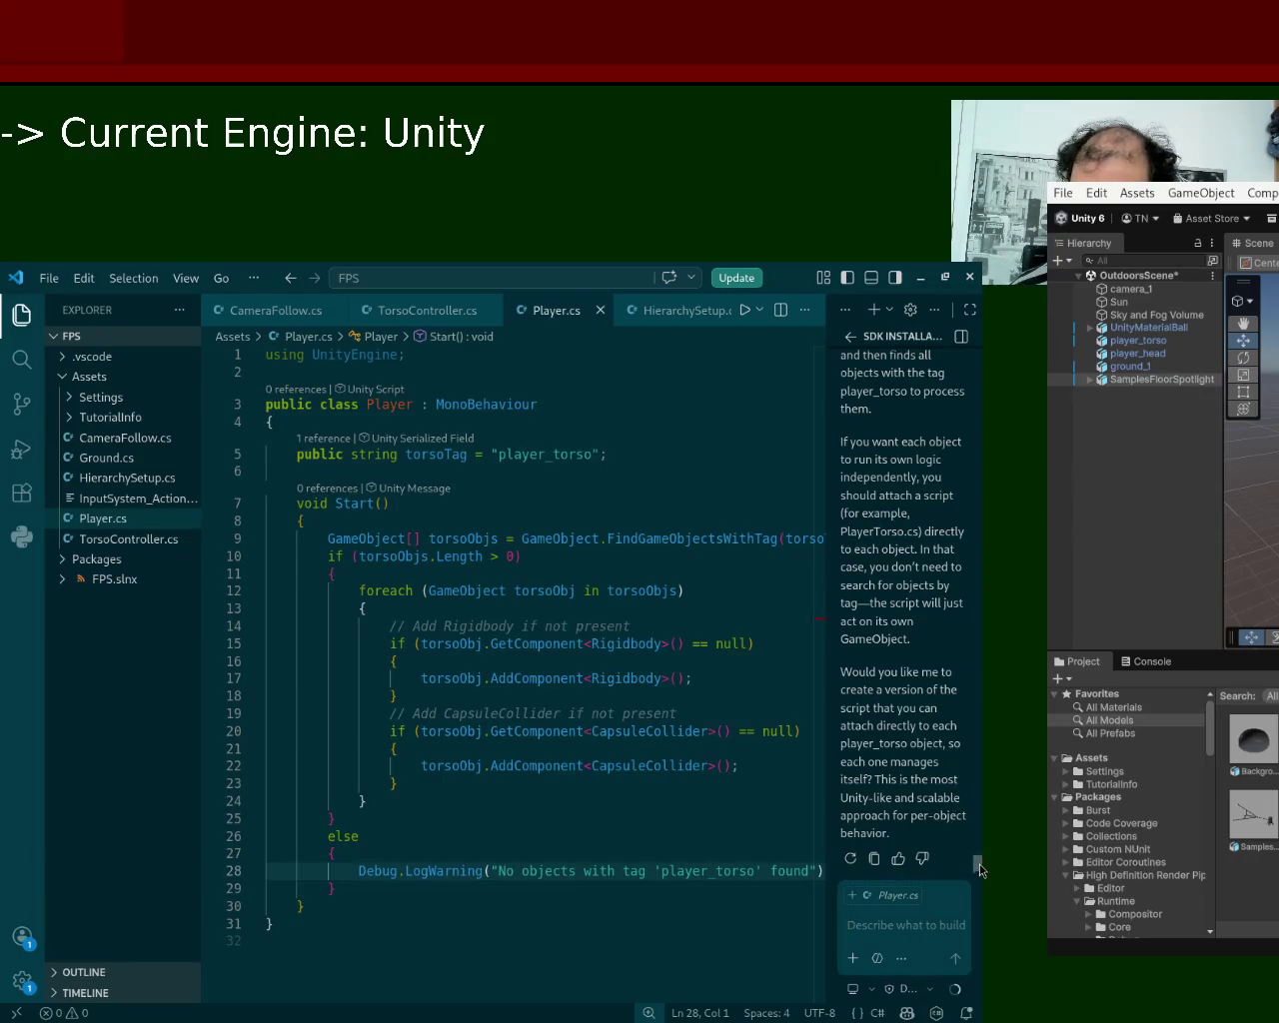
Scroll up to read the assistant's per-object script answer and focus the chat input.
scroll(980, 866, up, 3)
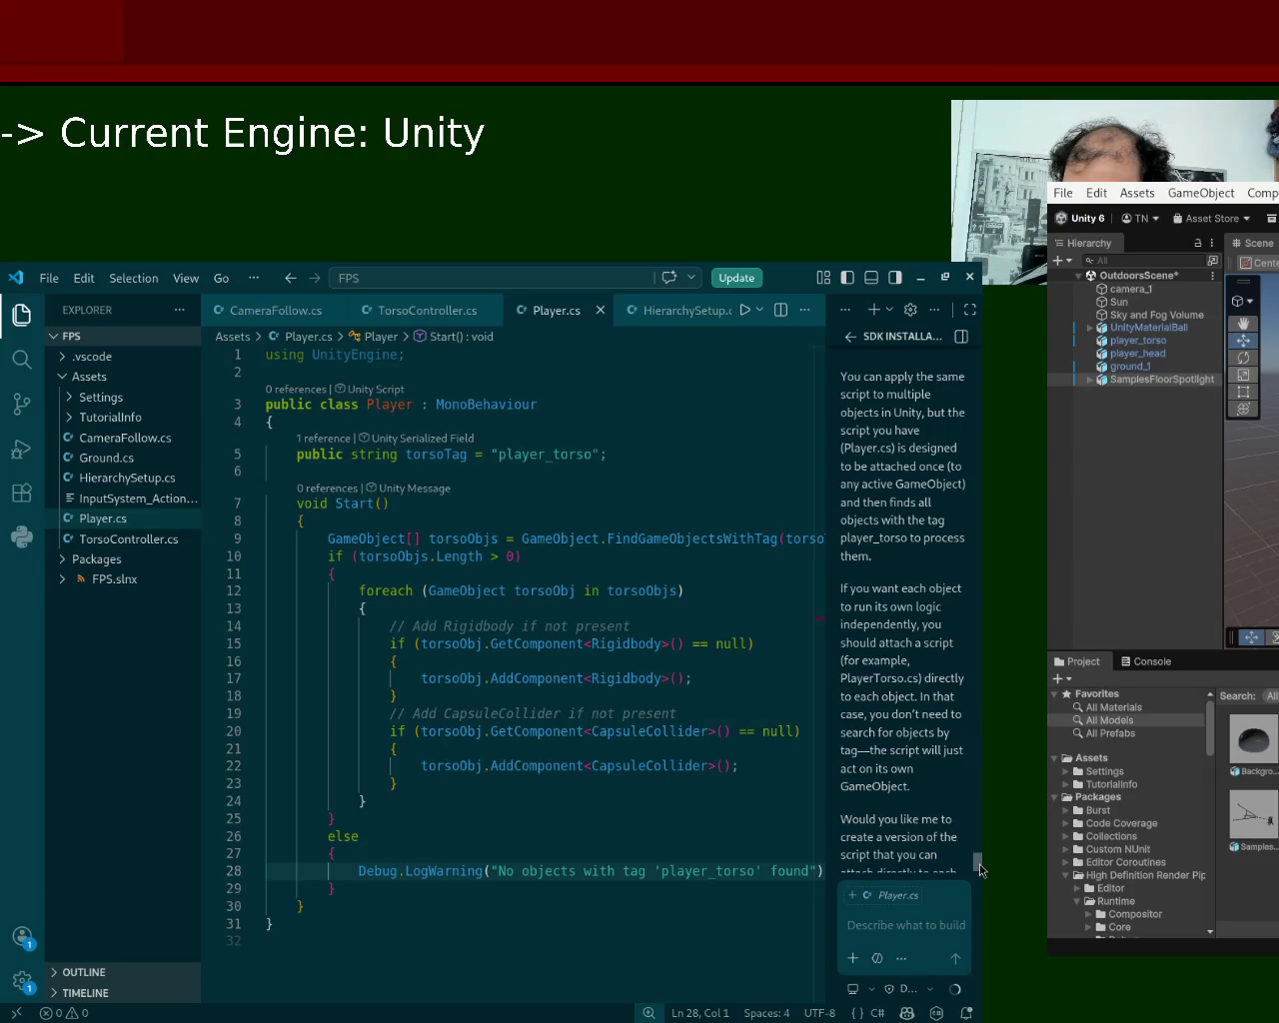
click(915, 940)
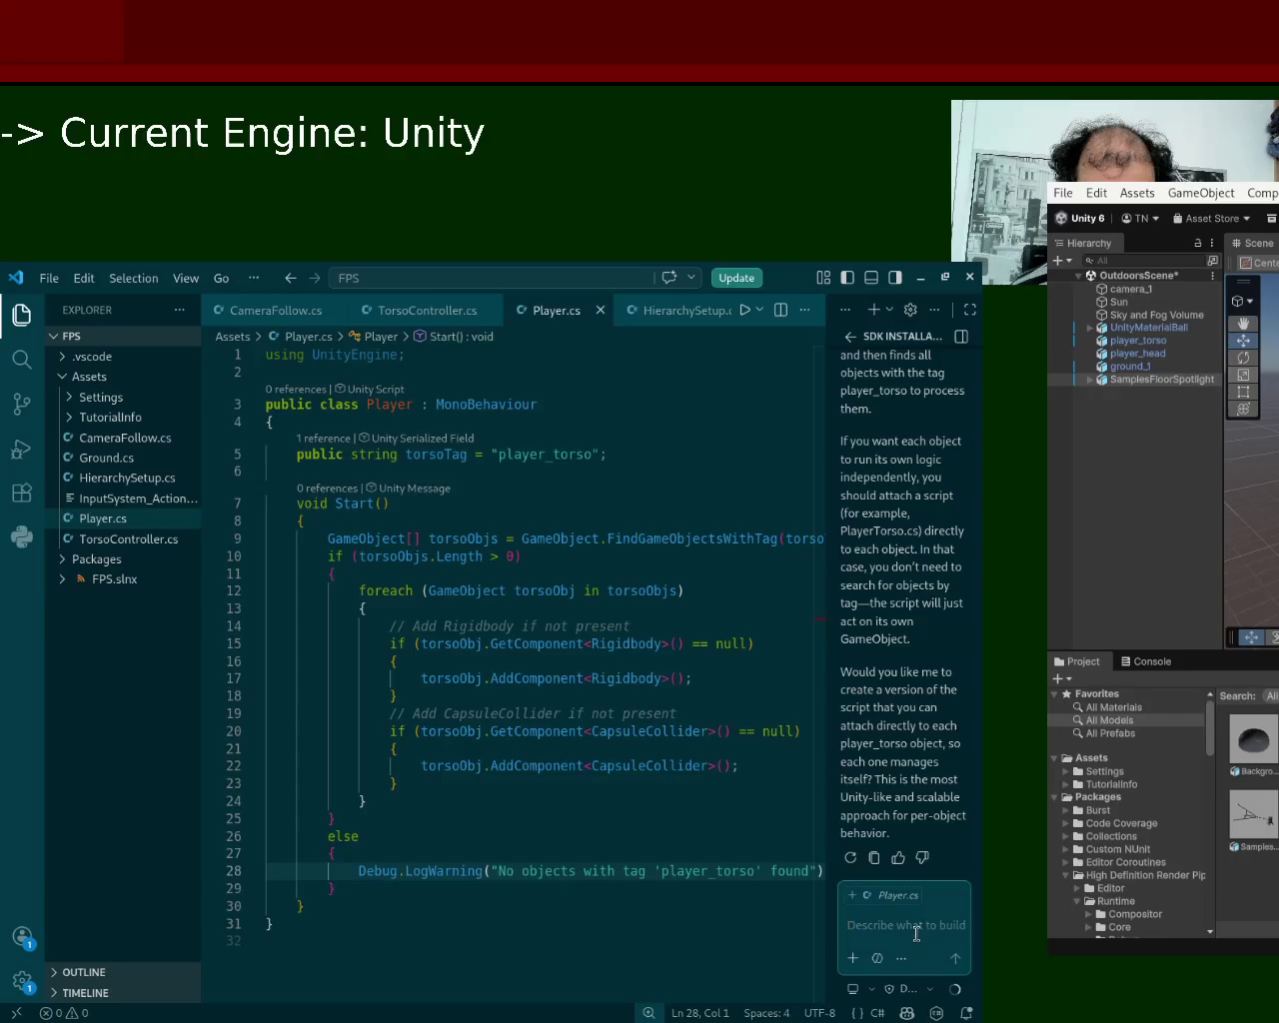
Ask Copilot why the dummy can't apply the same script to everything with that tag.
text(why)
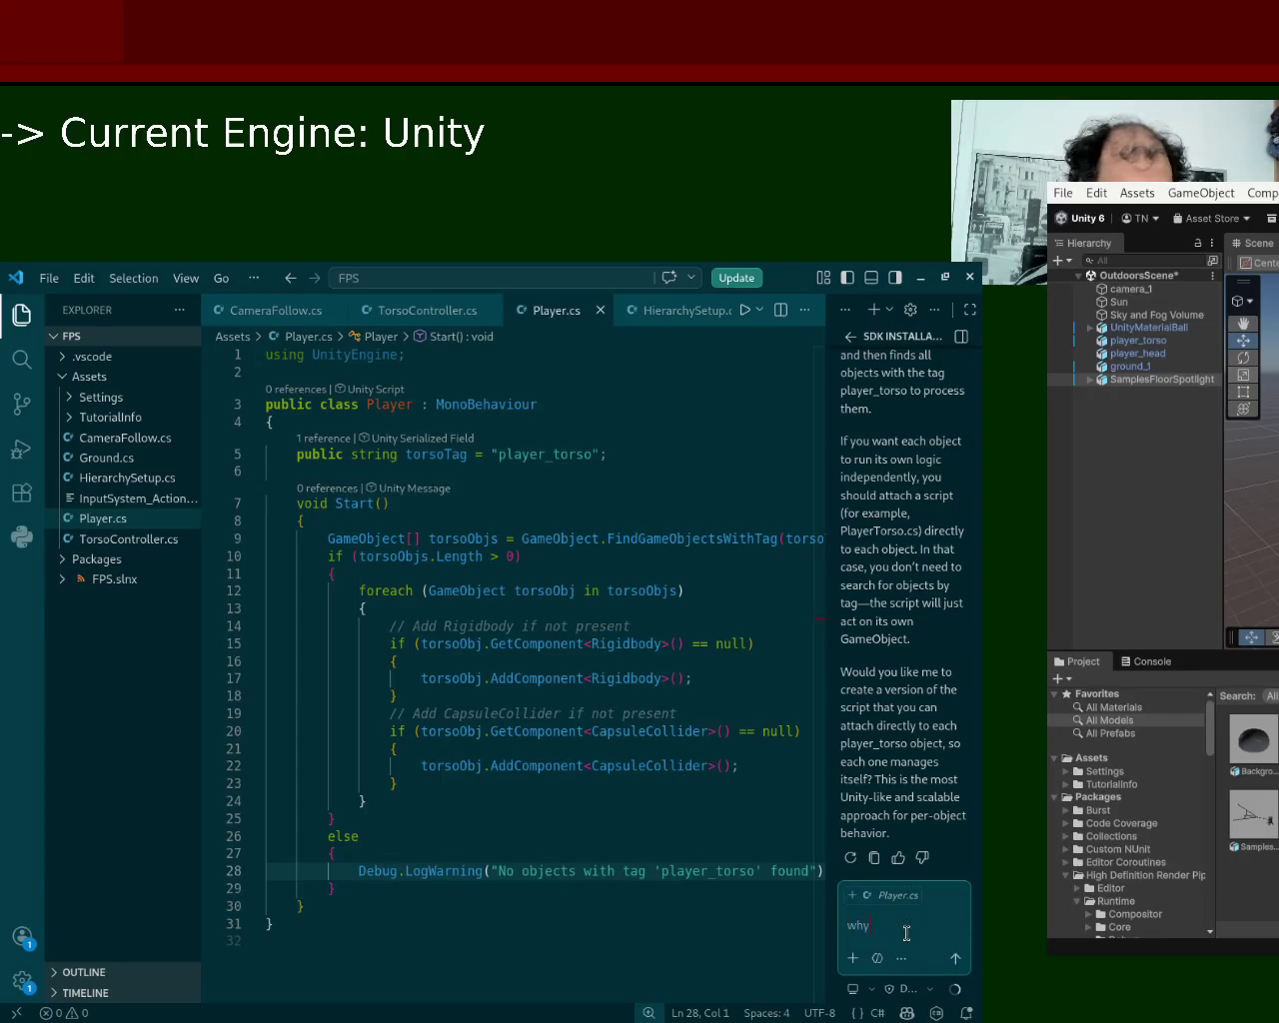
text( not give i)
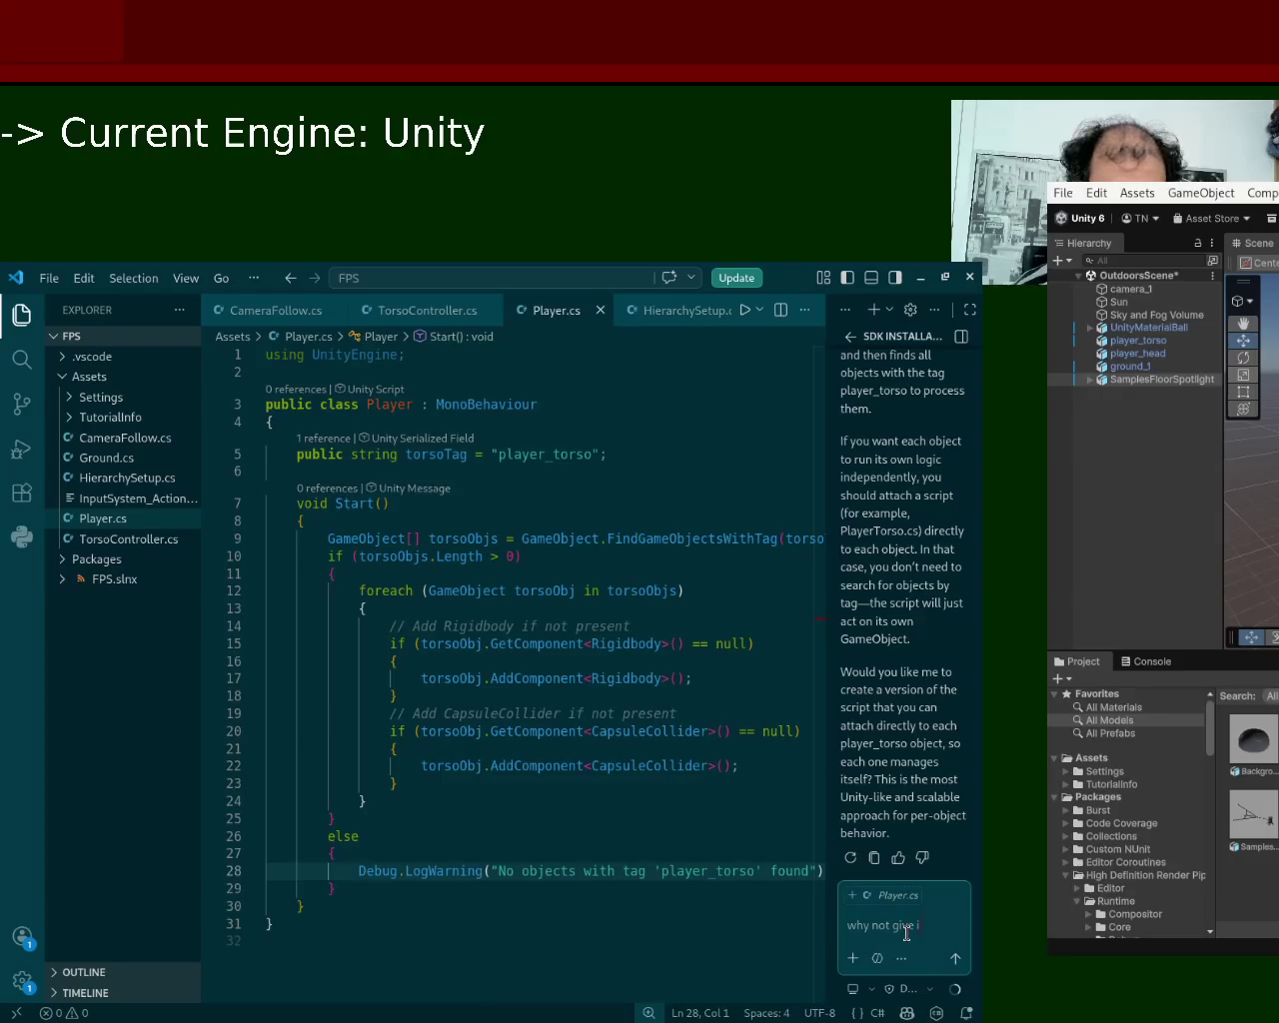
text(t a tag, am)
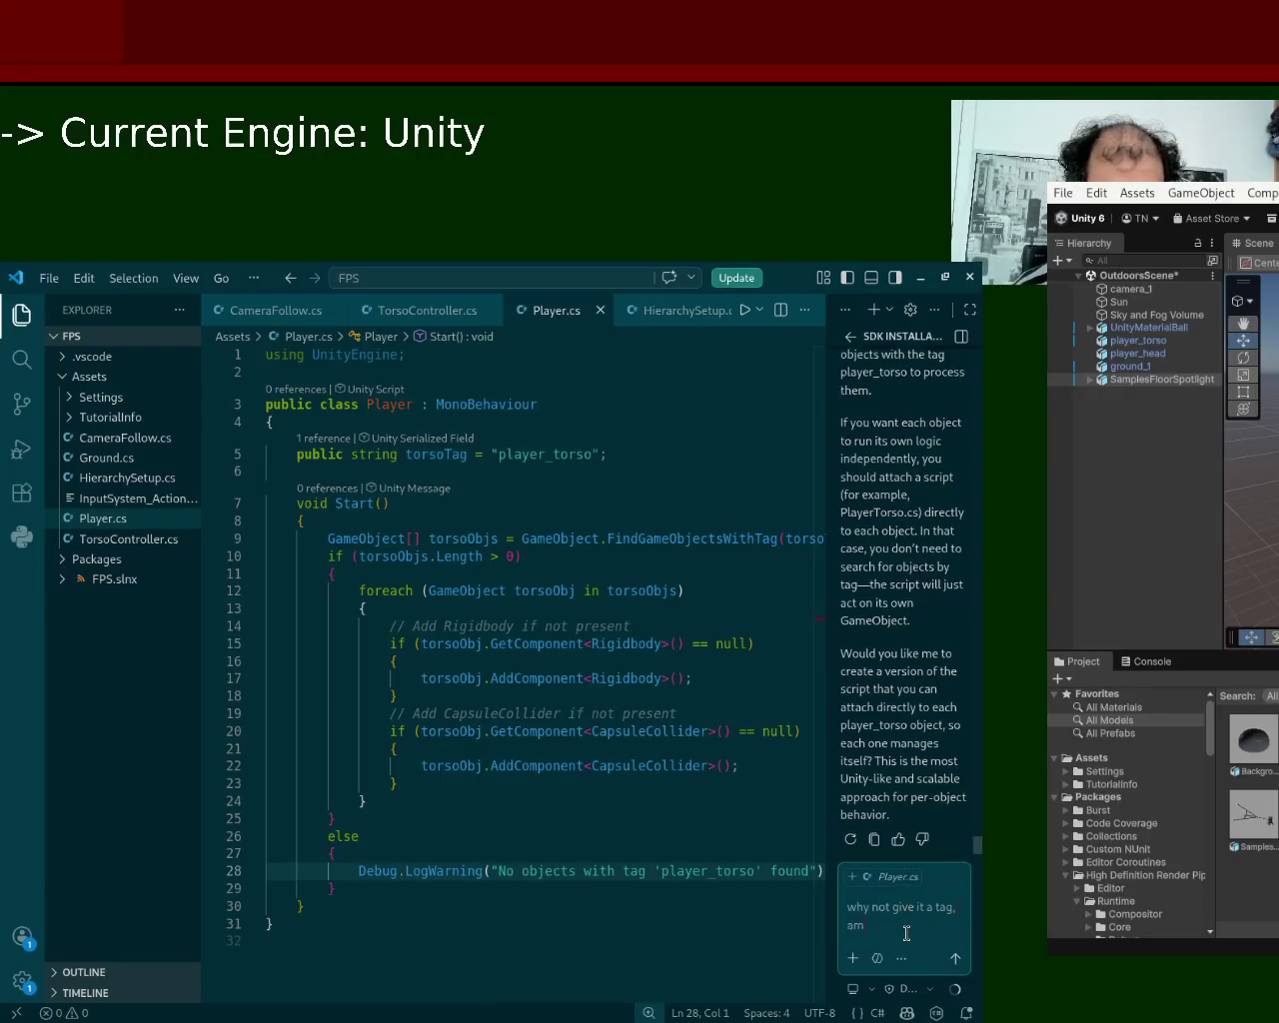
text( i not able to use my)
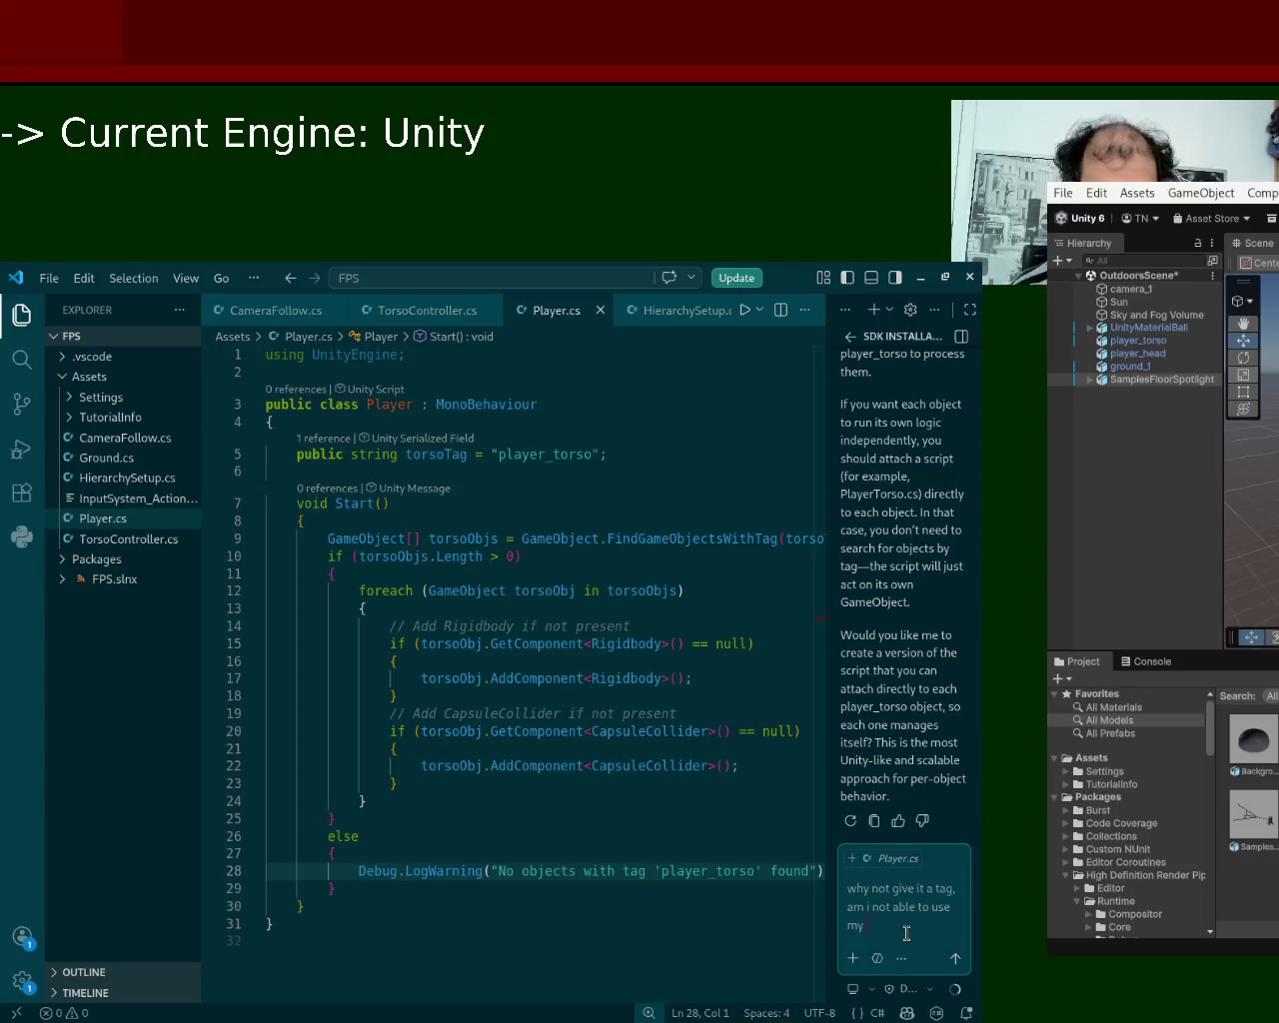
text( dy)
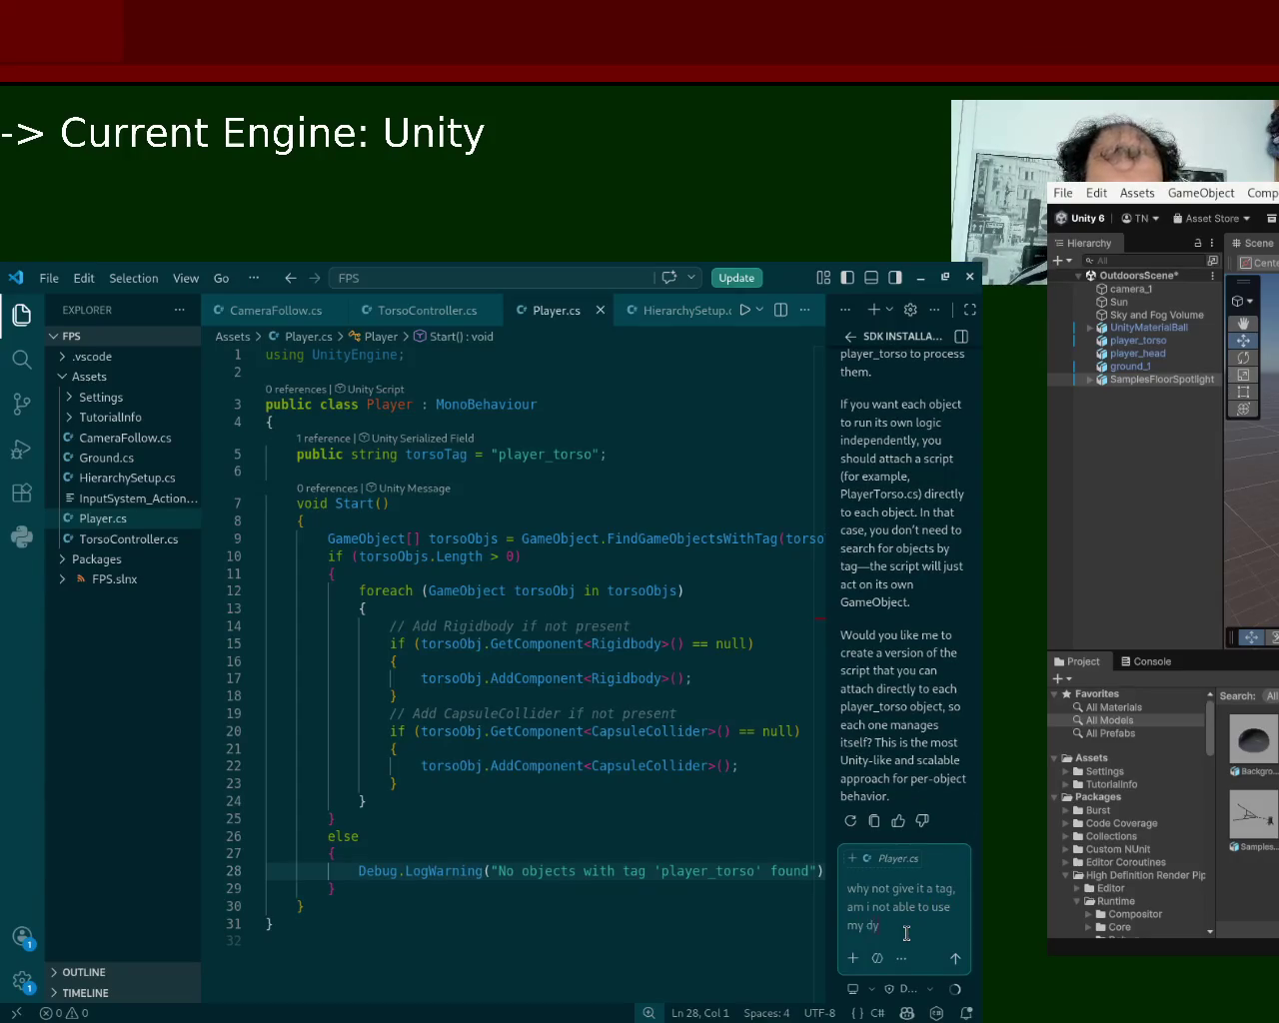
key(BackSpace)
text(ummy to)
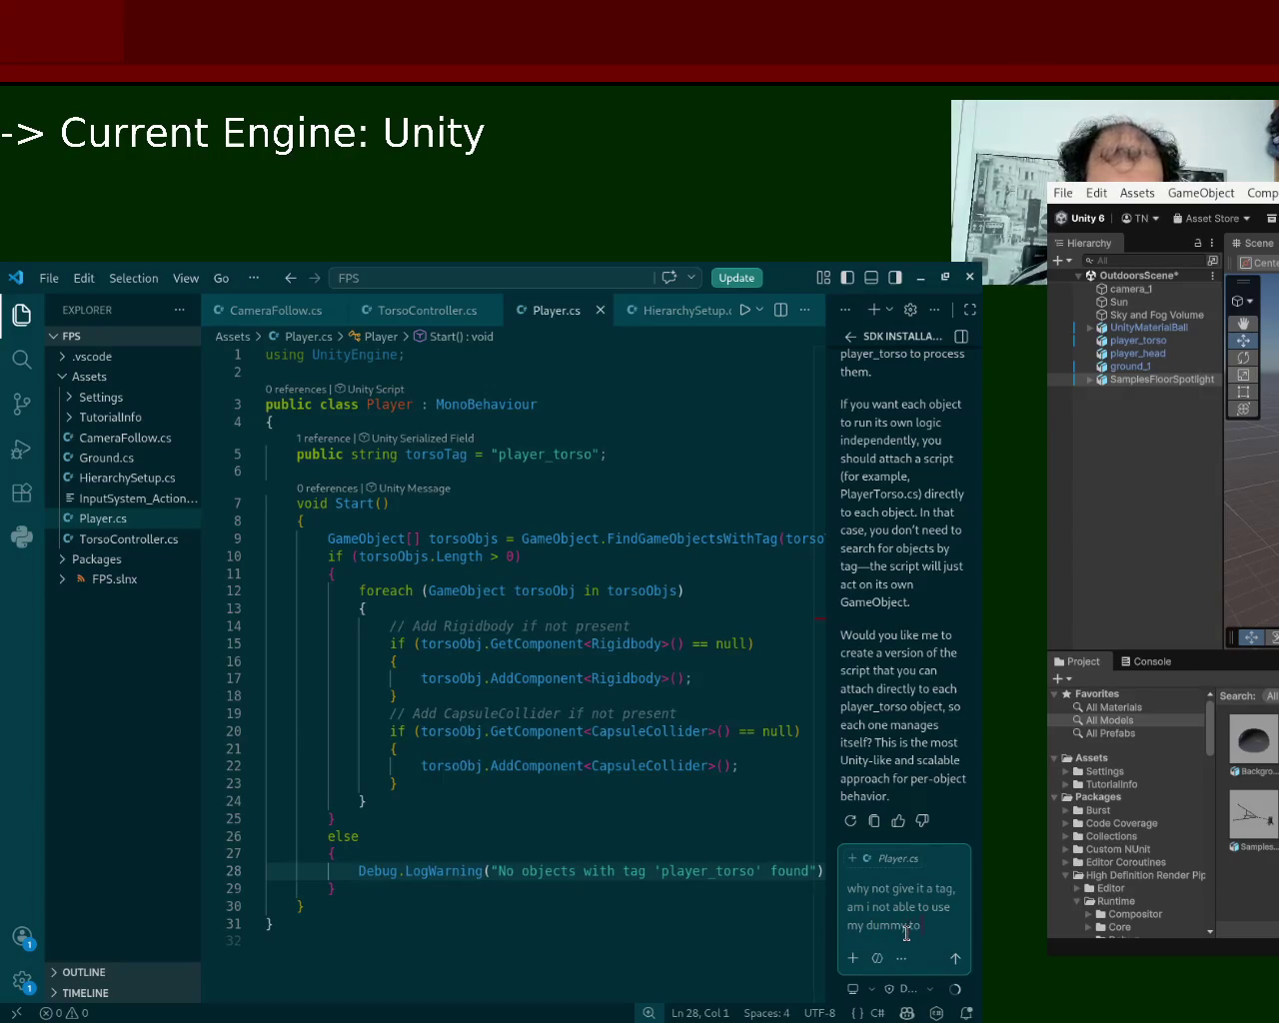
text( go)
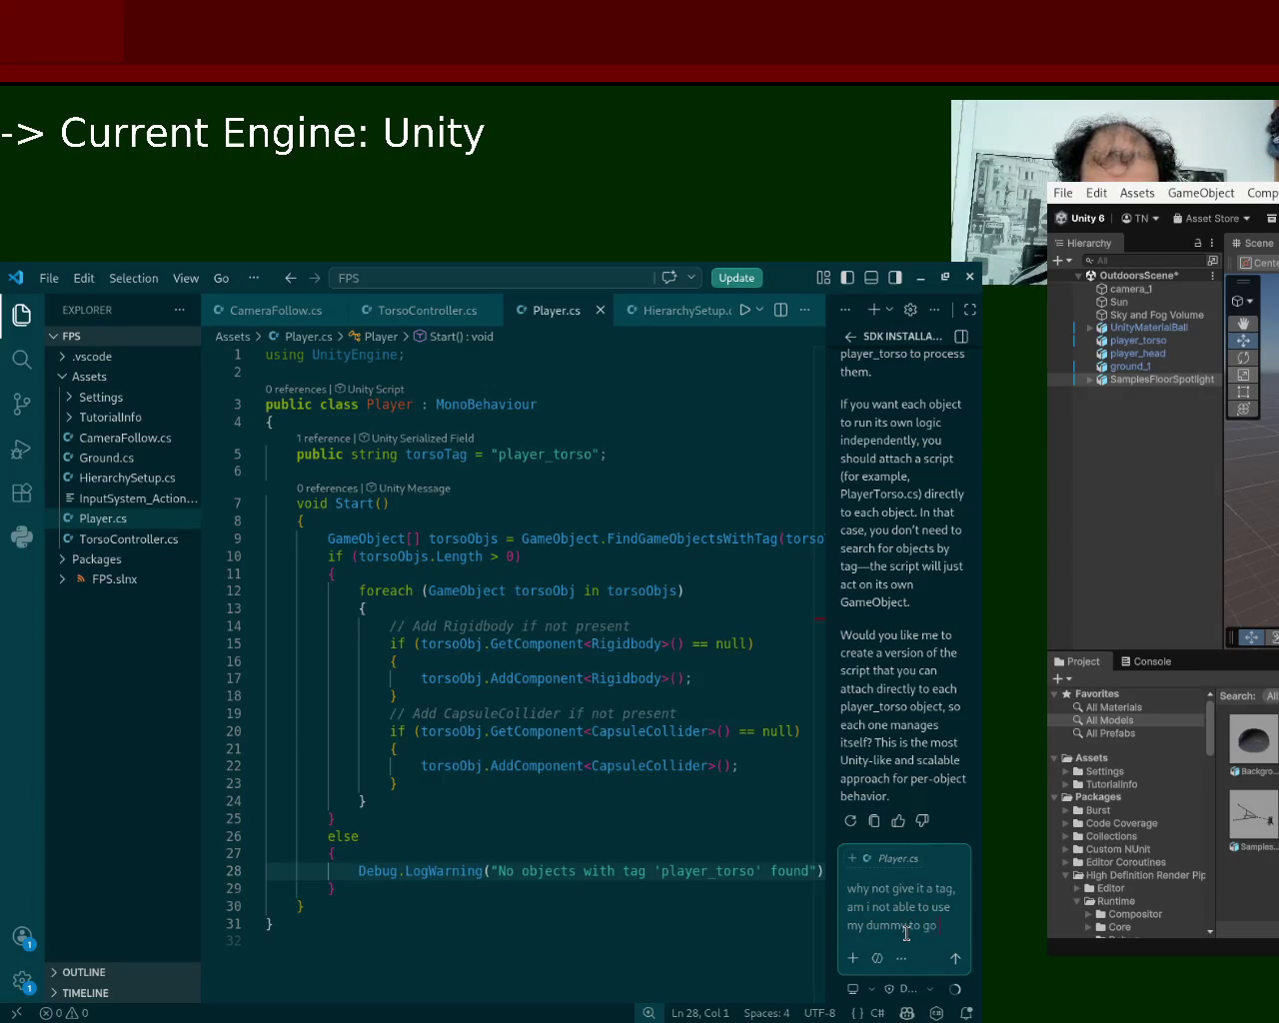
text( throug)
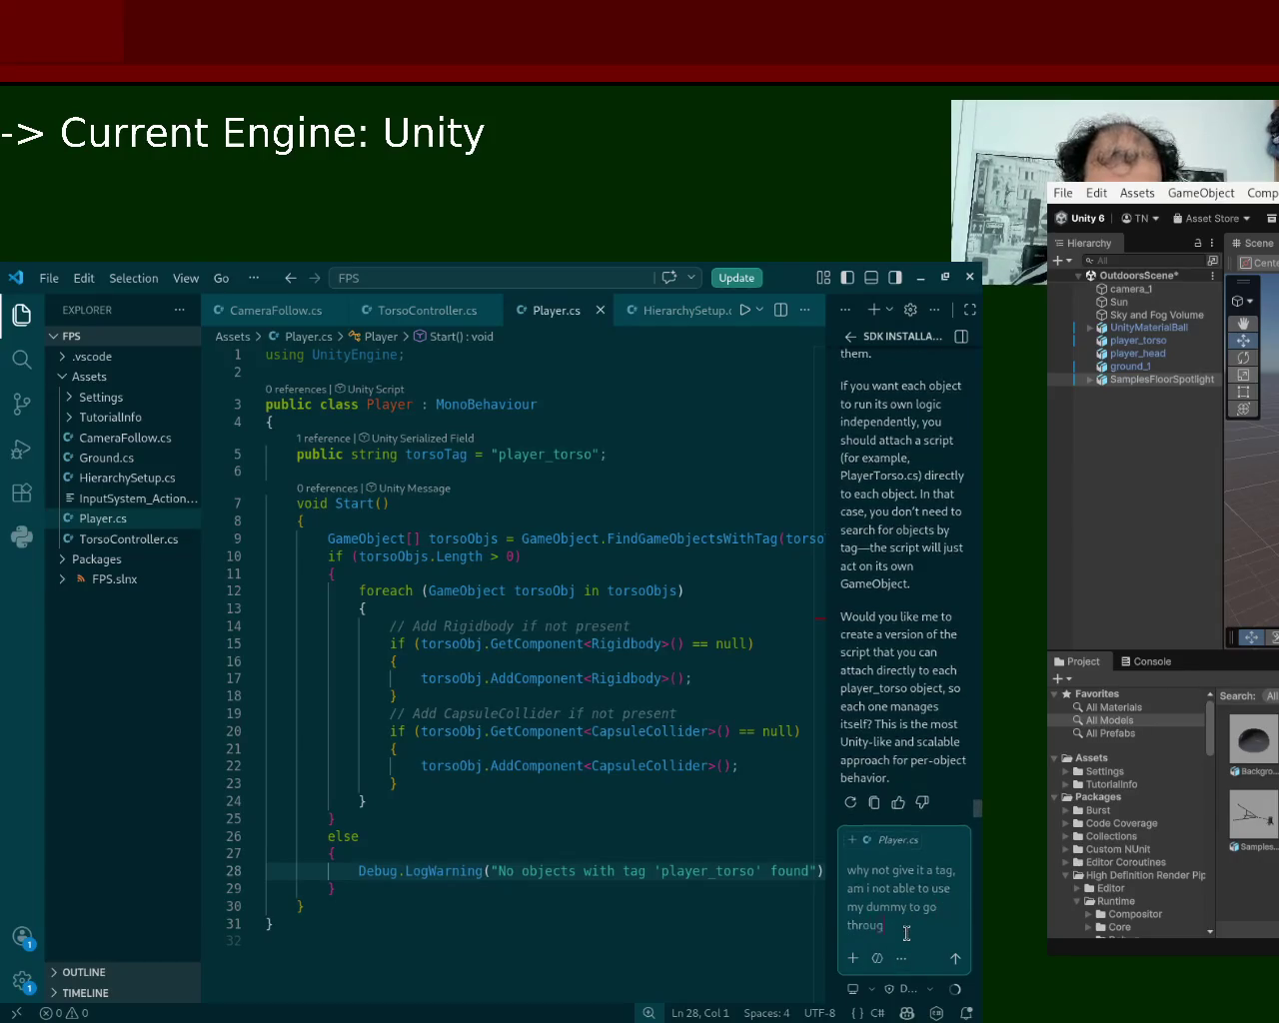
text(h all of the objec tand)
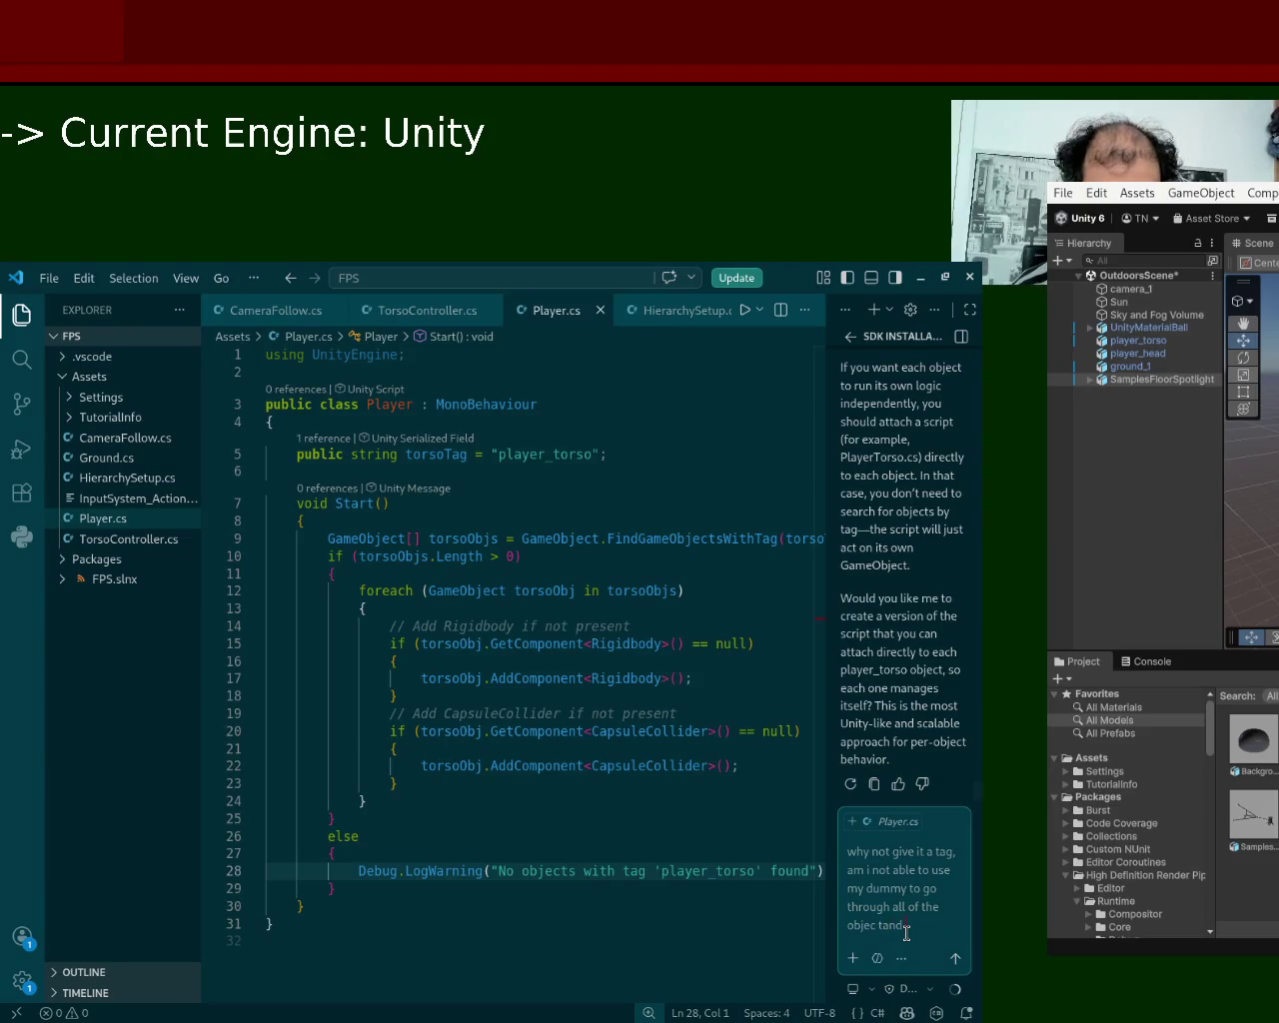
key(BackSpace)
text(t a)
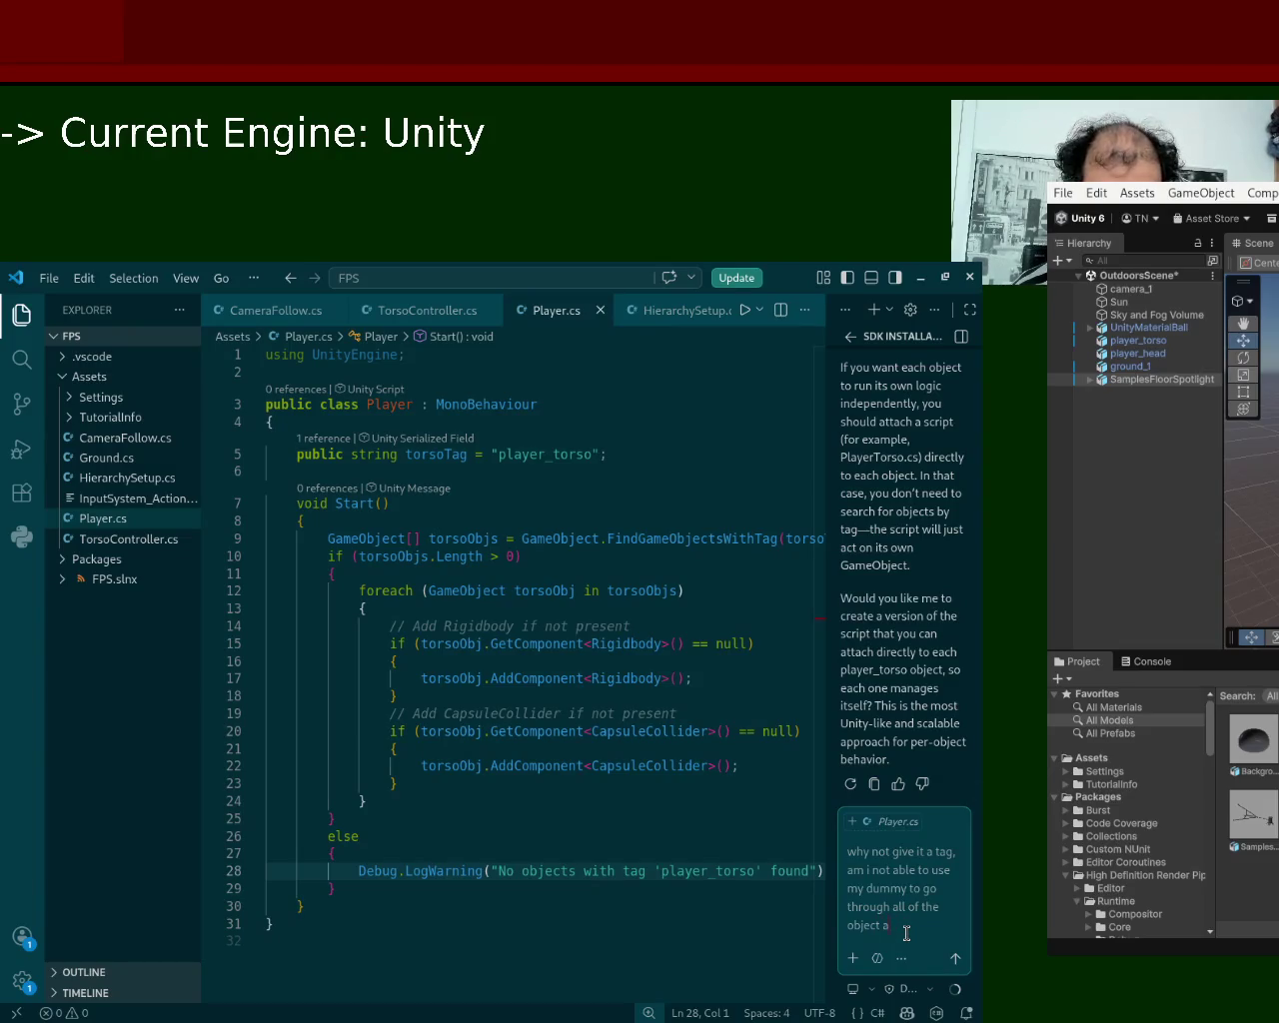
text(nd apply the same)
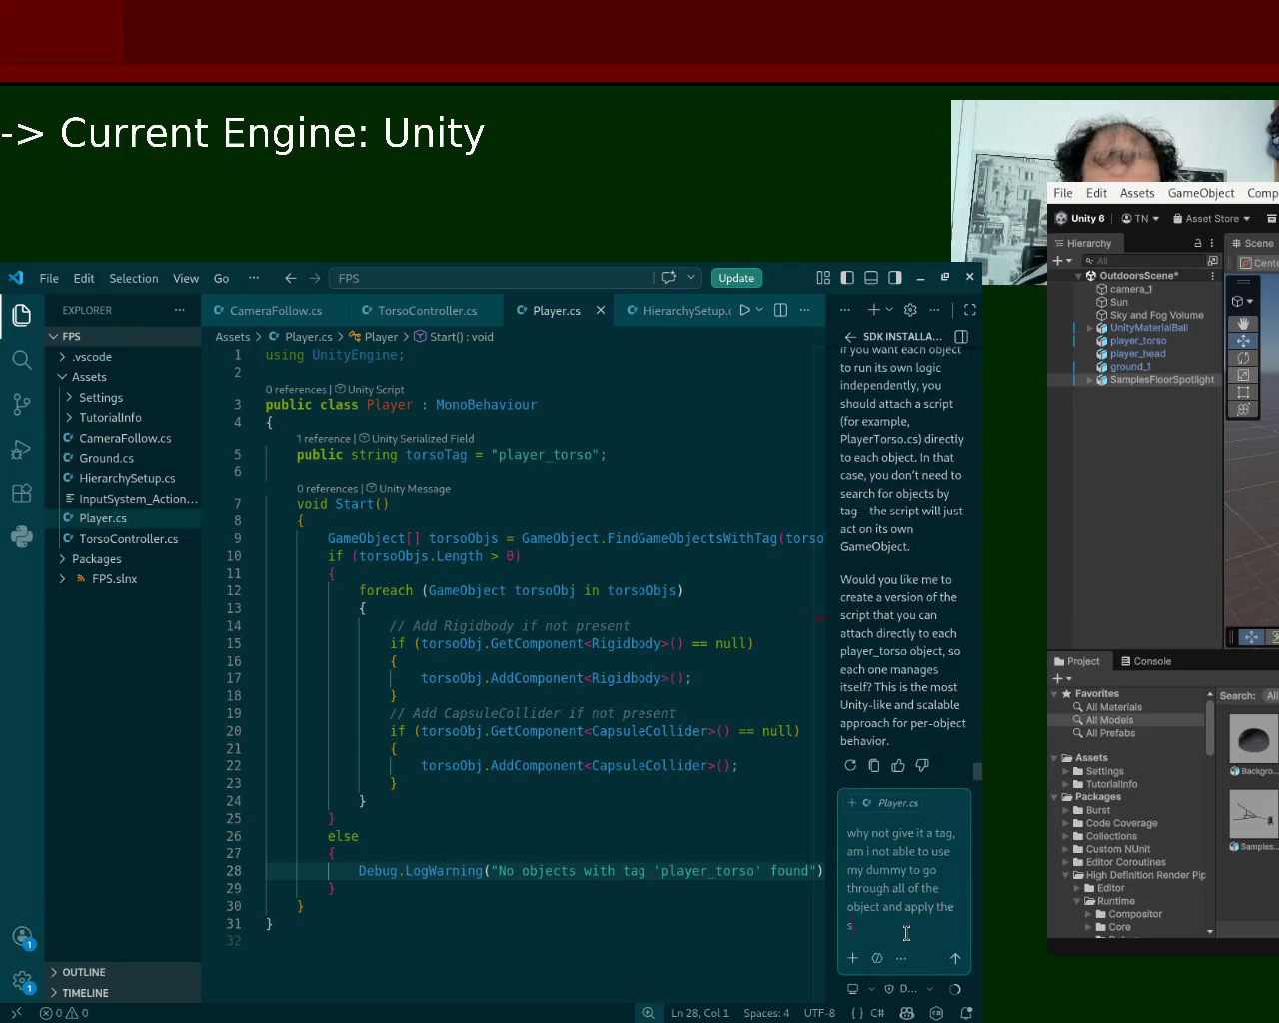
text( script)
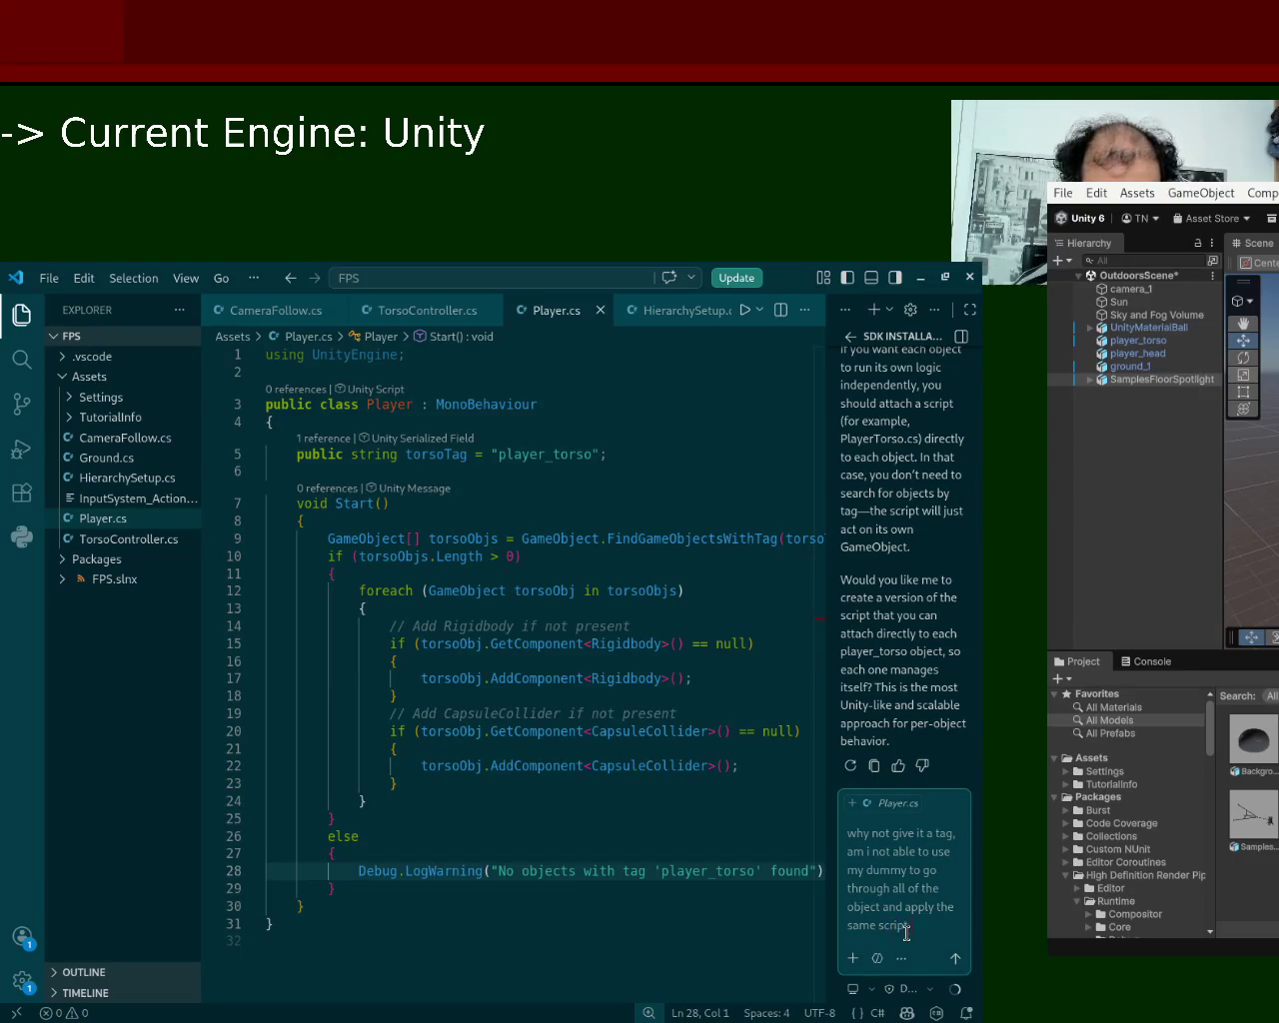
text( for everyt)
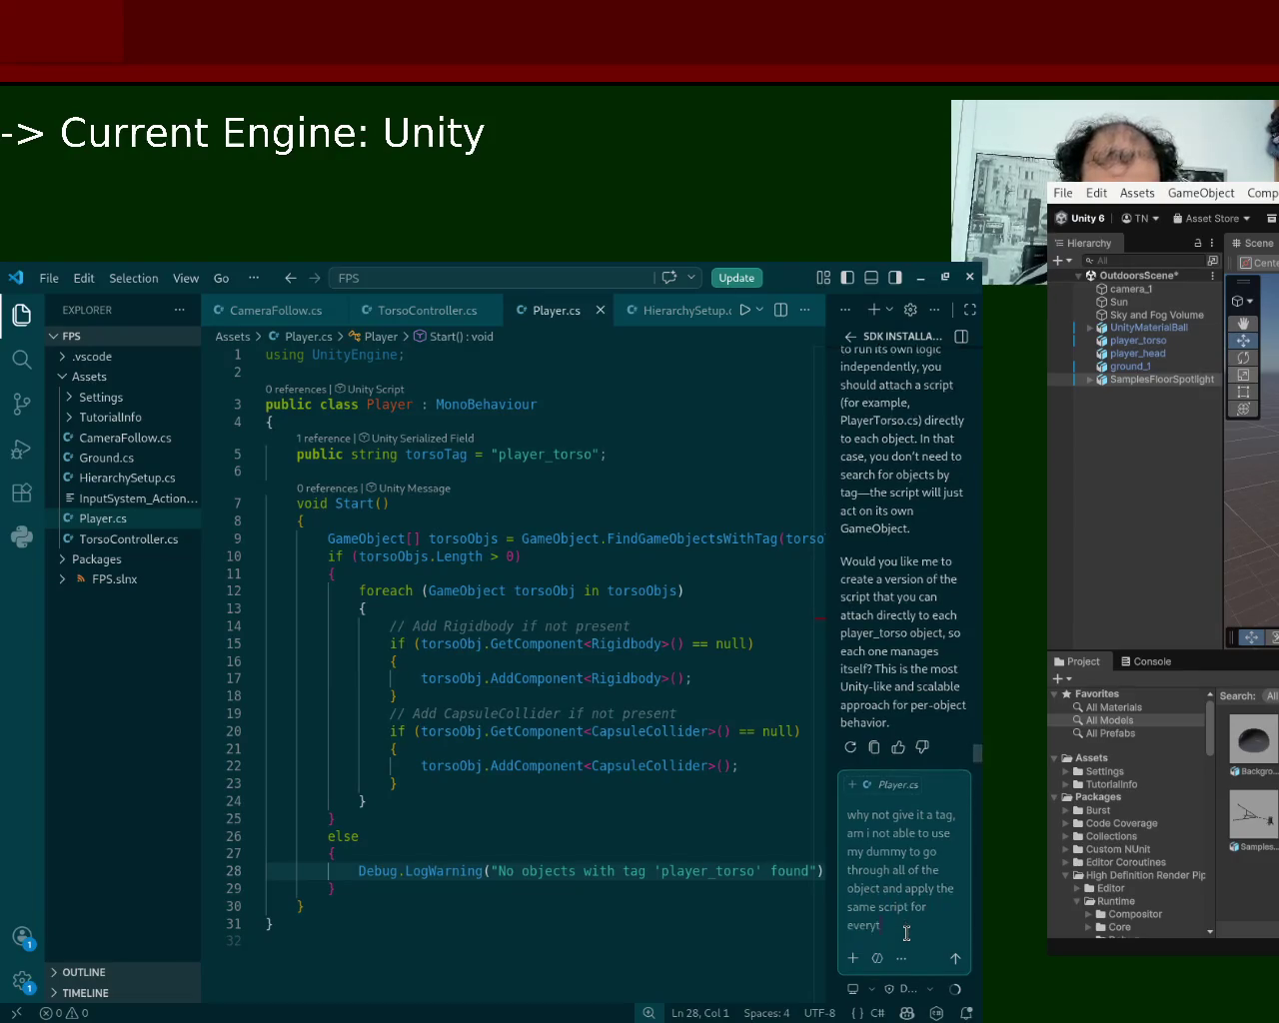
text(hin)
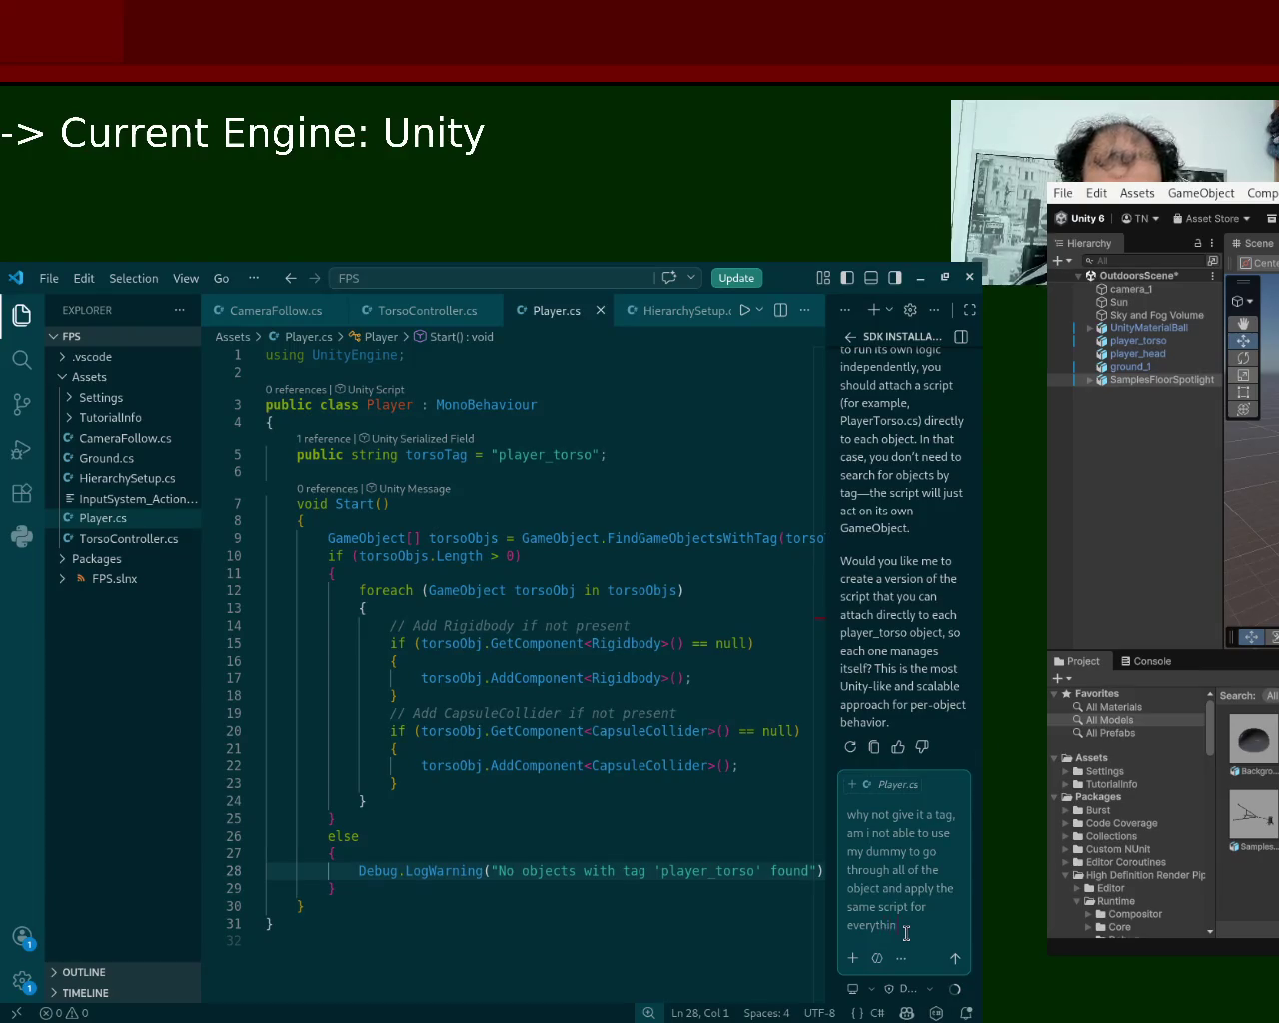
text( that has been)
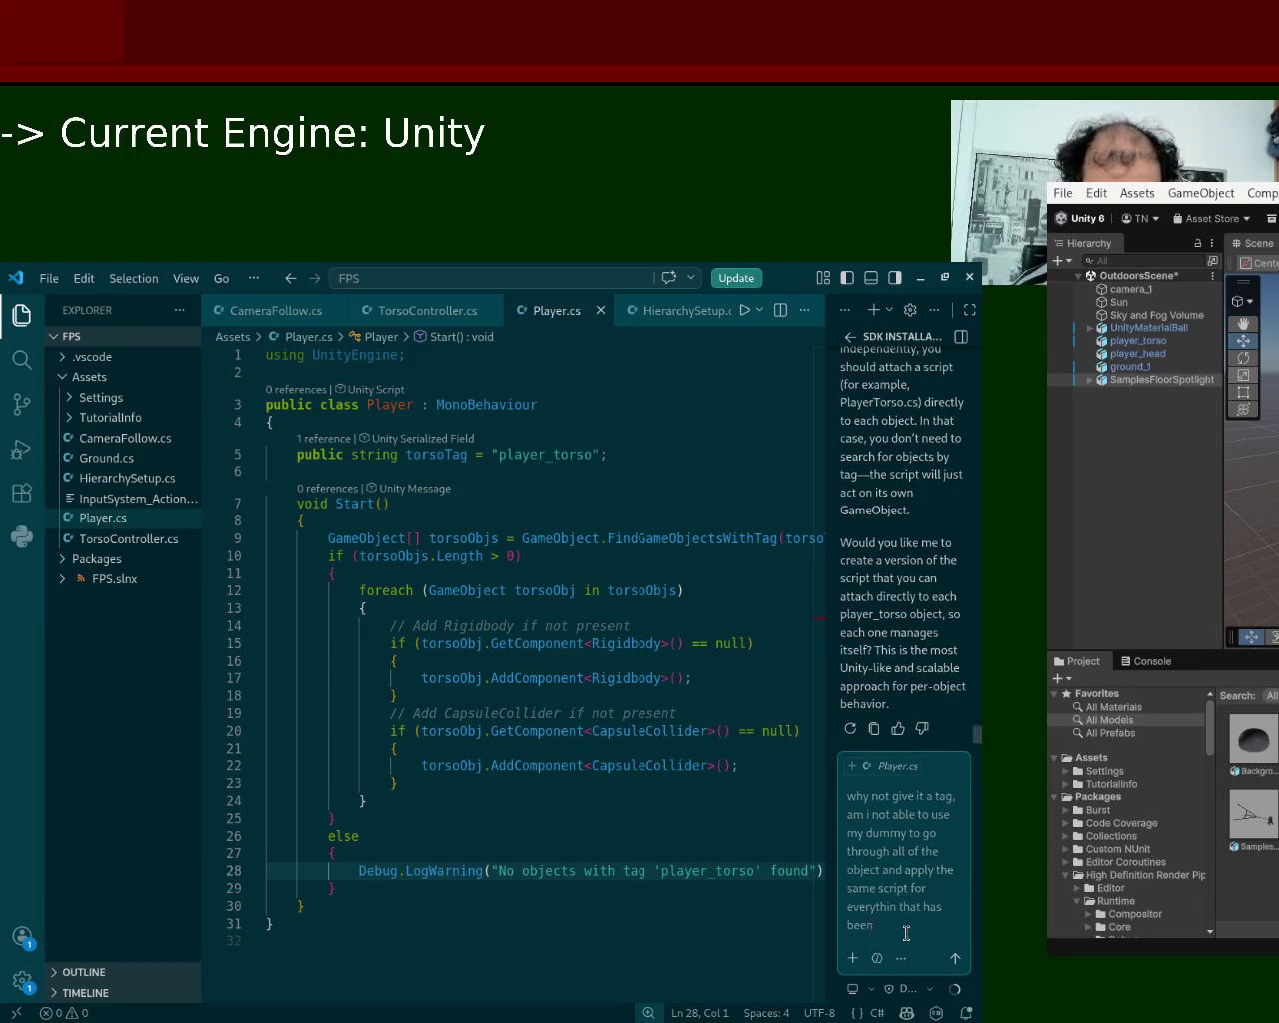
text( assigned tot hat)
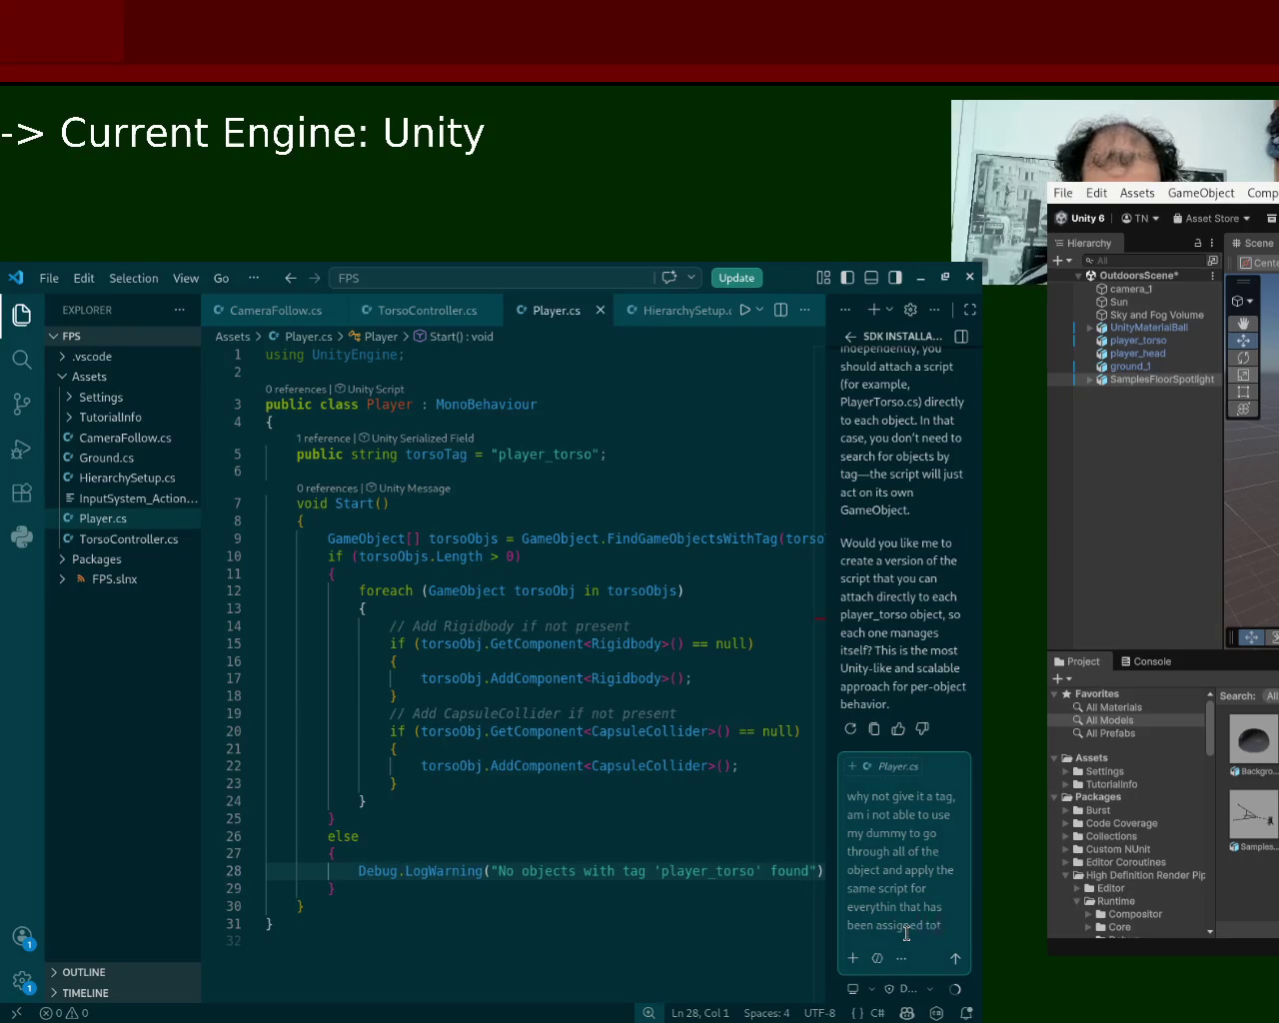
key(BackSpace)
key(BackSpace)
key(BackSpace)
text(that tag?)
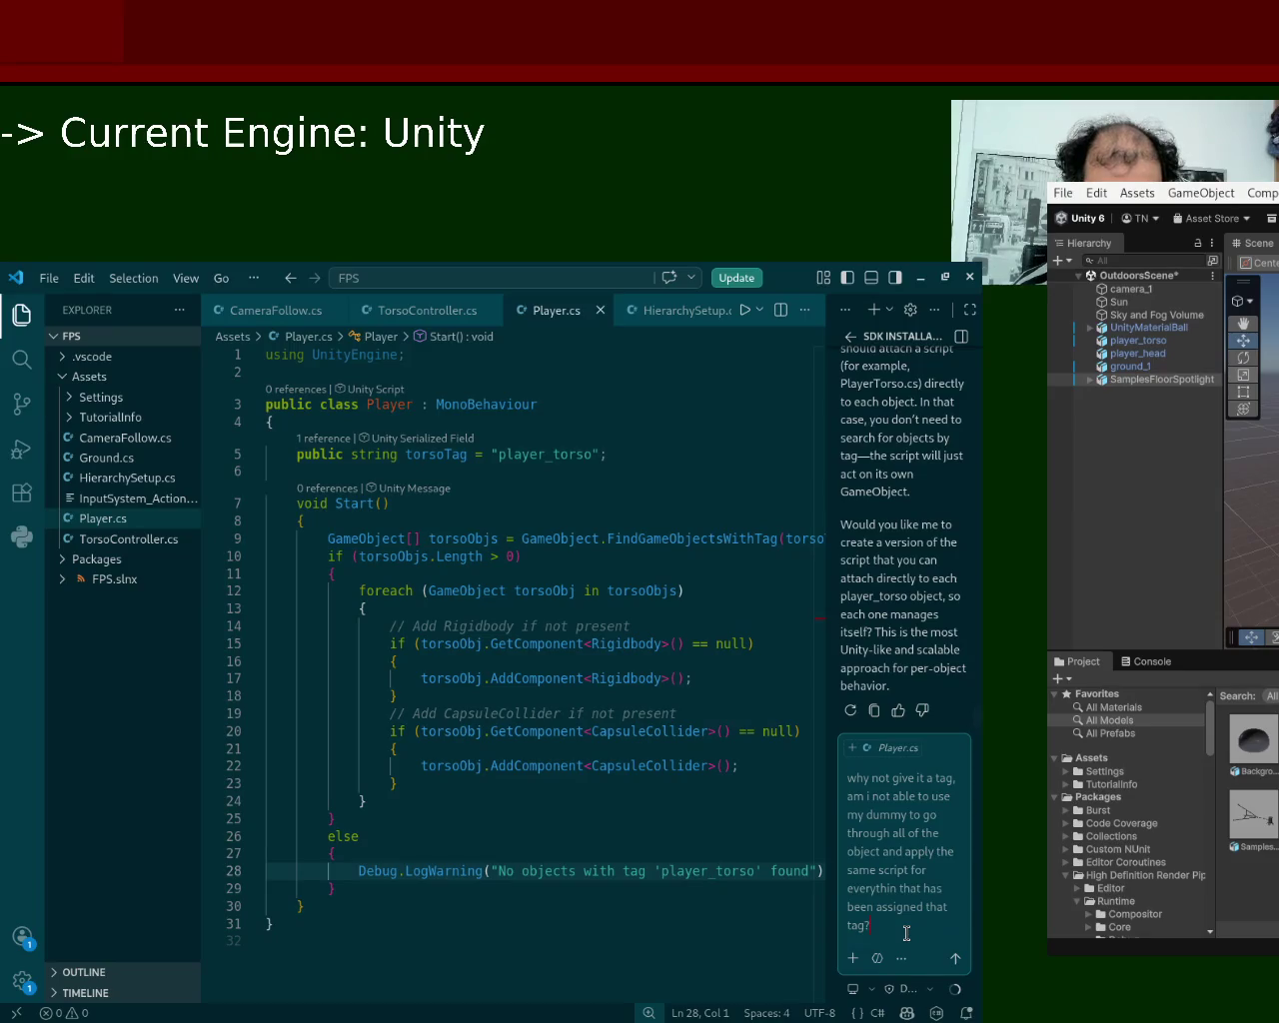
key(Return)
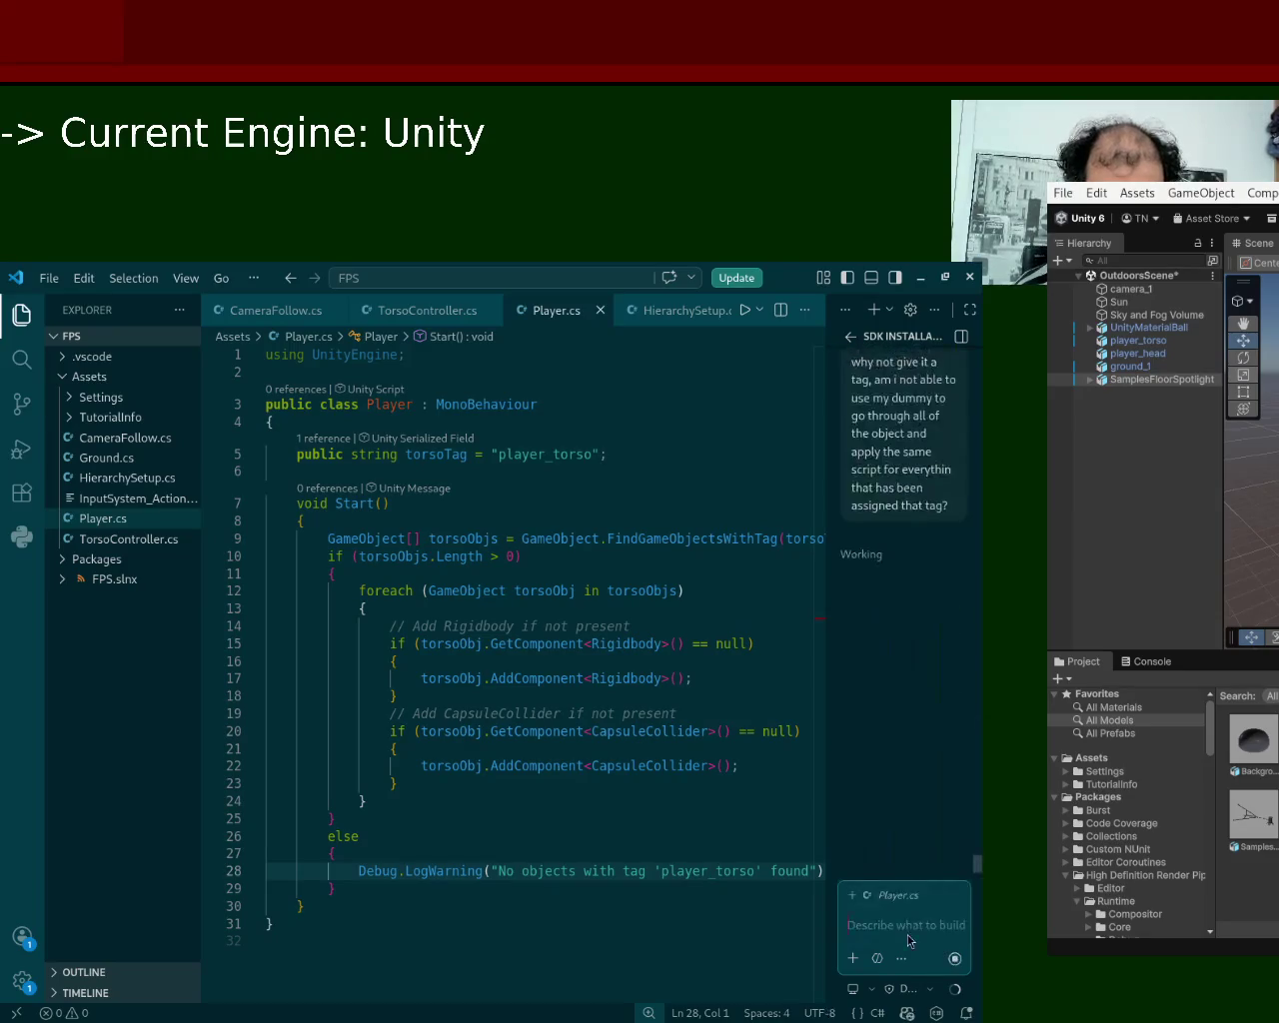
key(alt+Tab)
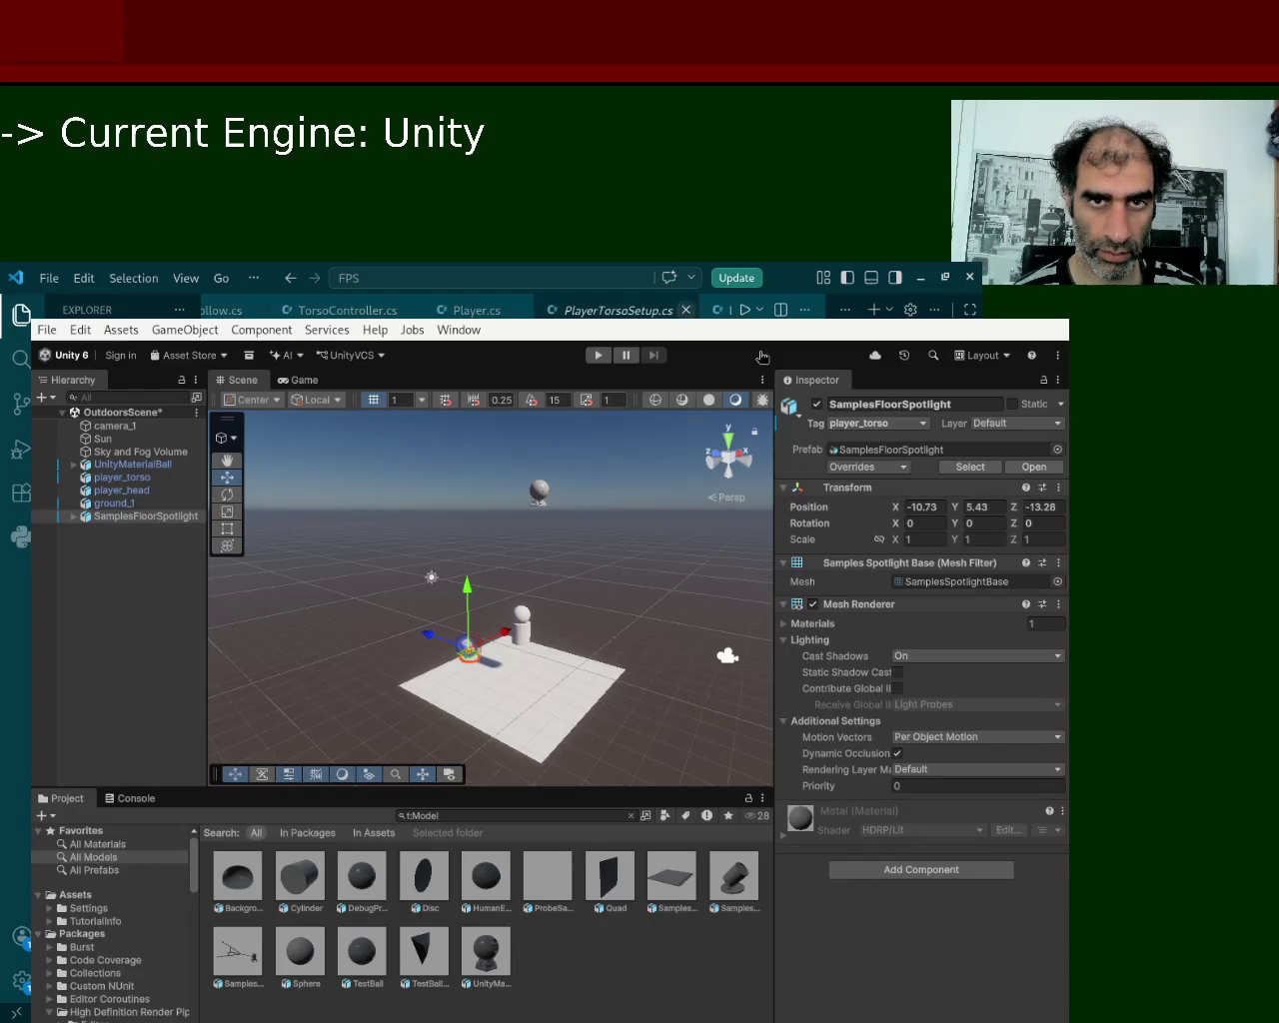
Close the PlayerTorsoSetup.cs script tab in VS Code.
click(686, 310)
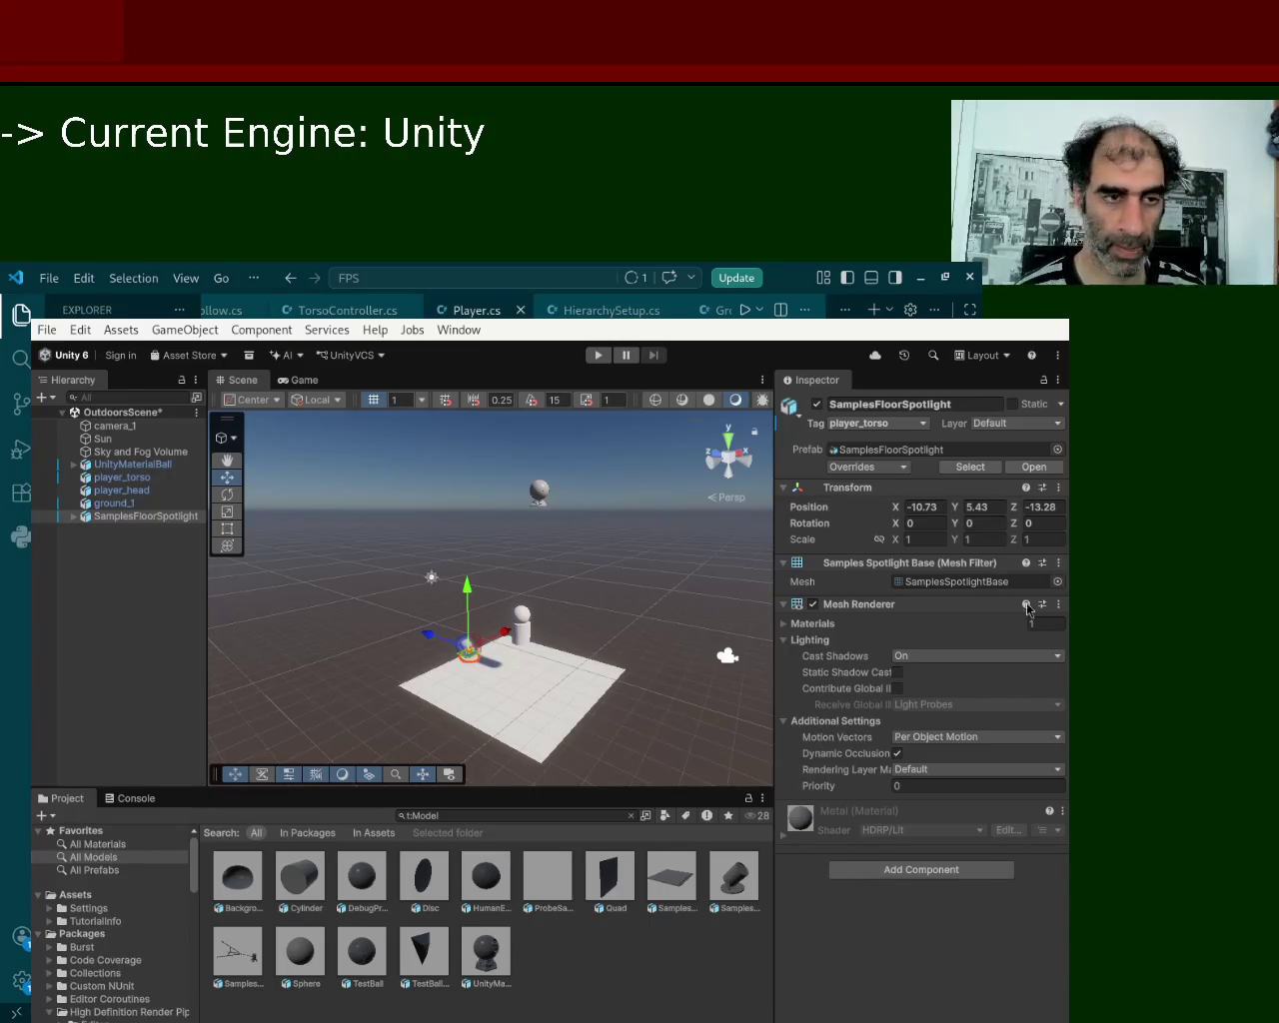
Bring the Unity editor back into focus.
click(1066, 695)
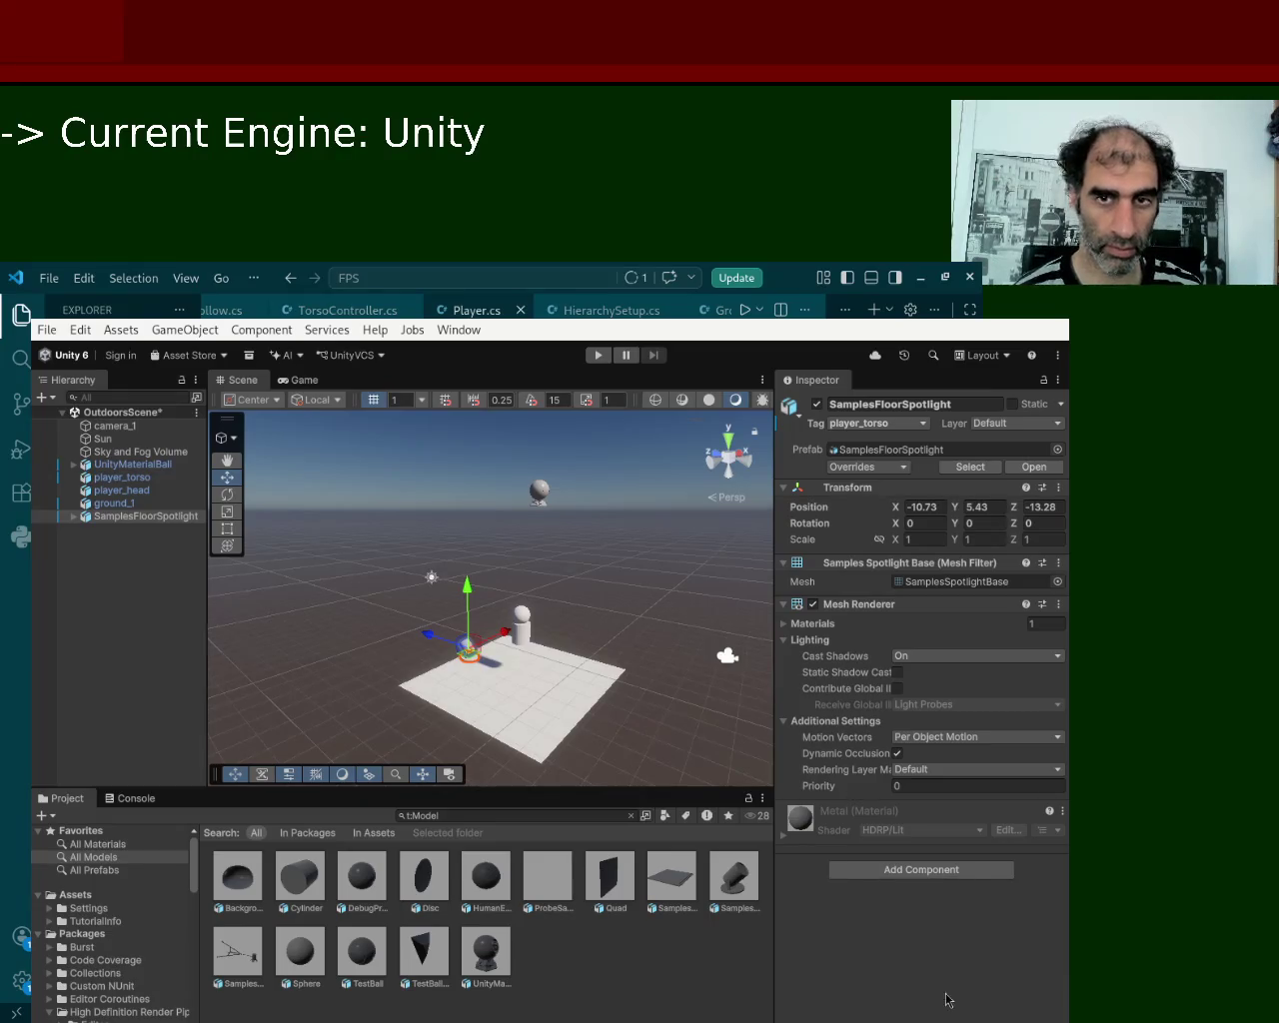
click(532, 801)
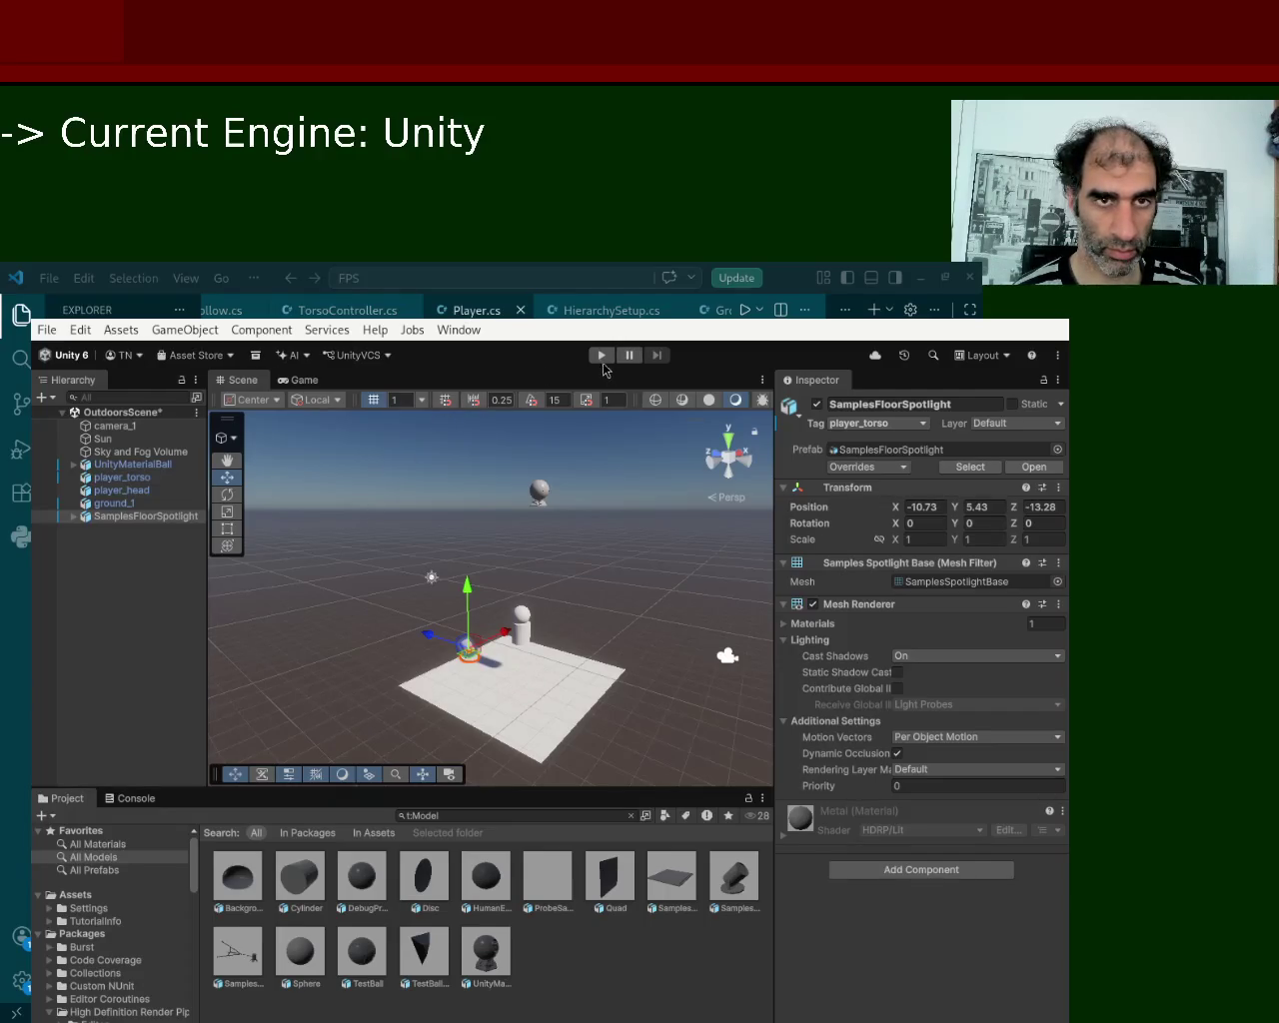
Run the scene in Play mode and move a spotlight component just below Transform.
click(603, 360)
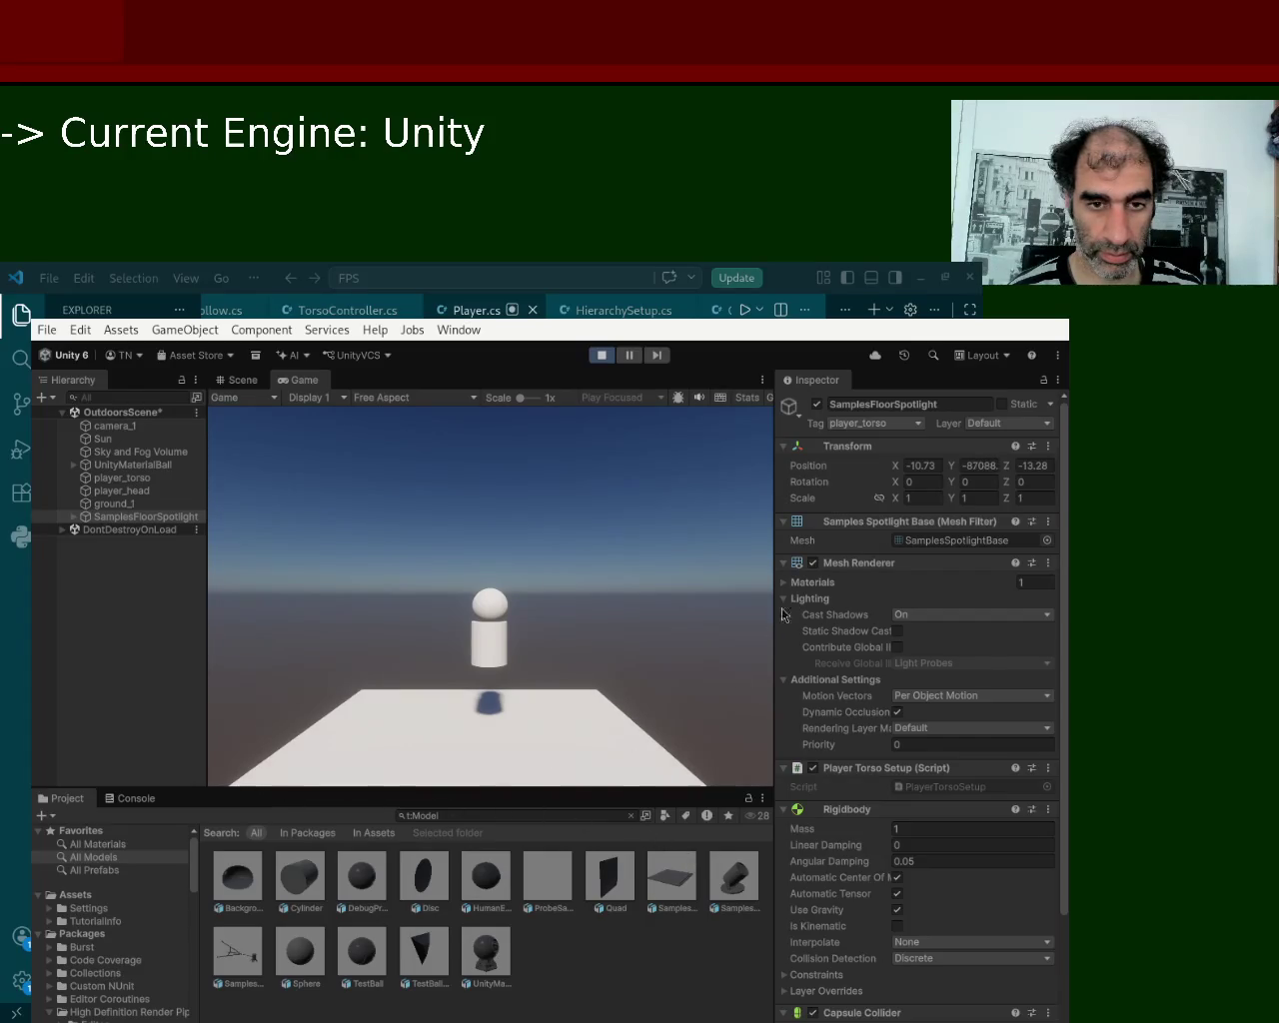
mouse_move(787, 565)
mouse_down()
mouse_move(791, 496)
mouse_move(786, 514)
mouse_up()
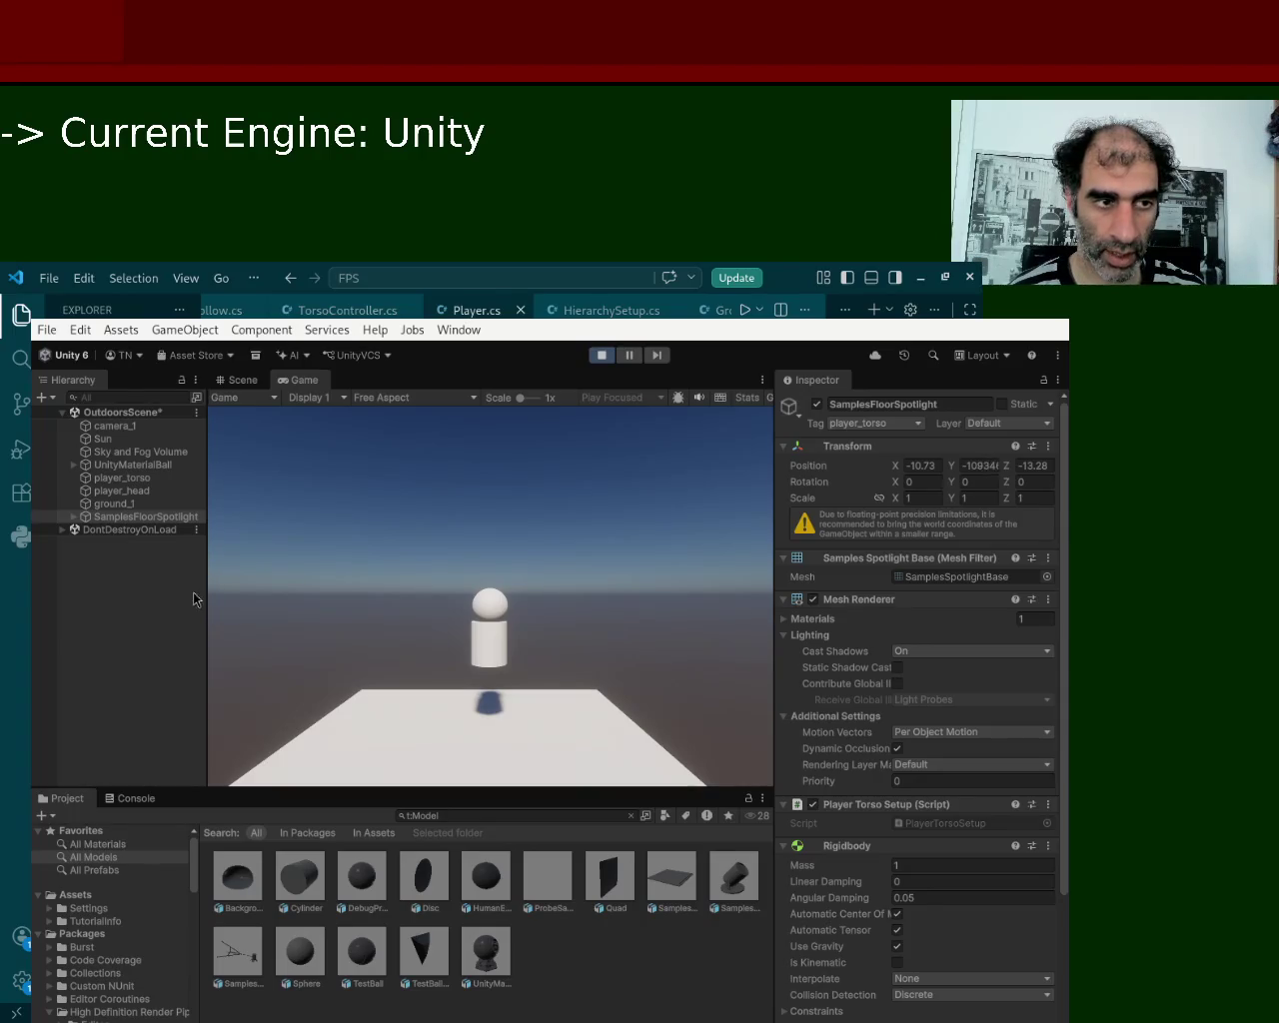
click(252, 1018)
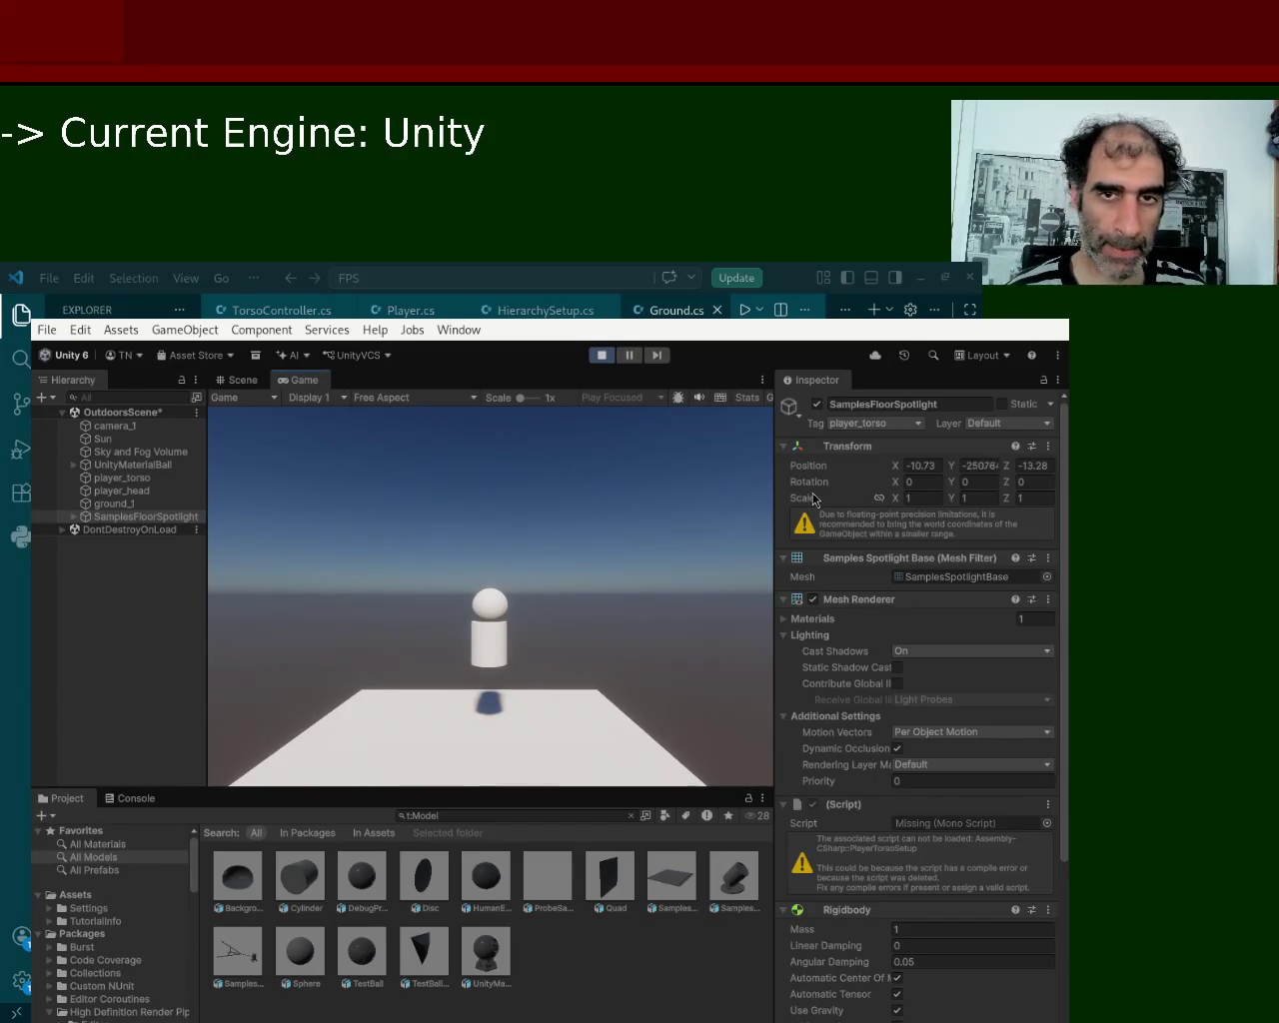
Set SamplesFloorSpotlight's tag to Untagged and stop the game.
click(876, 420)
click(884, 440)
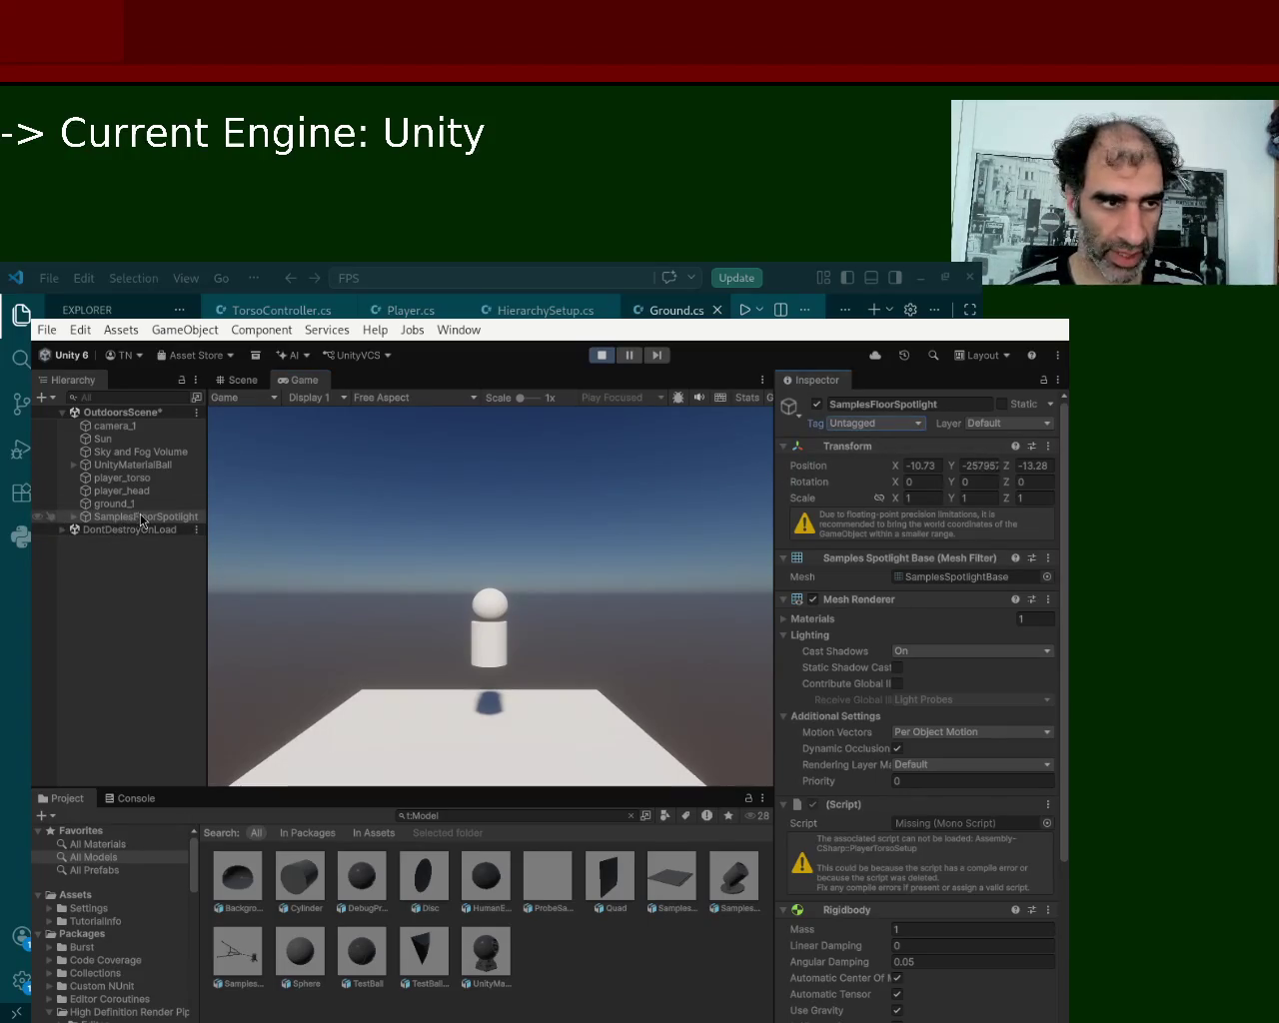
click(600, 362)
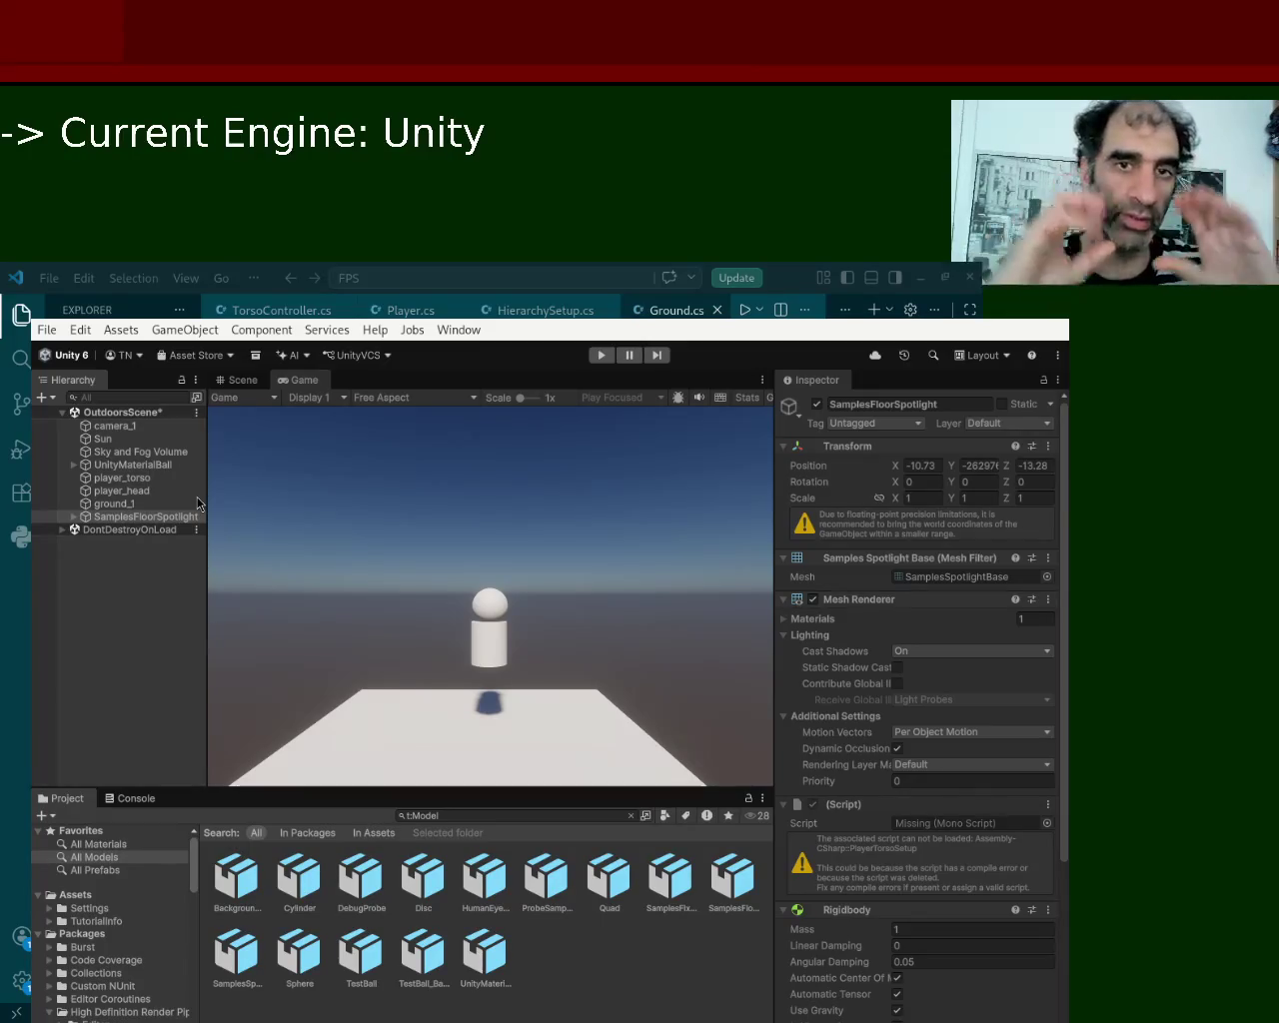
Exit Play mode and delete player_torso, player_head, ground_1 and SamplesFloorSpotlight.
key(ctrl+p)
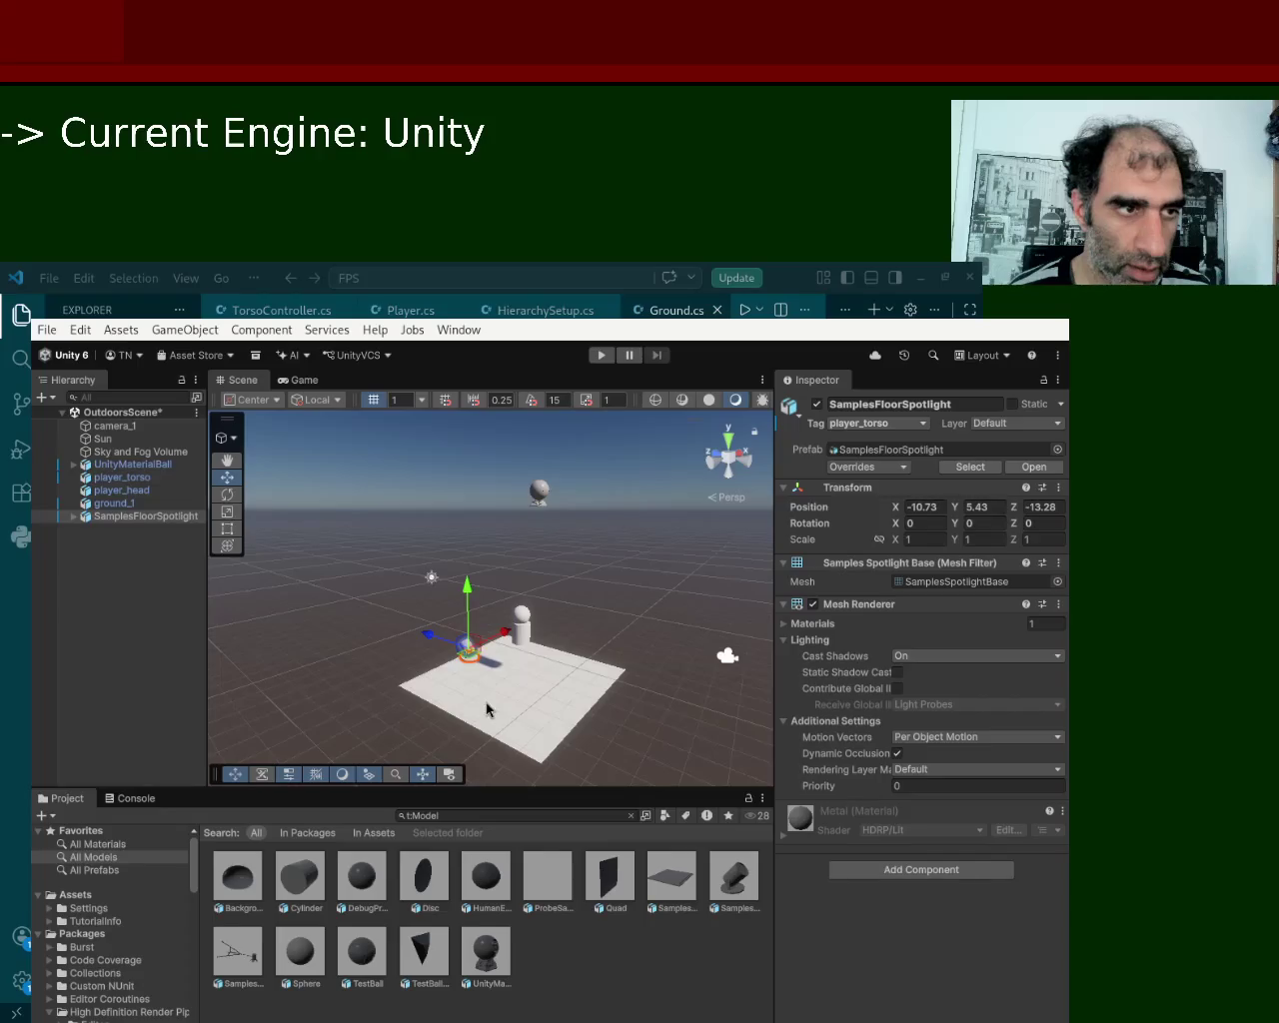
click(523, 637)
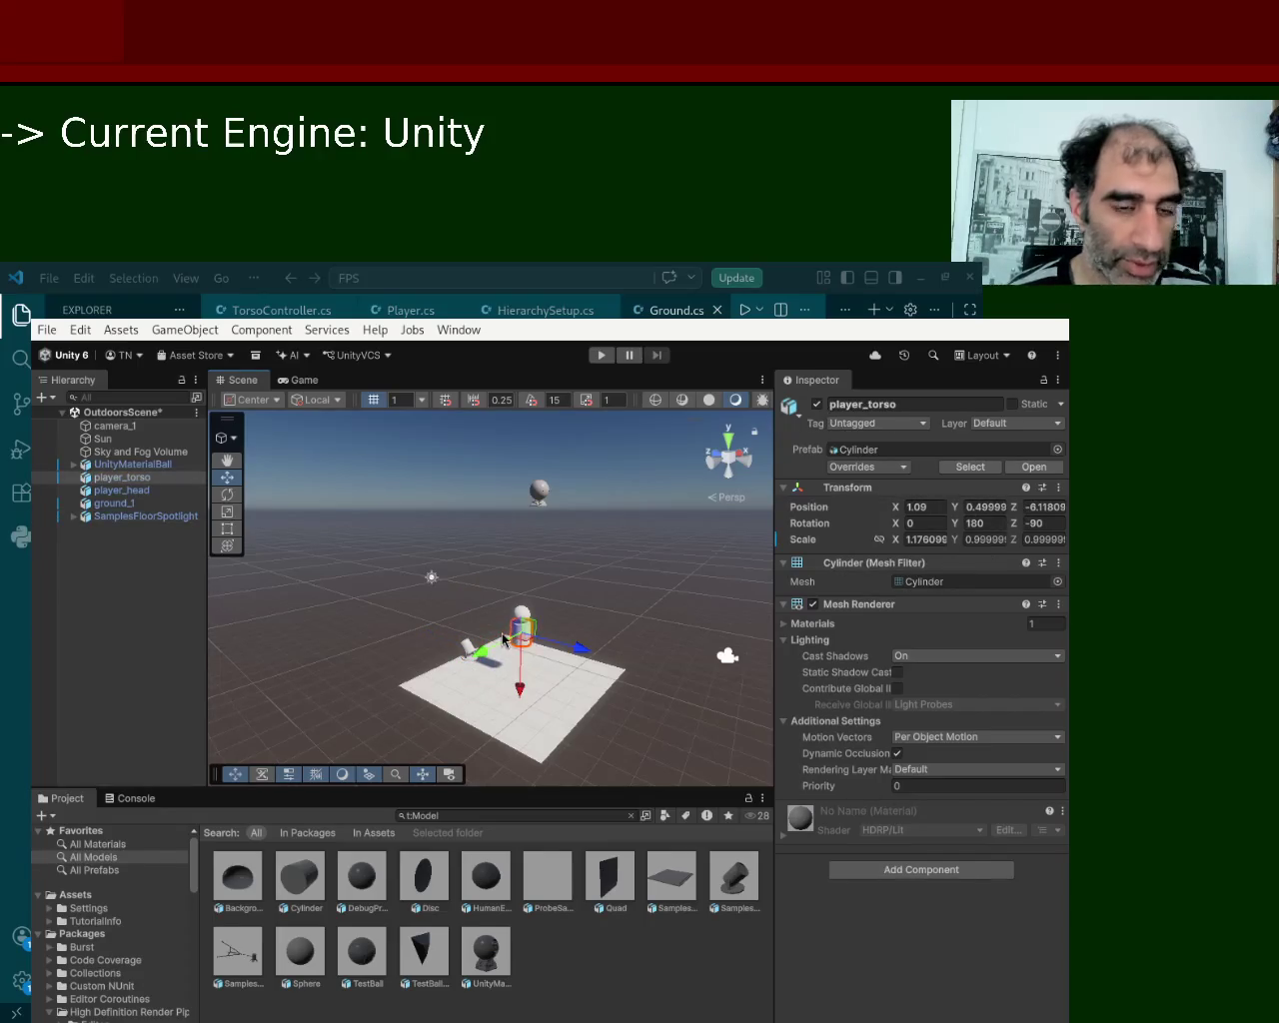
key(Delete)
click(140, 479)
key(Delete)
click(142, 479)
key(Delete)
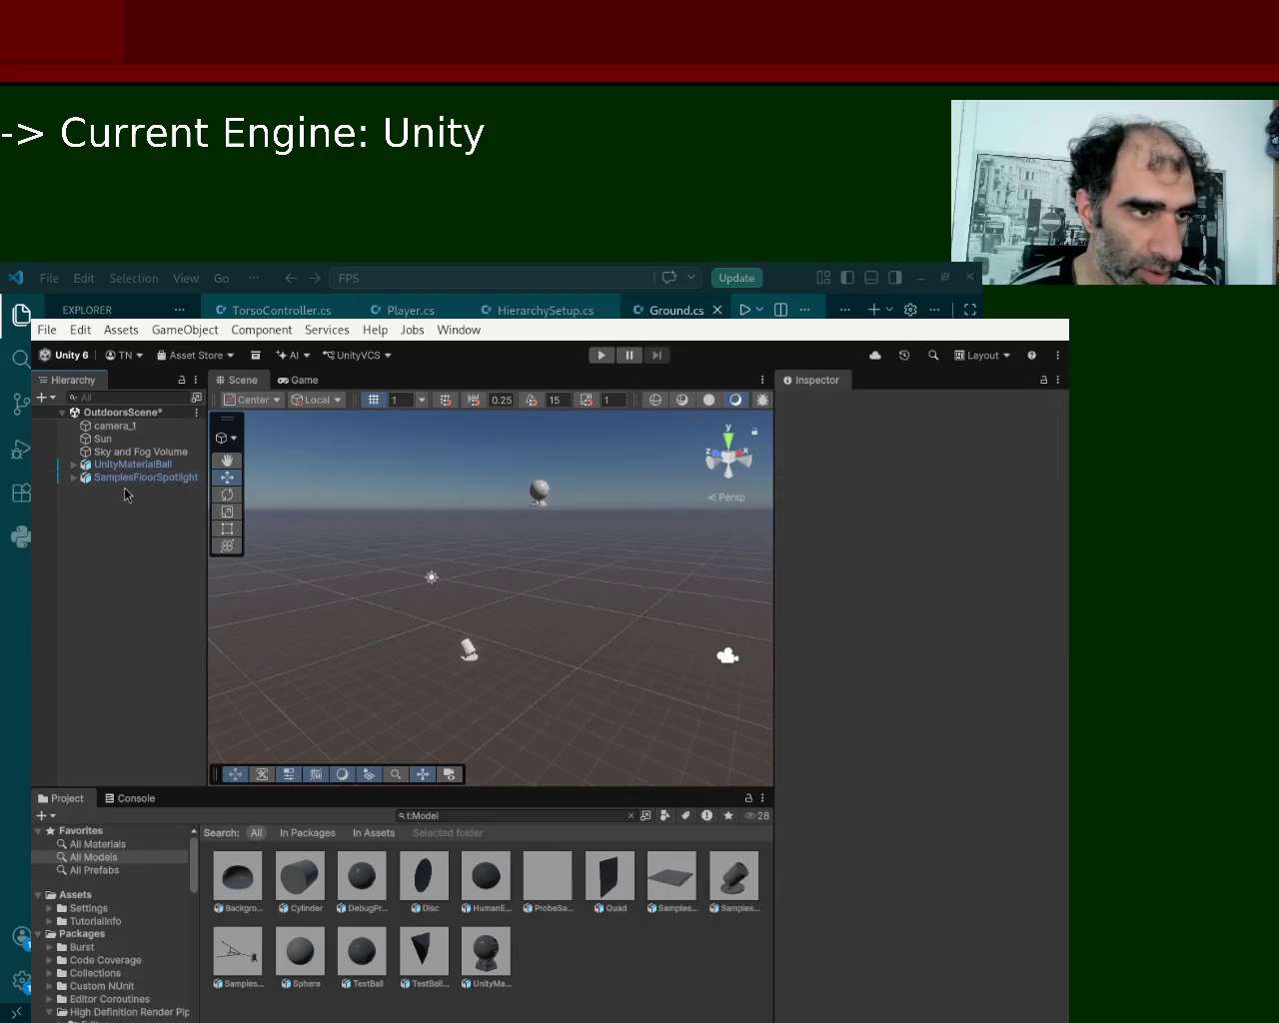
click(144, 480)
key(Delete)
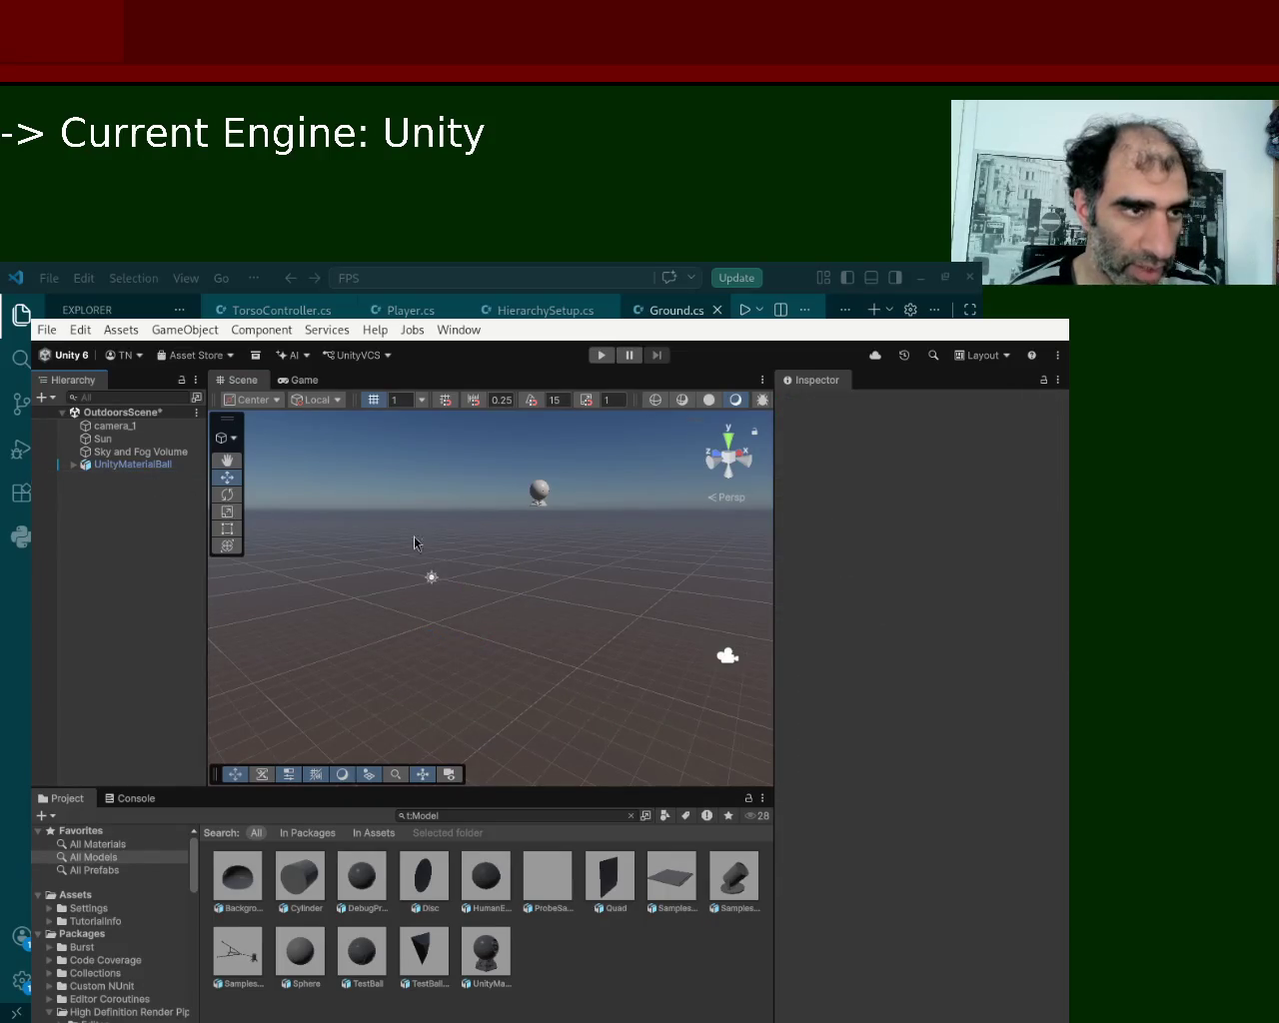
Drag the SamplesFixture plane from All Models into the scene.
click(108, 860)
click(672, 906)
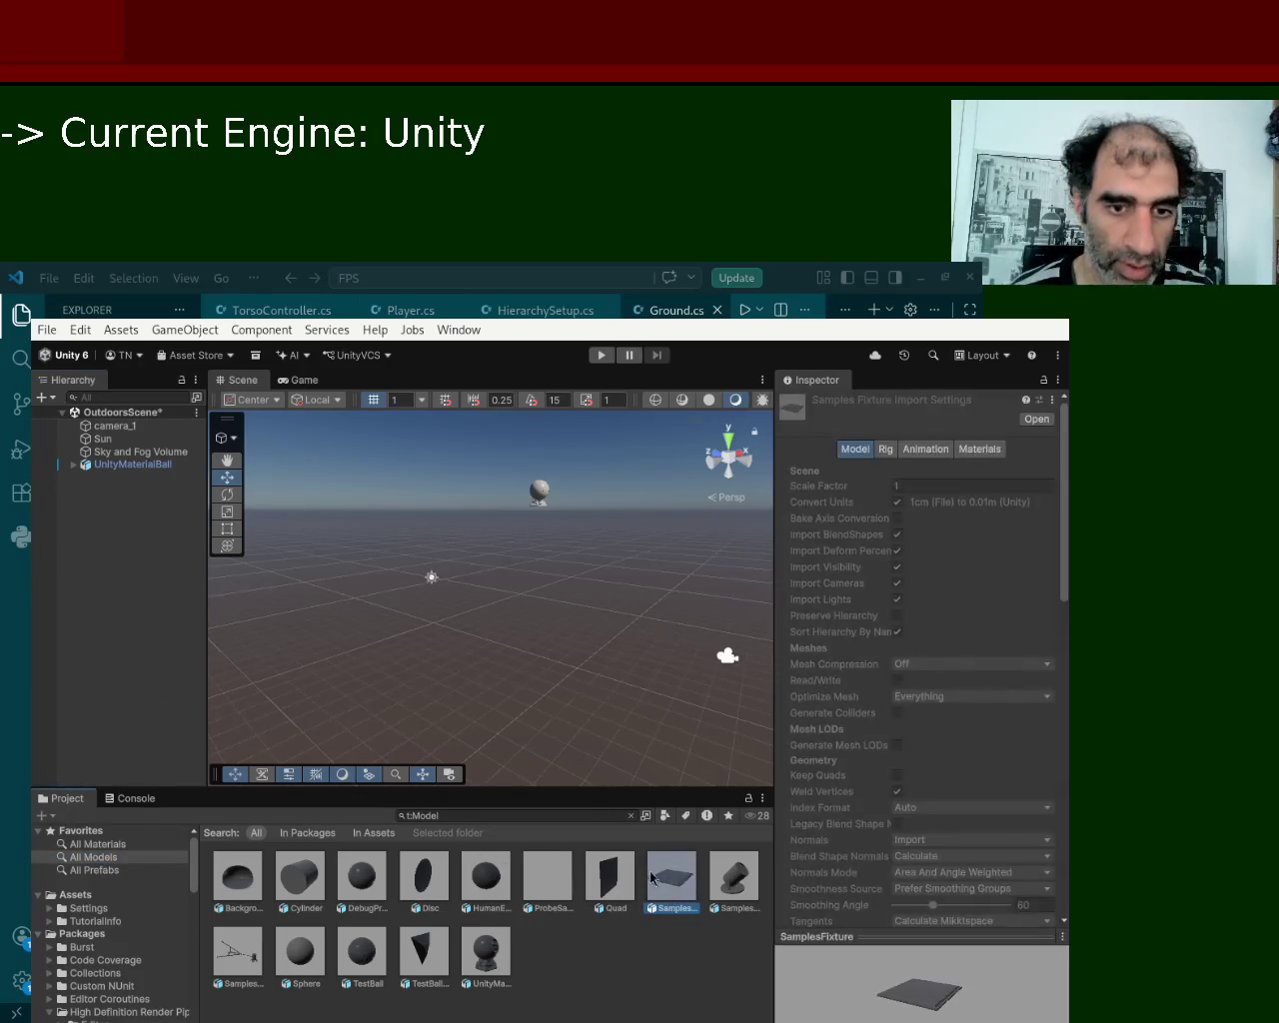
drag(660, 877, 437, 620)
drag(409, 728, 410, 729)
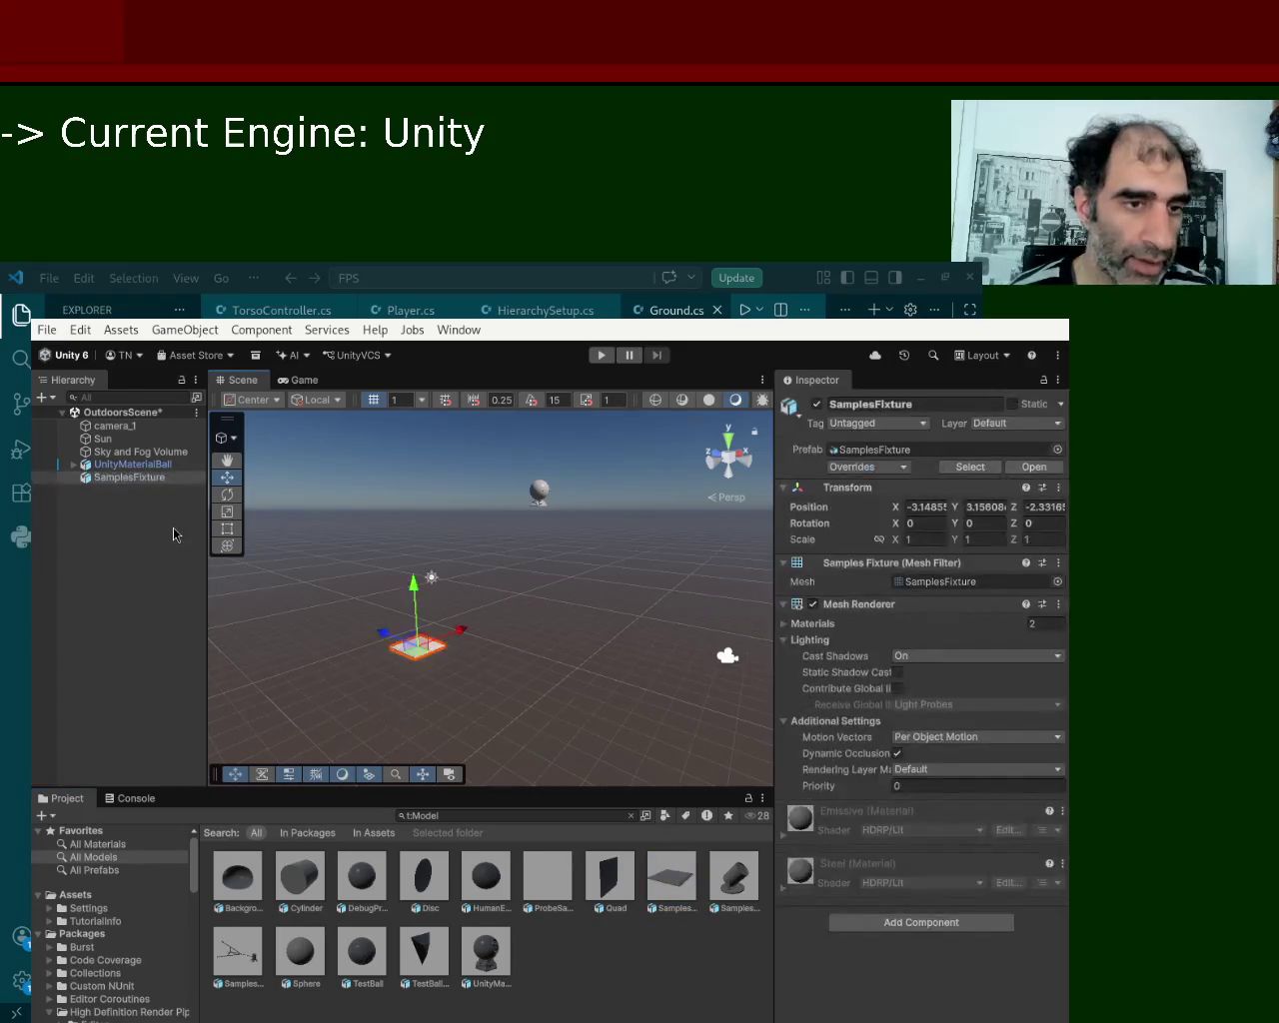
Scale the SamplesFixture plane to about X 9.1 and Z 6.7.
click(227, 512)
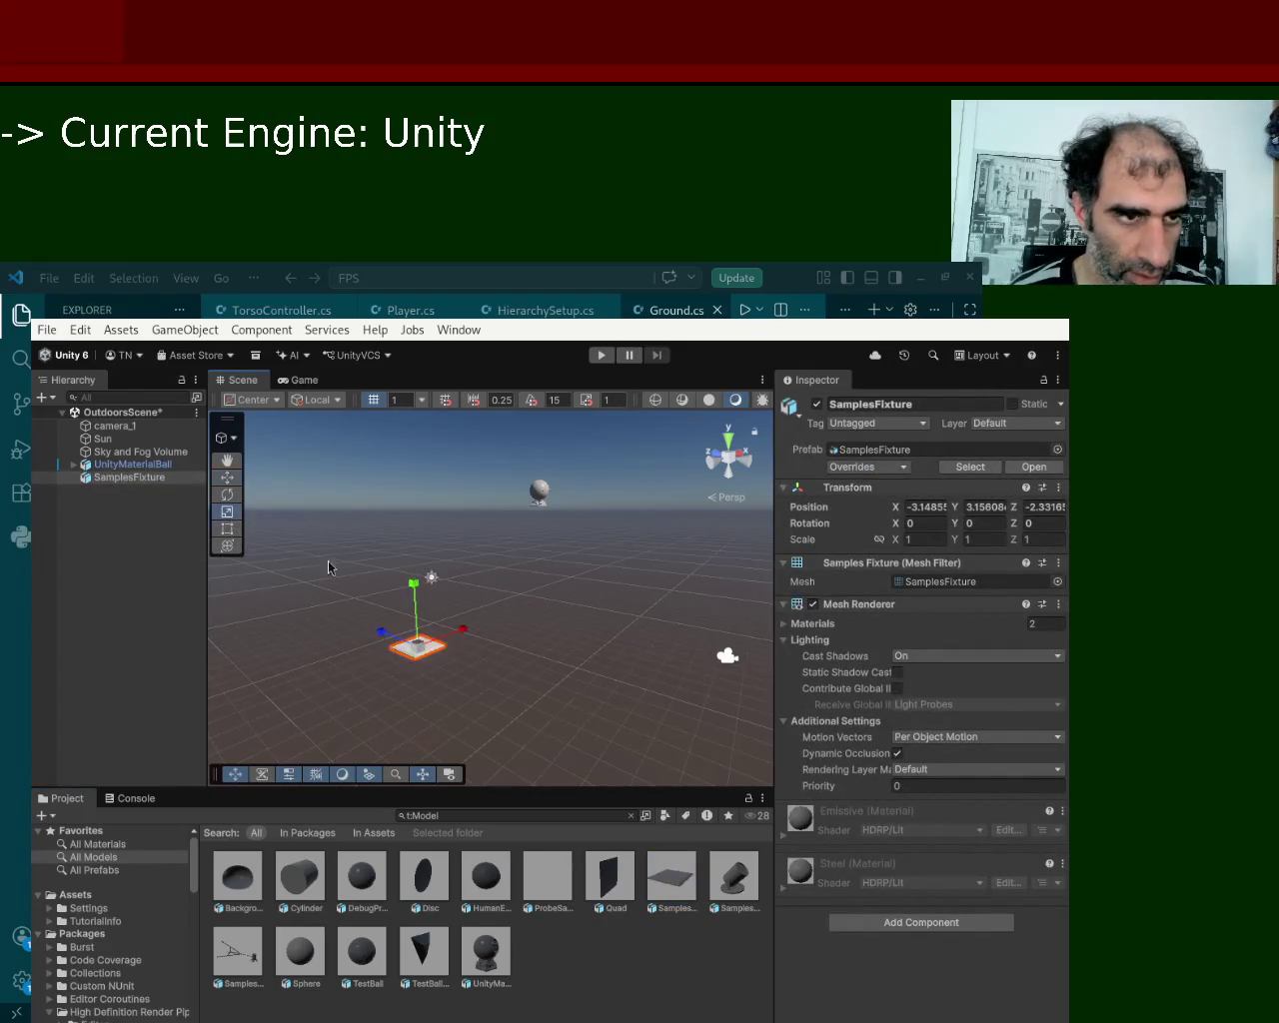
drag(462, 632, 689, 528)
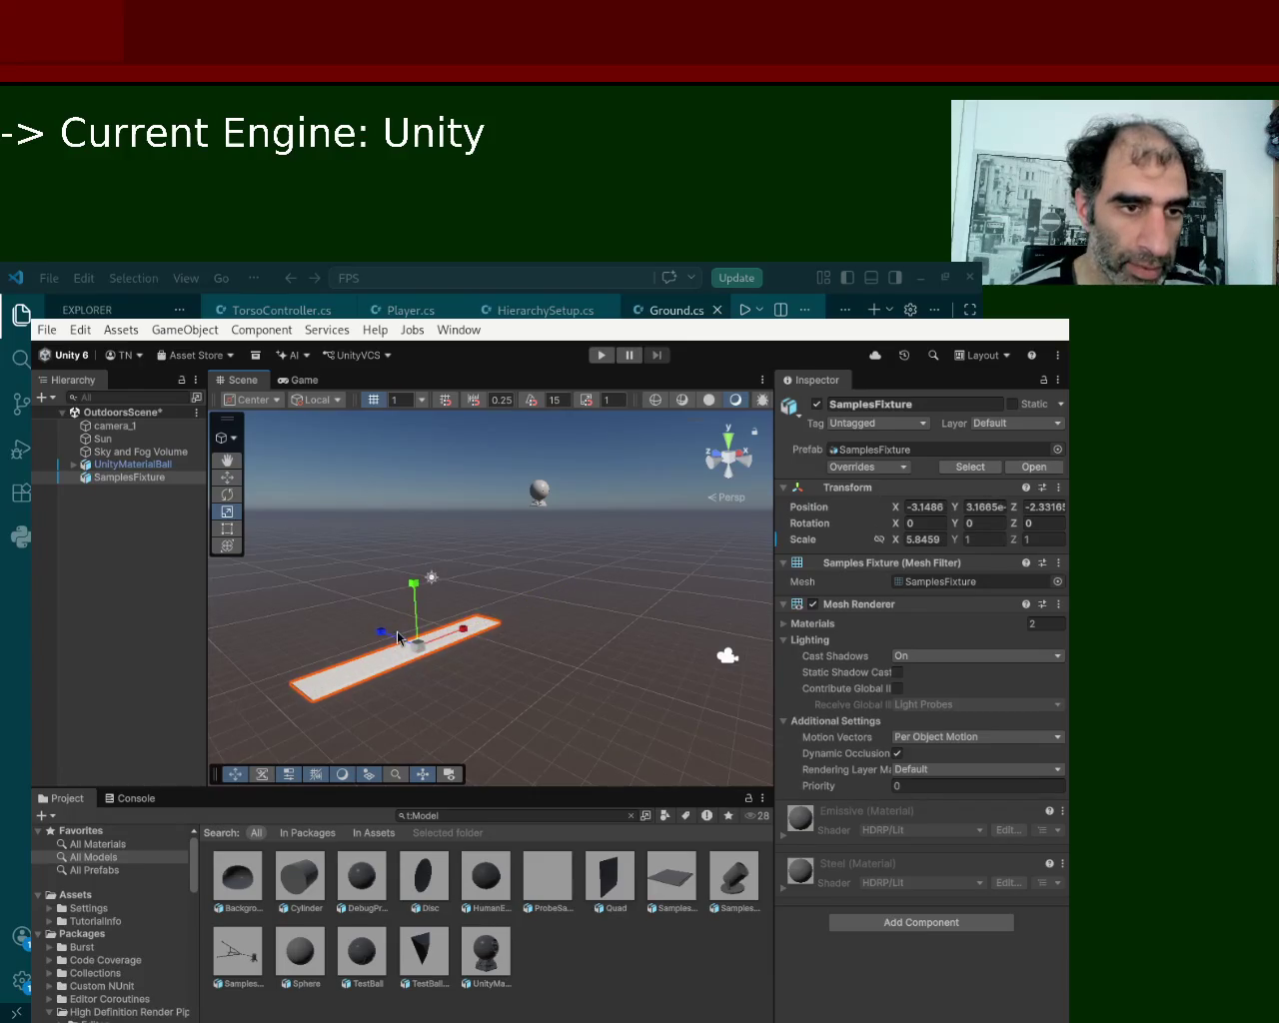
click(399, 638)
click(387, 645)
mouse_move(387, 645)
mouse_down()
mouse_move(474, 664)
mouse_move(434, 647)
mouse_move(456, 650)
mouse_up()
click(439, 650)
click(372, 650)
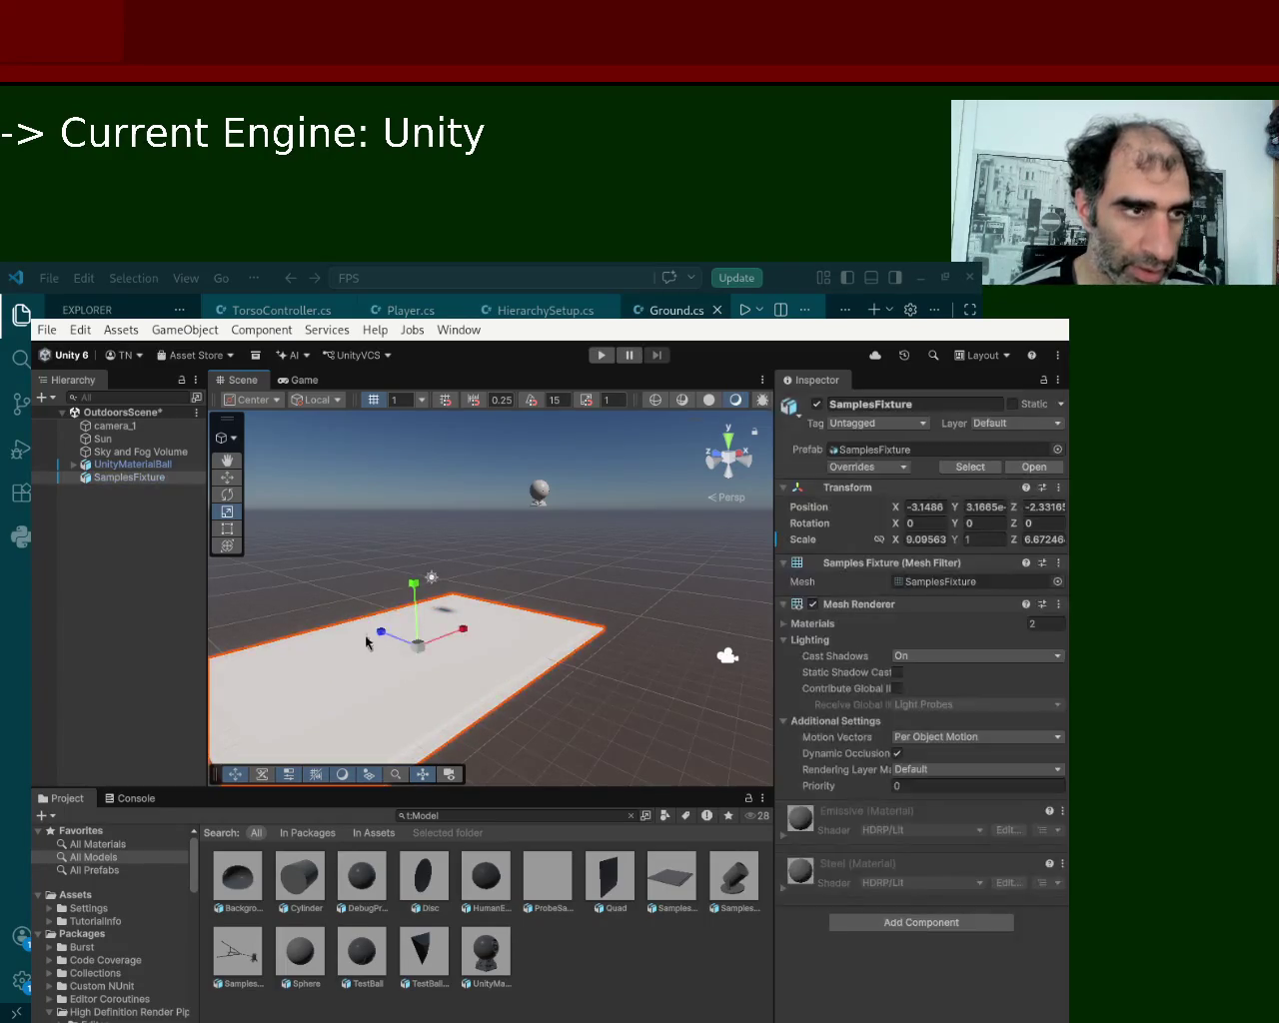
Move the SamplesFixture floor to X 2.1, Z -5.55.
click(227, 477)
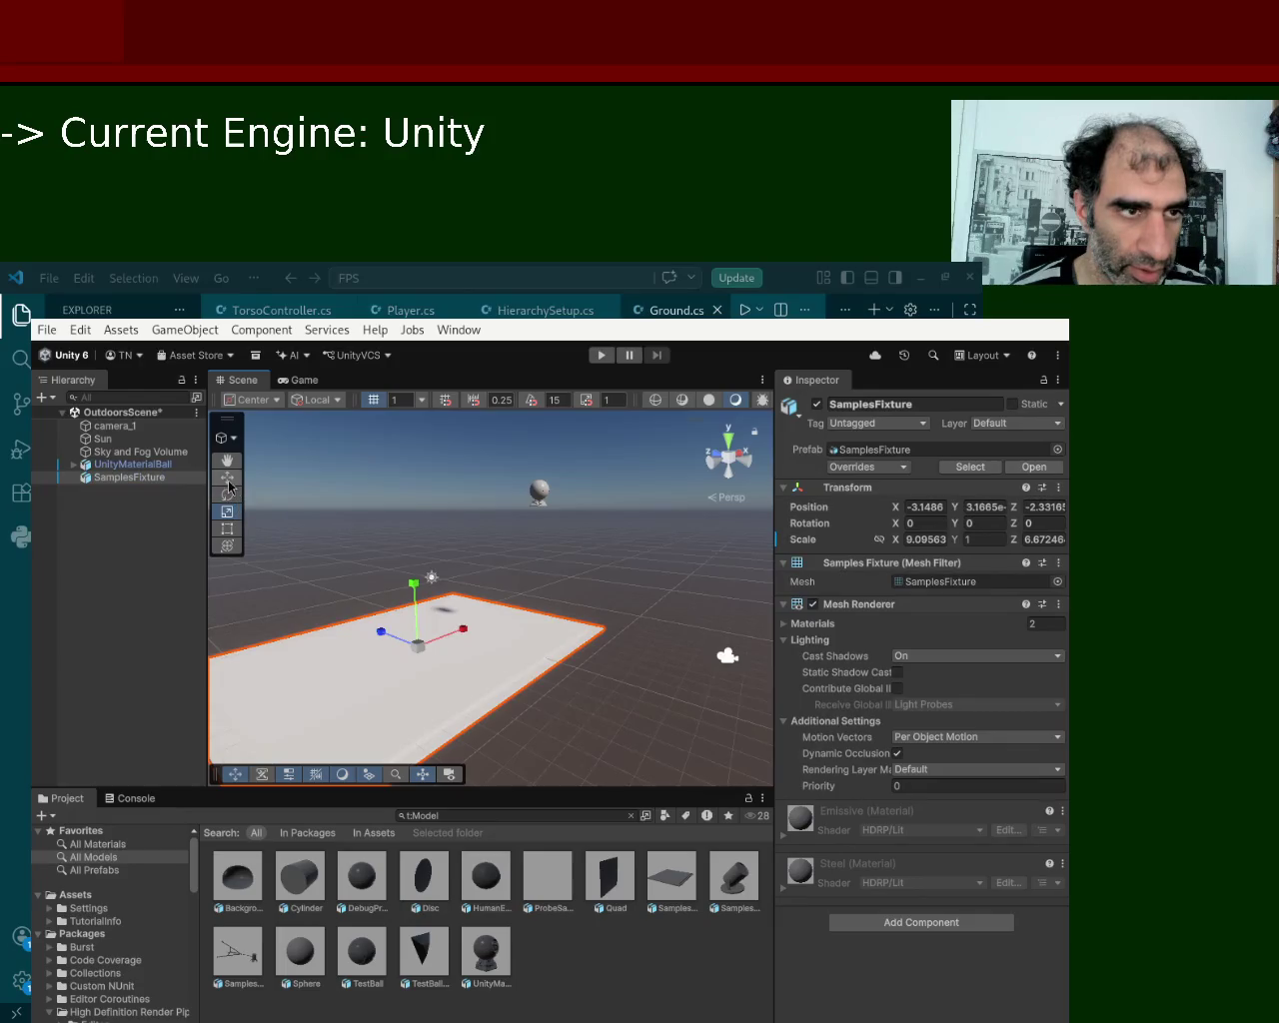
click(432, 659)
click(440, 647)
mouse_move(455, 631)
mouse_down()
mouse_move(521, 603)
mouse_move(474, 646)
mouse_move(492, 644)
mouse_up()
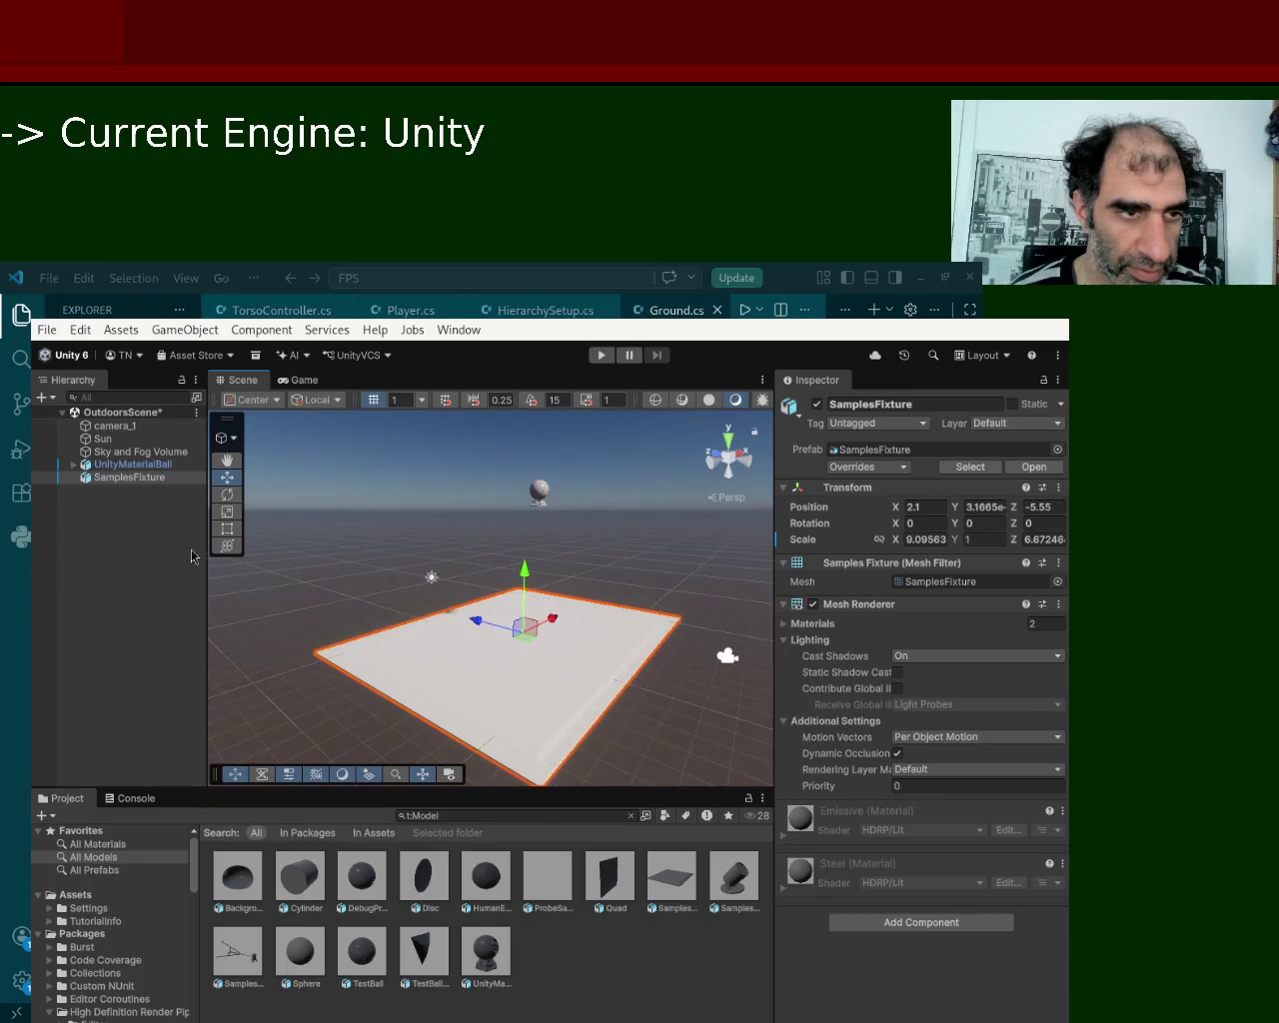
click(96, 896)
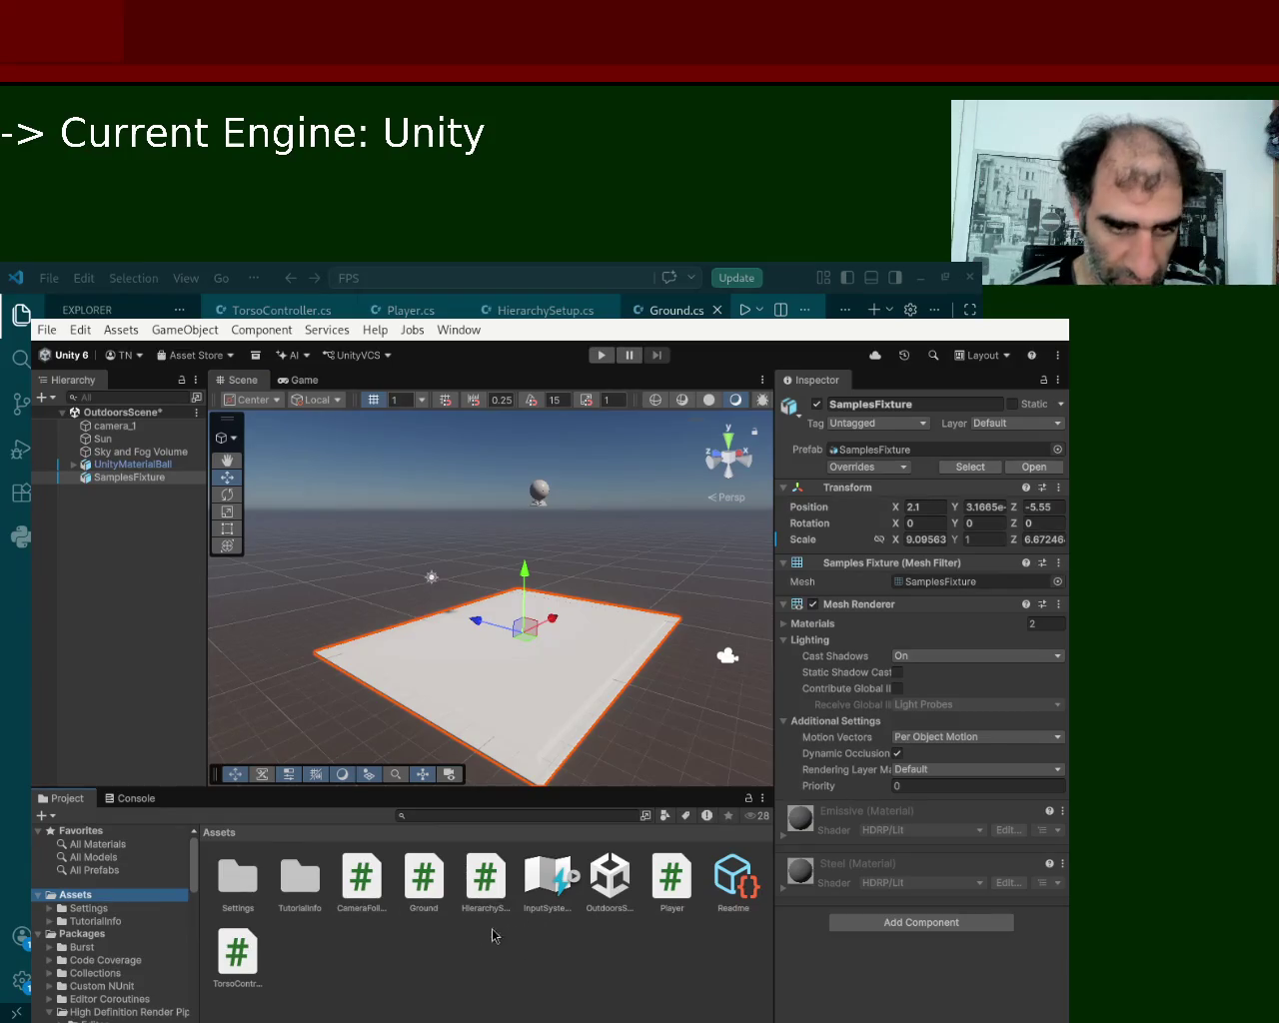
Attach the Ground script to SamplesFixture and drop a Cylinder model into the scene.
drag(424, 885, 165, 514)
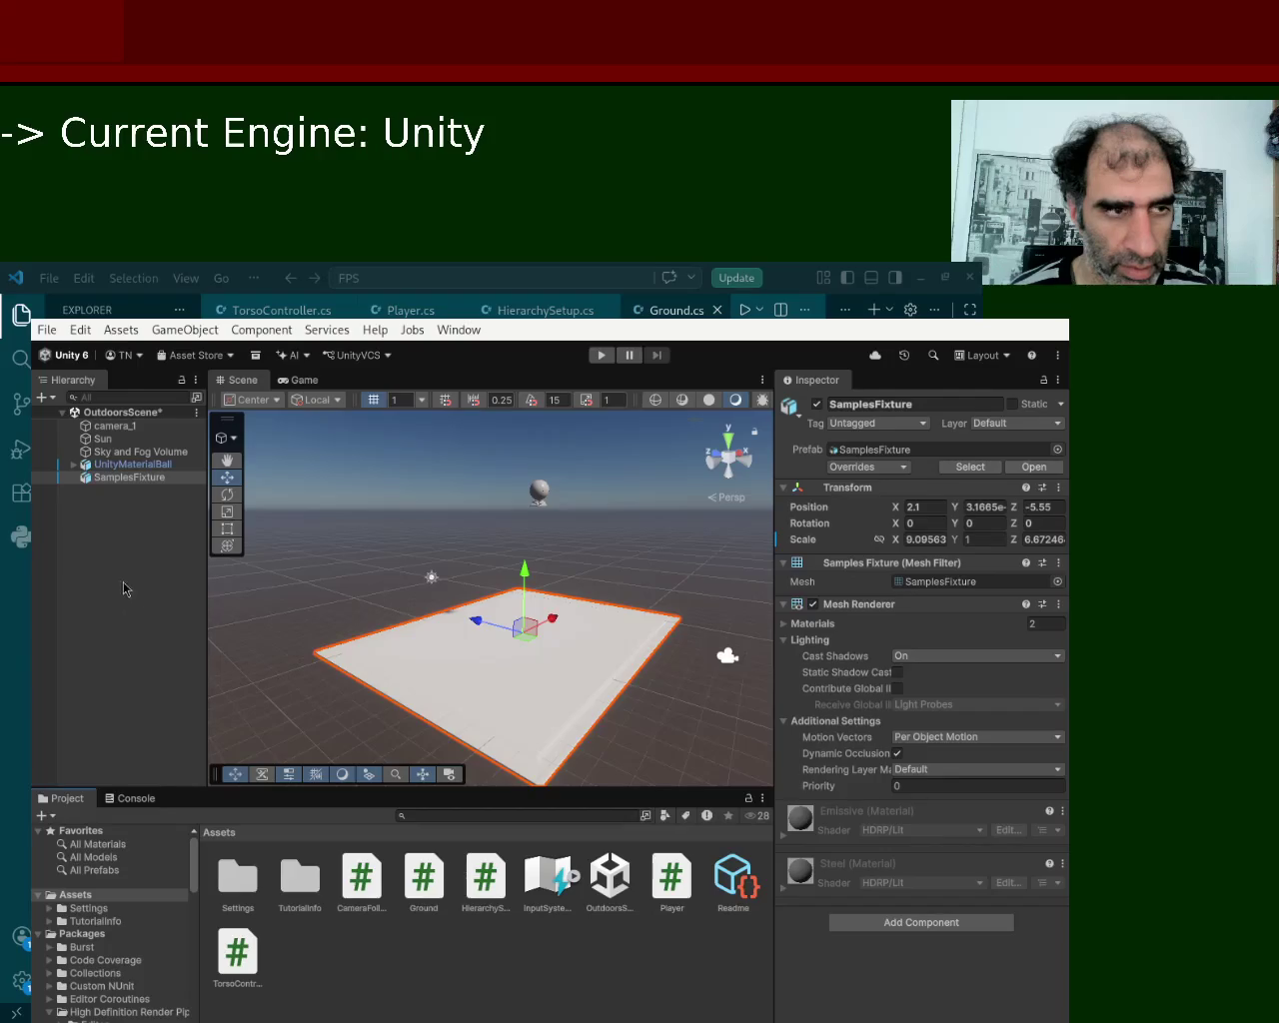
drag(141, 490, 144, 483)
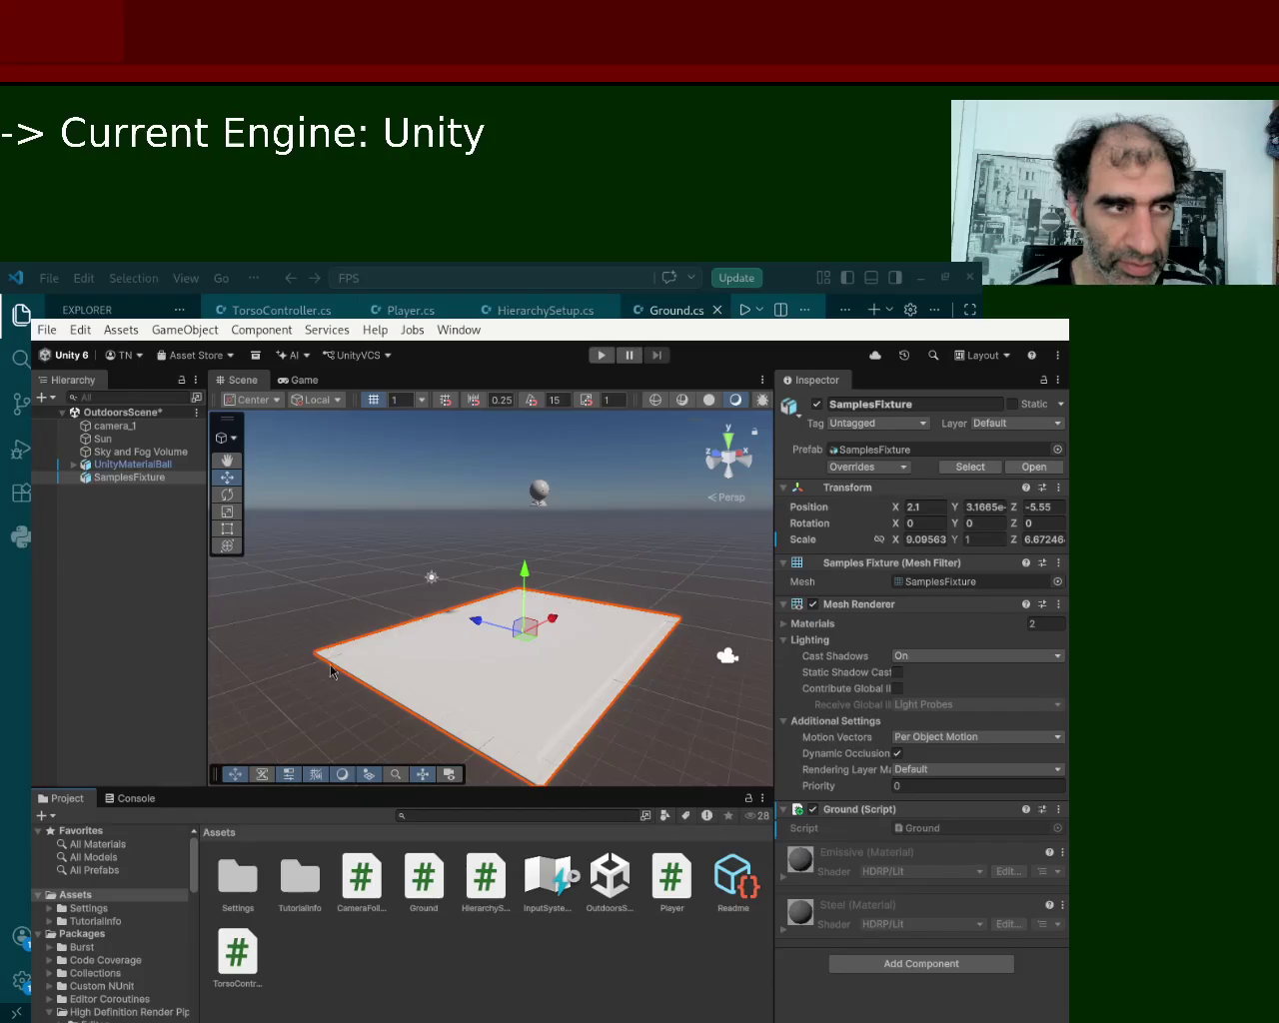
click(119, 861)
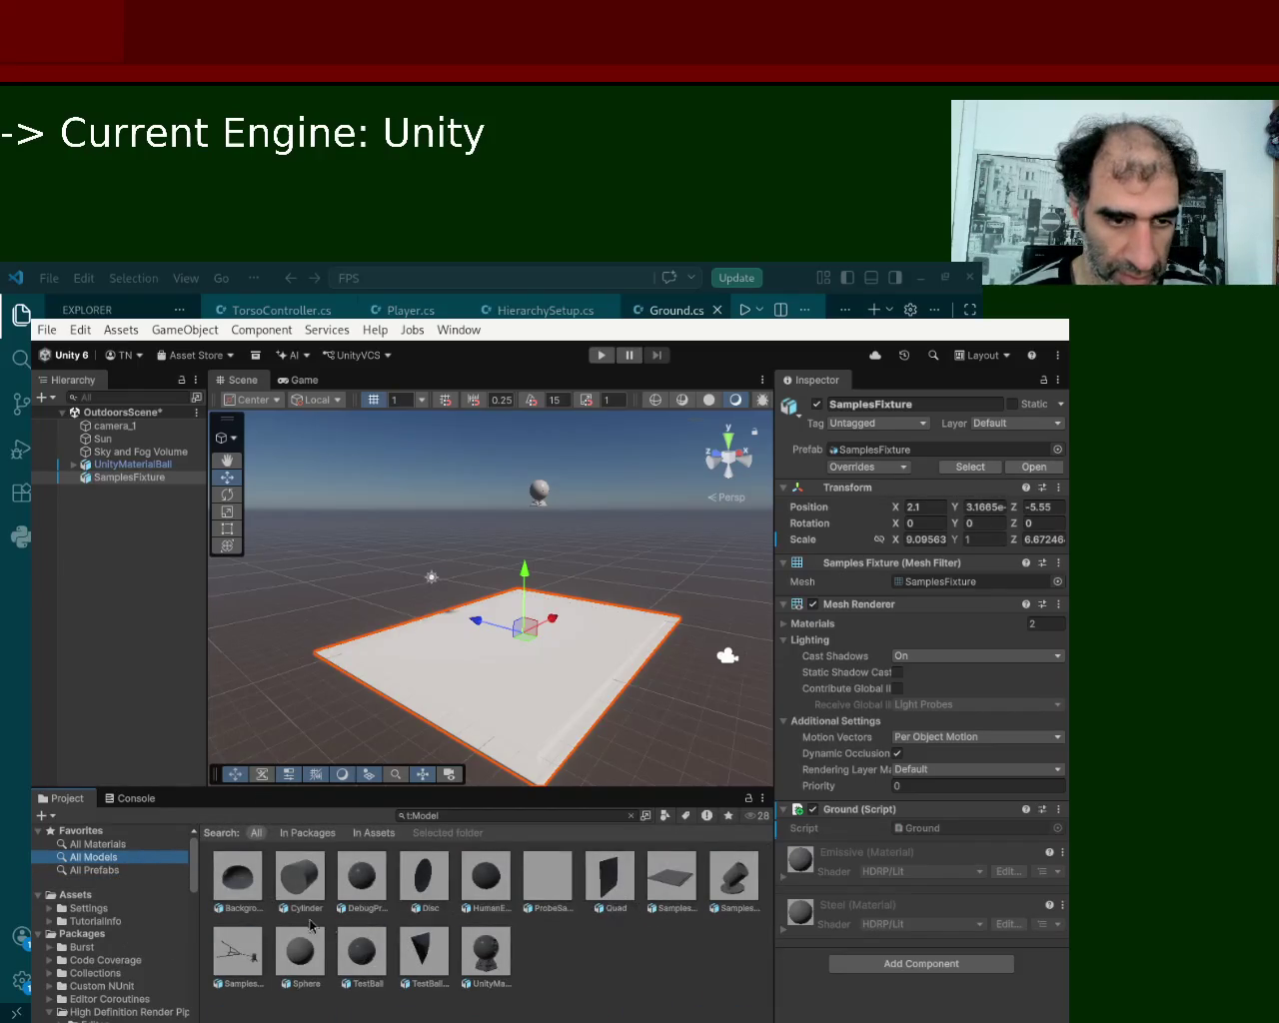
mouse_move(296, 896)
mouse_down()
mouse_move(317, 694)
mouse_move(435, 614)
mouse_move(536, 715)
mouse_up()
Rotate the Cylinder, lift it to height 3.86 and push it back in depth.
click(227, 493)
mouse_move(528, 650)
mouse_down()
mouse_move(483, 709)
mouse_move(481, 808)
mouse_up()
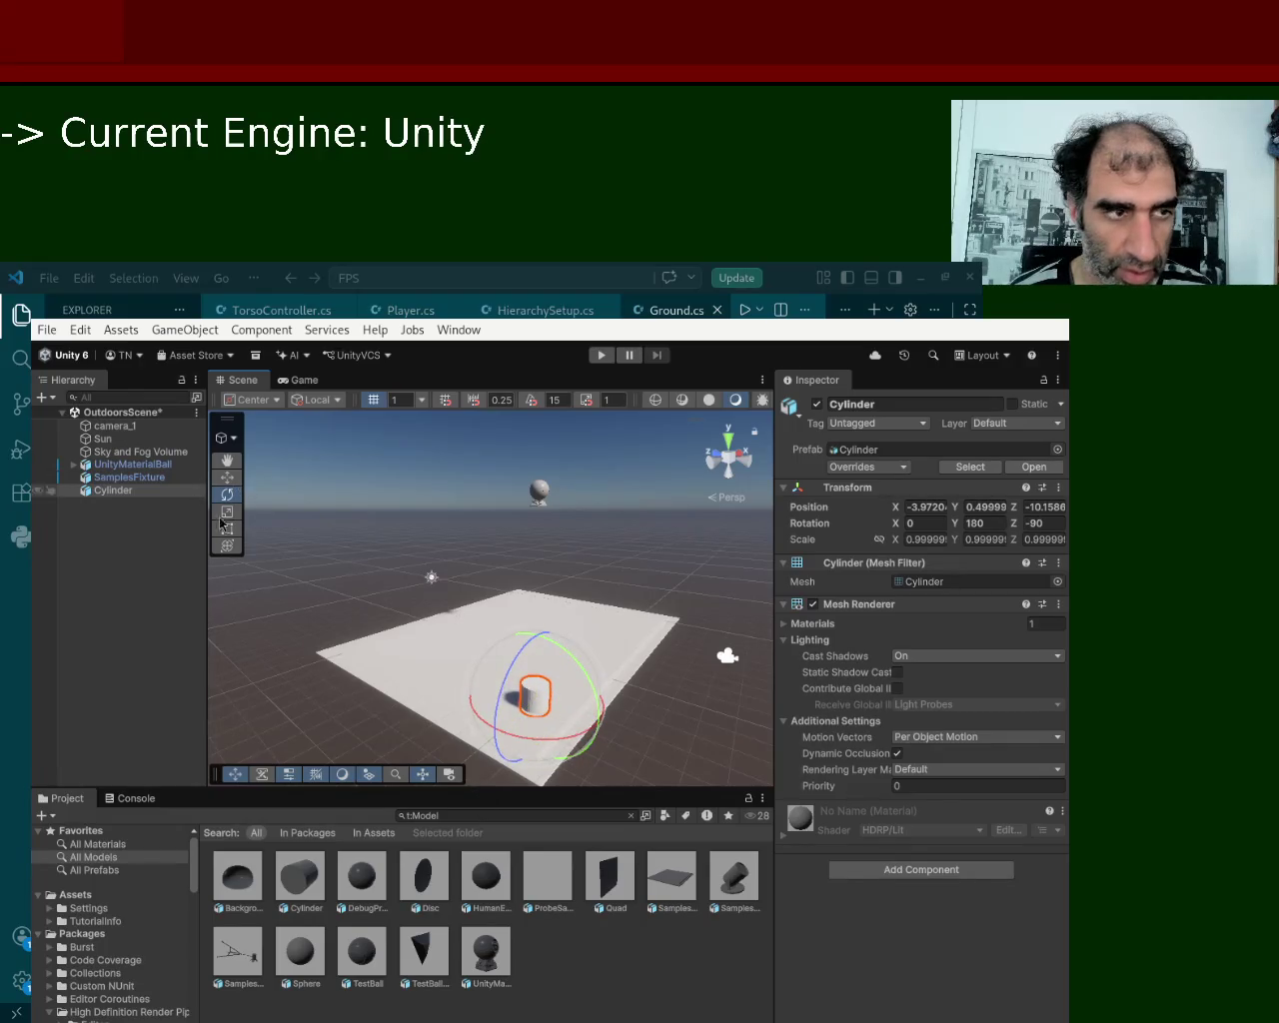
click(230, 480)
drag(533, 748, 537, 665)
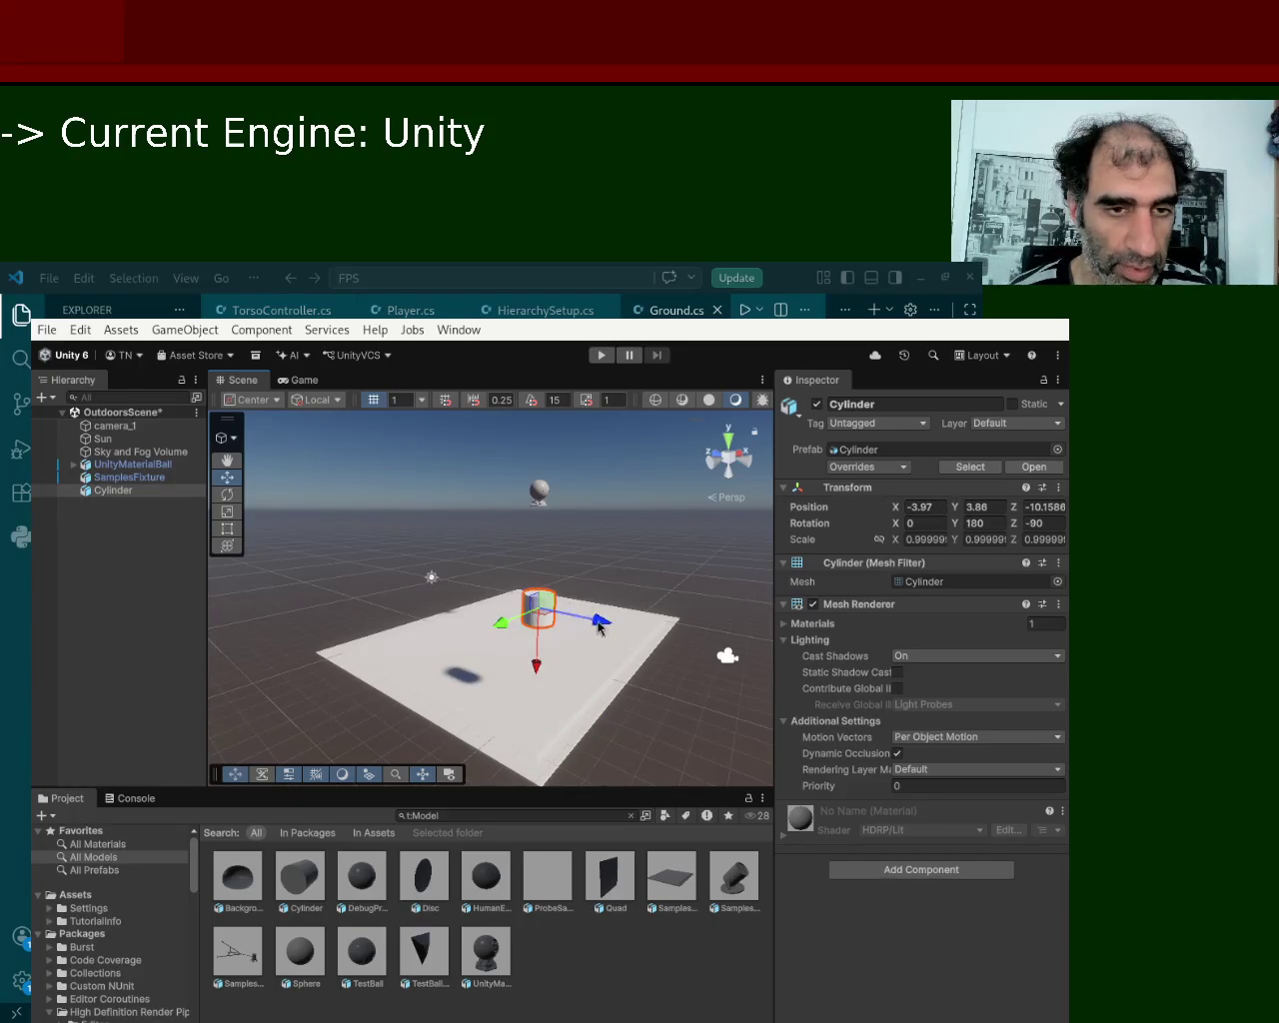
drag(600, 629, 550, 617)
click(727, 656)
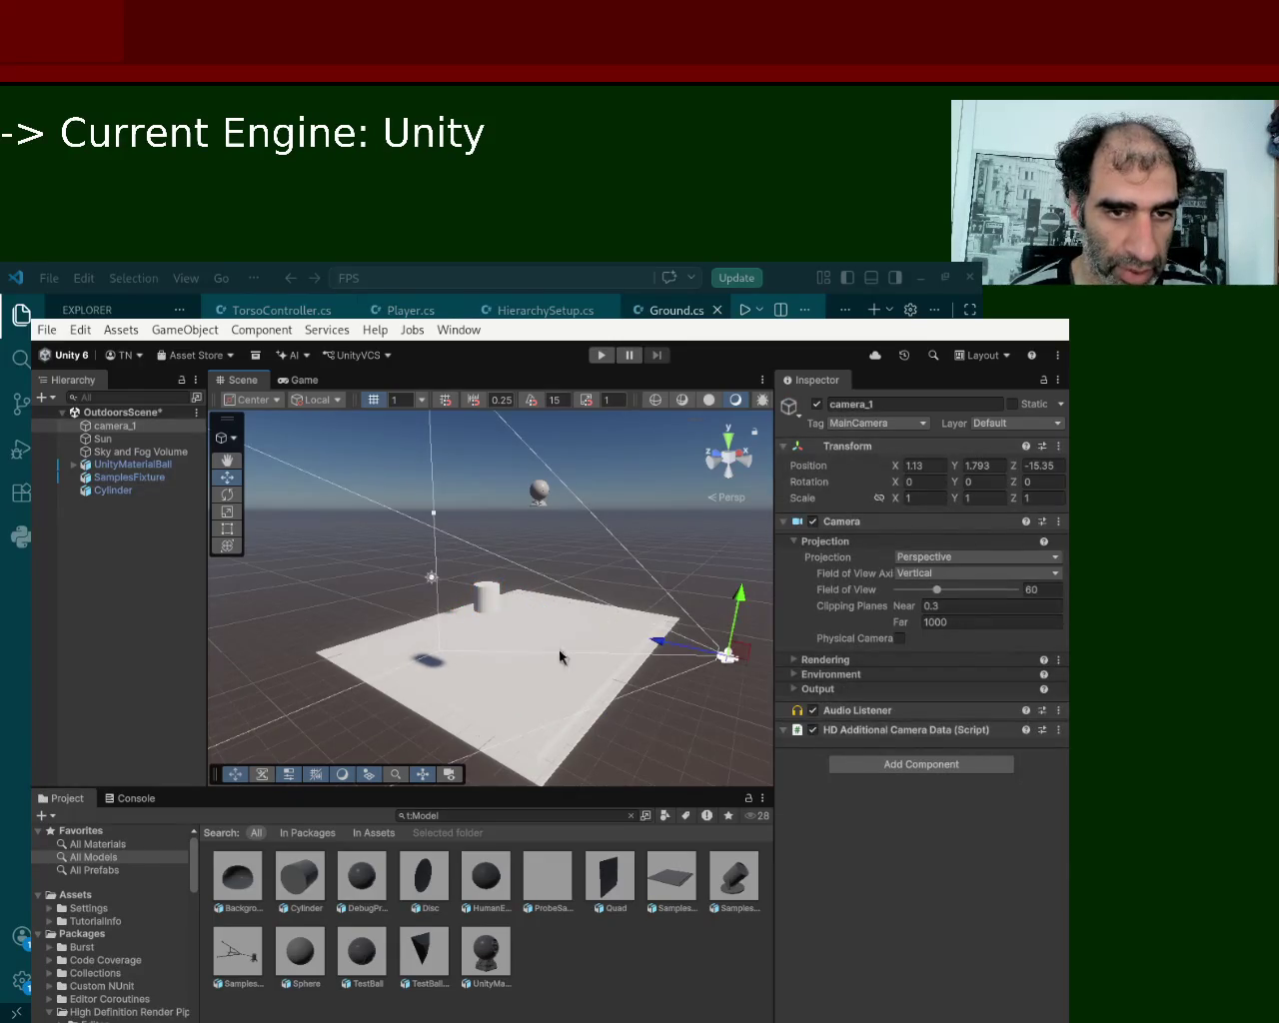
Attach the Player script from the Assets folder to the Cylinder.
click(490, 597)
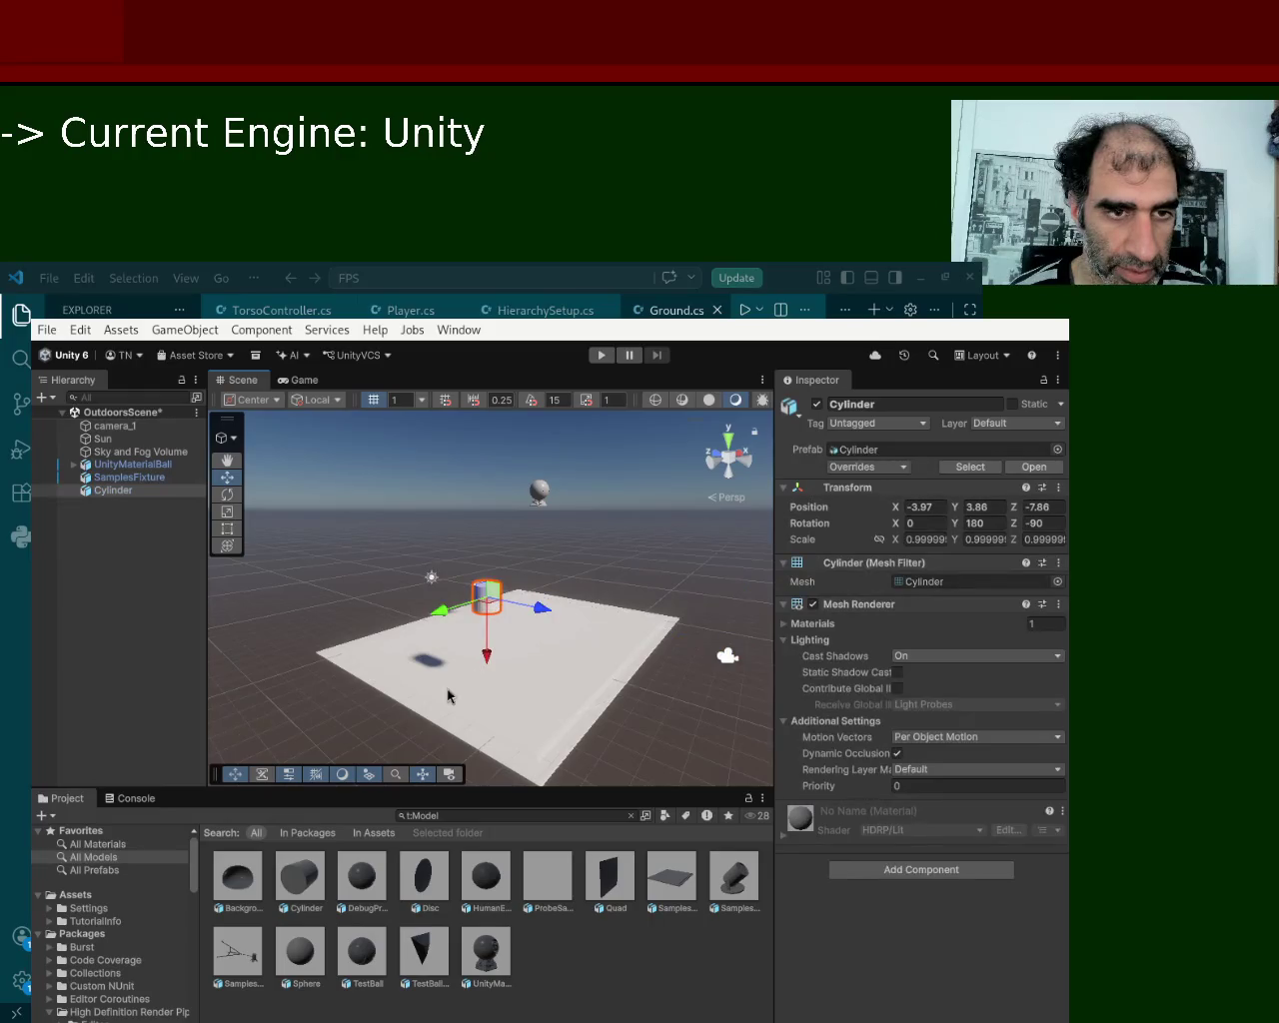
click(97, 895)
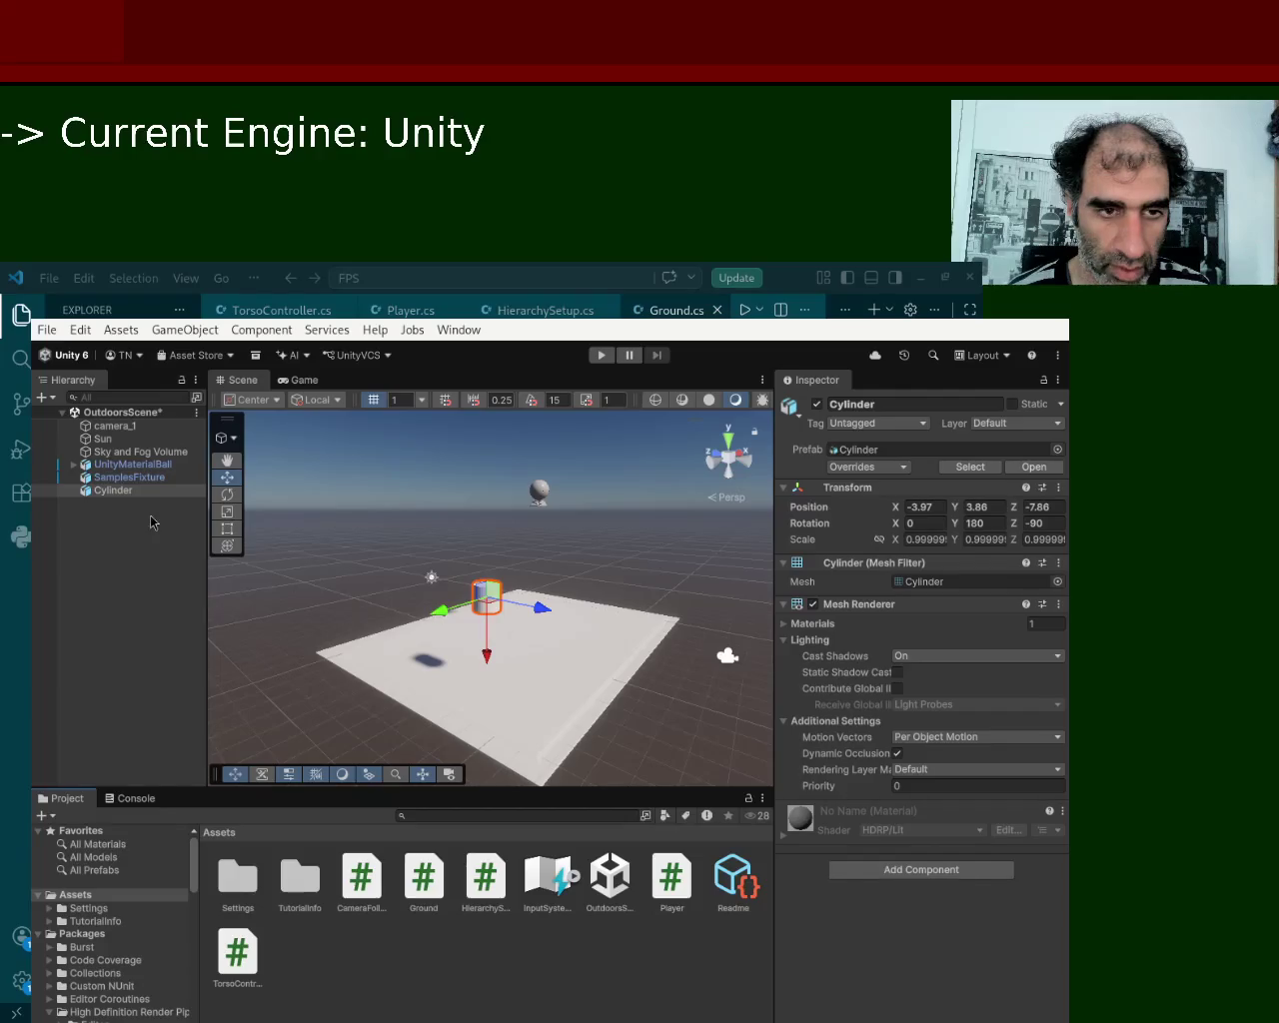
drag(133, 509, 120, 494)
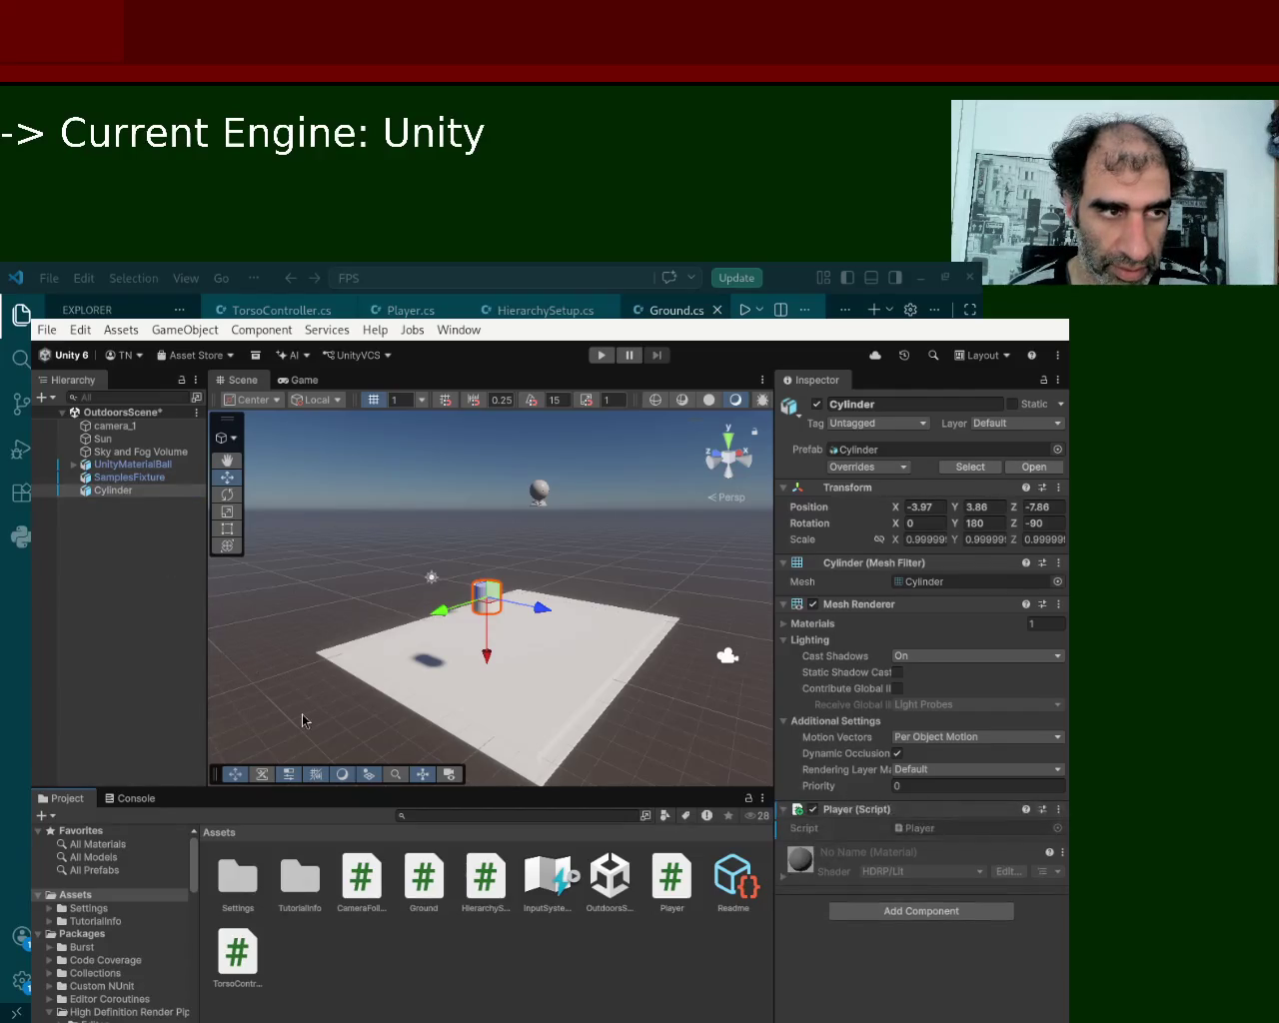
Drag the HumanEyeModel sphere from All Models into the scene above the floor.
click(117, 858)
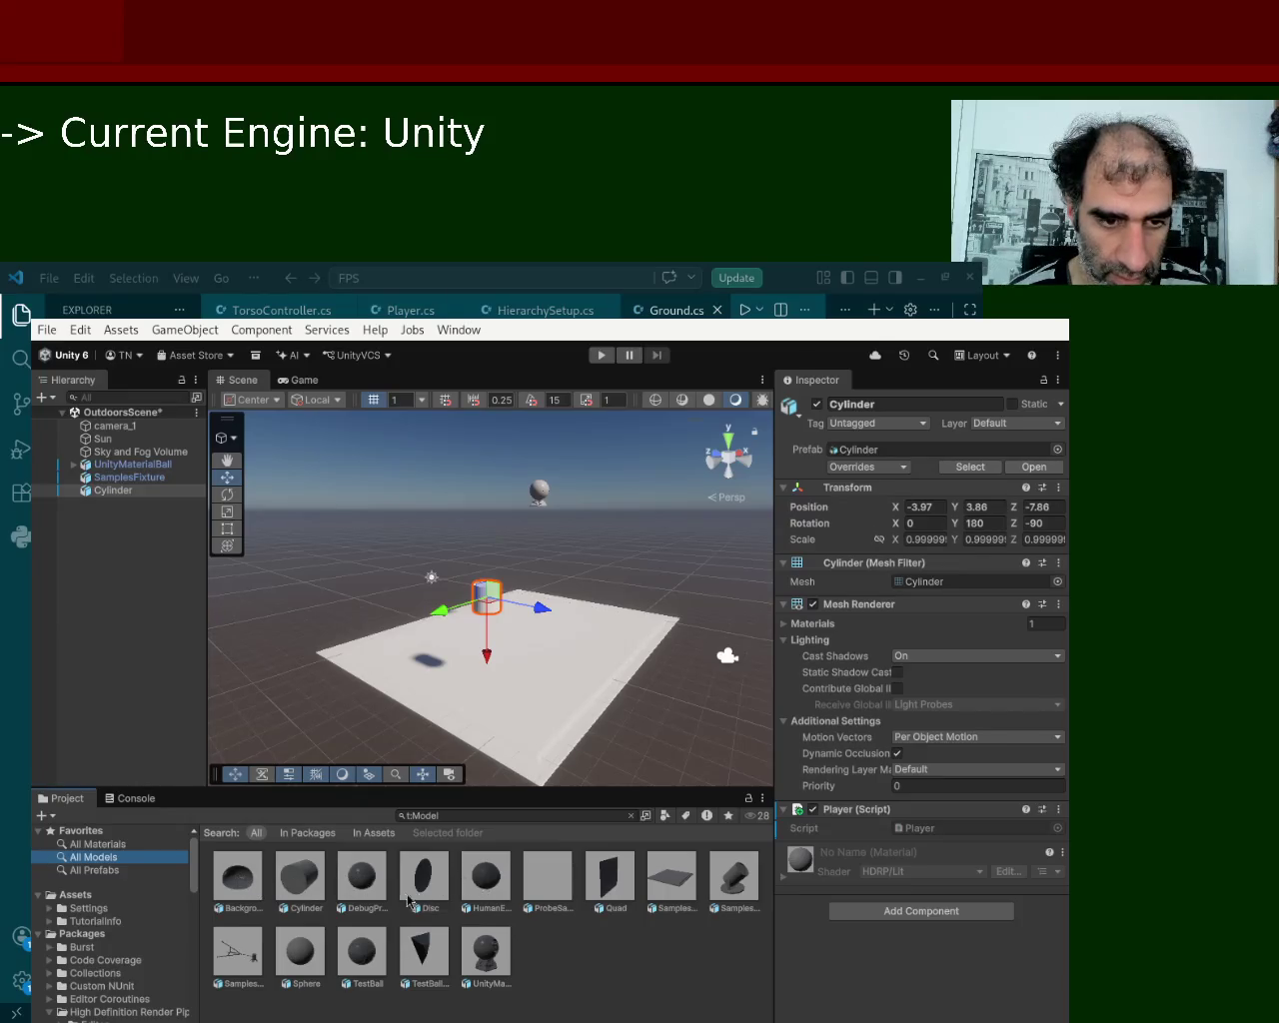
mouse_move(496, 893)
mouse_down()
mouse_move(518, 593)
mouse_move(540, 690)
mouse_move(484, 706)
mouse_move(495, 540)
mouse_up()
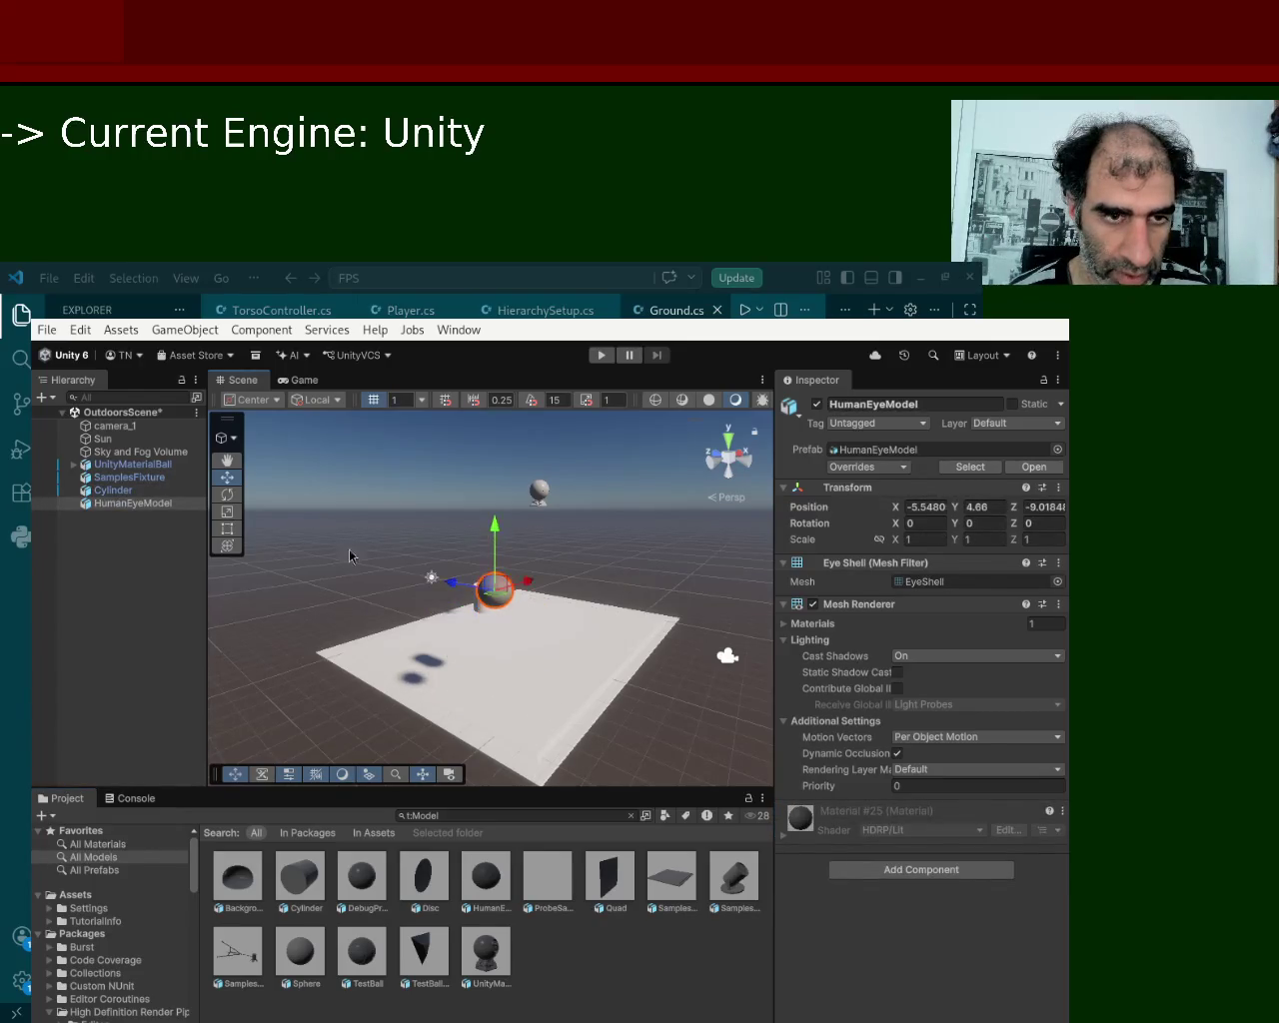
Attach the Player script to HumanEyeModel and enter Play mode to watch it fall.
click(99, 897)
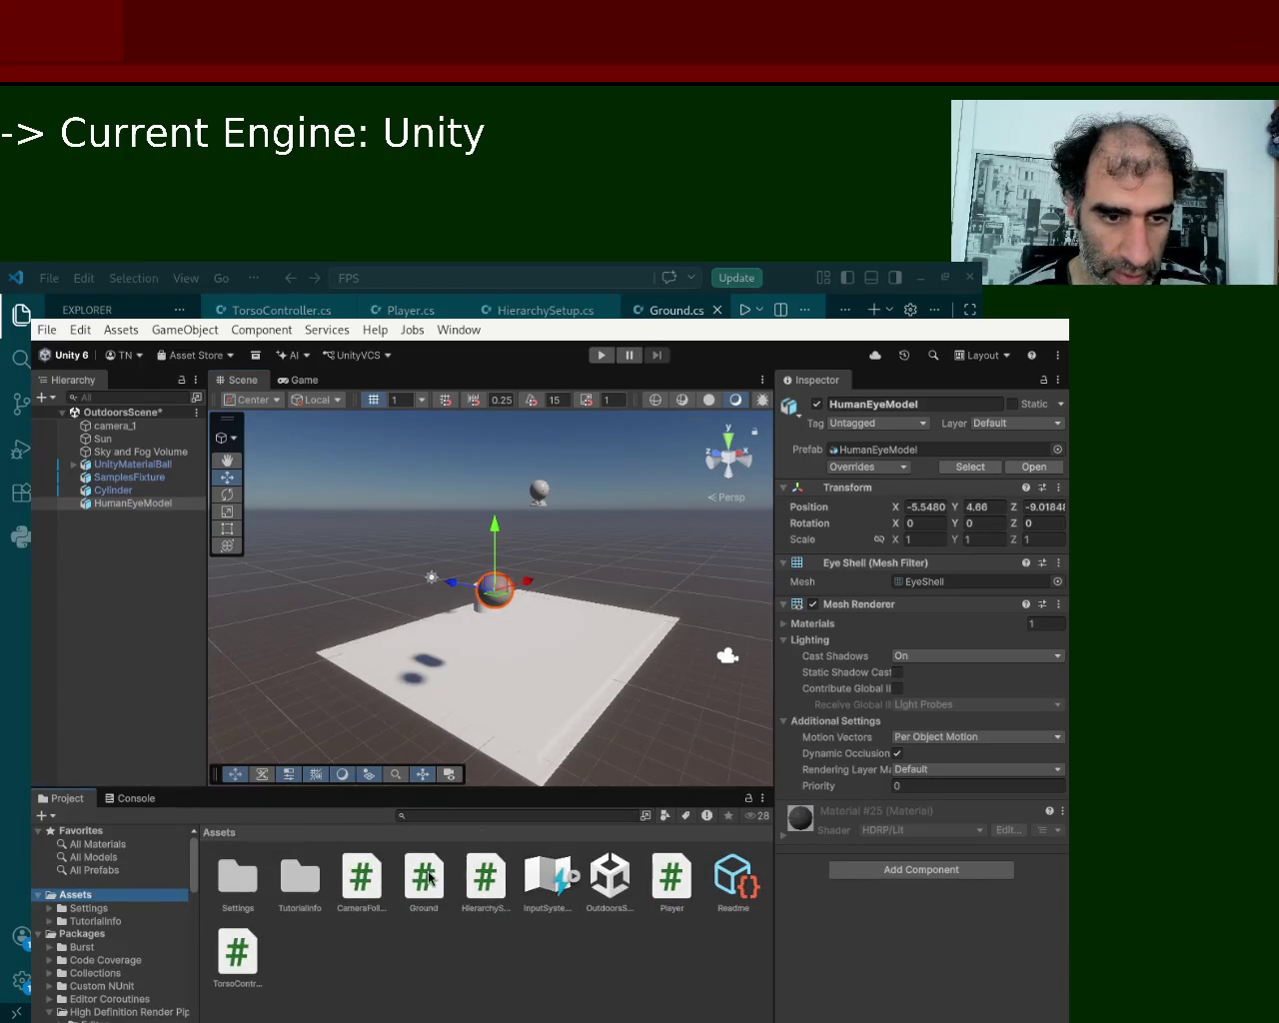
drag(671, 885, 536, 648)
drag(133, 530, 135, 505)
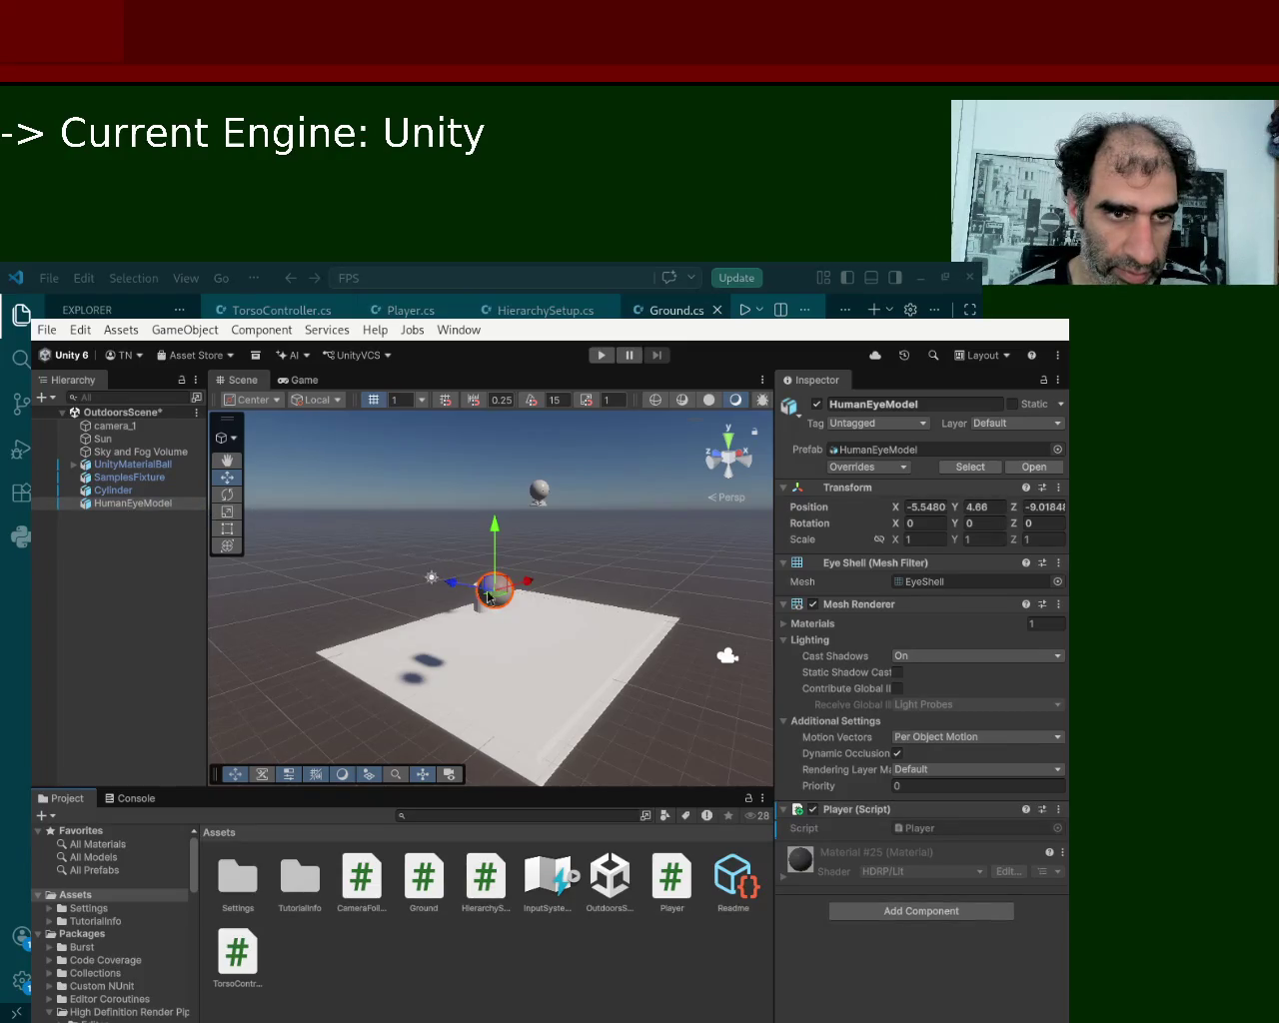
click(602, 355)
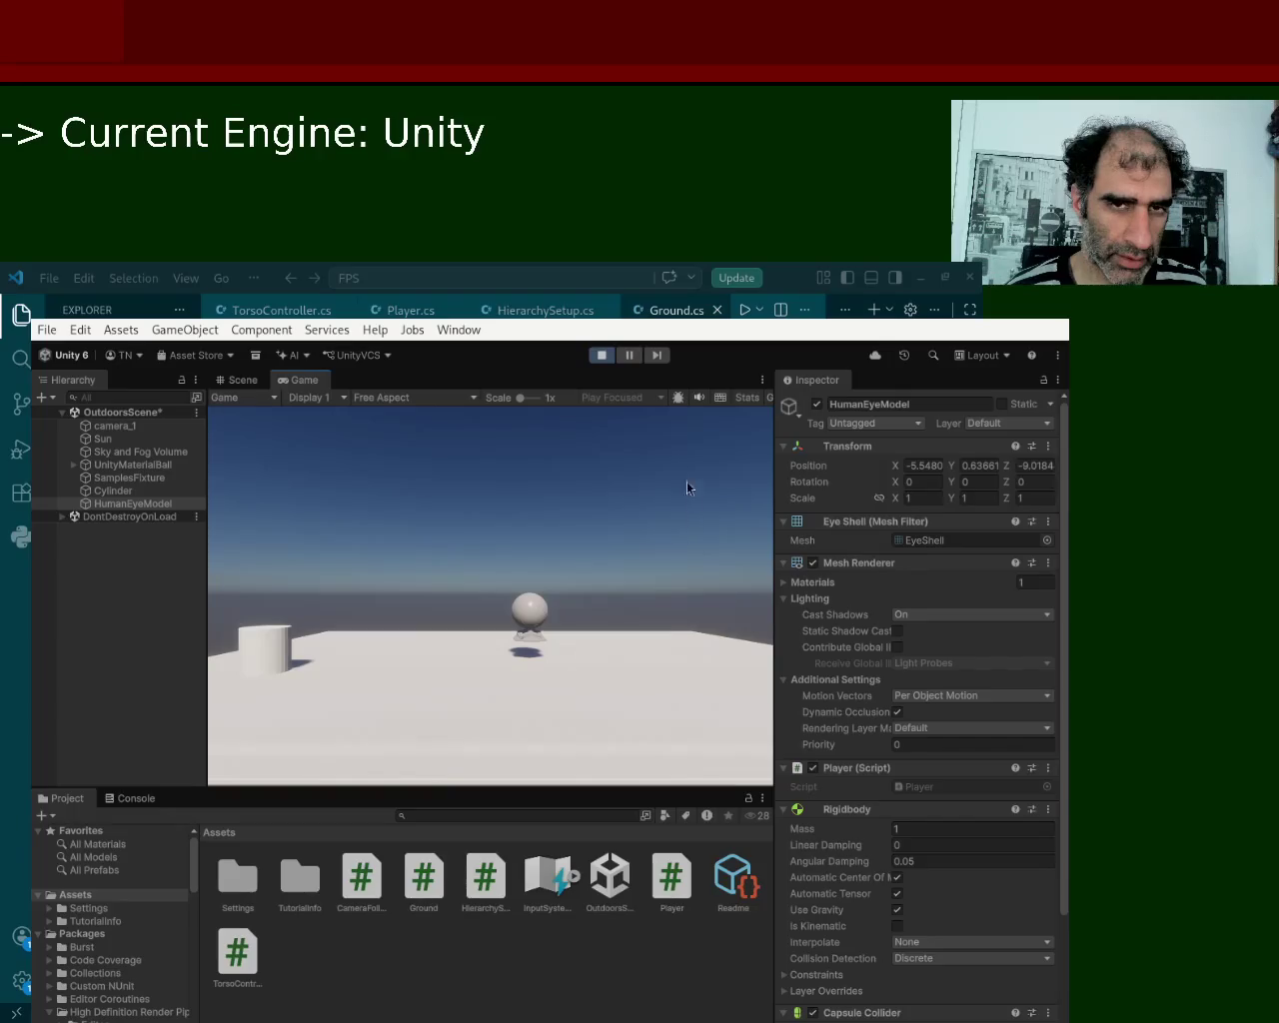
Exit Play mode and delete the UnityMaterialBall from the scene.
click(611, 365)
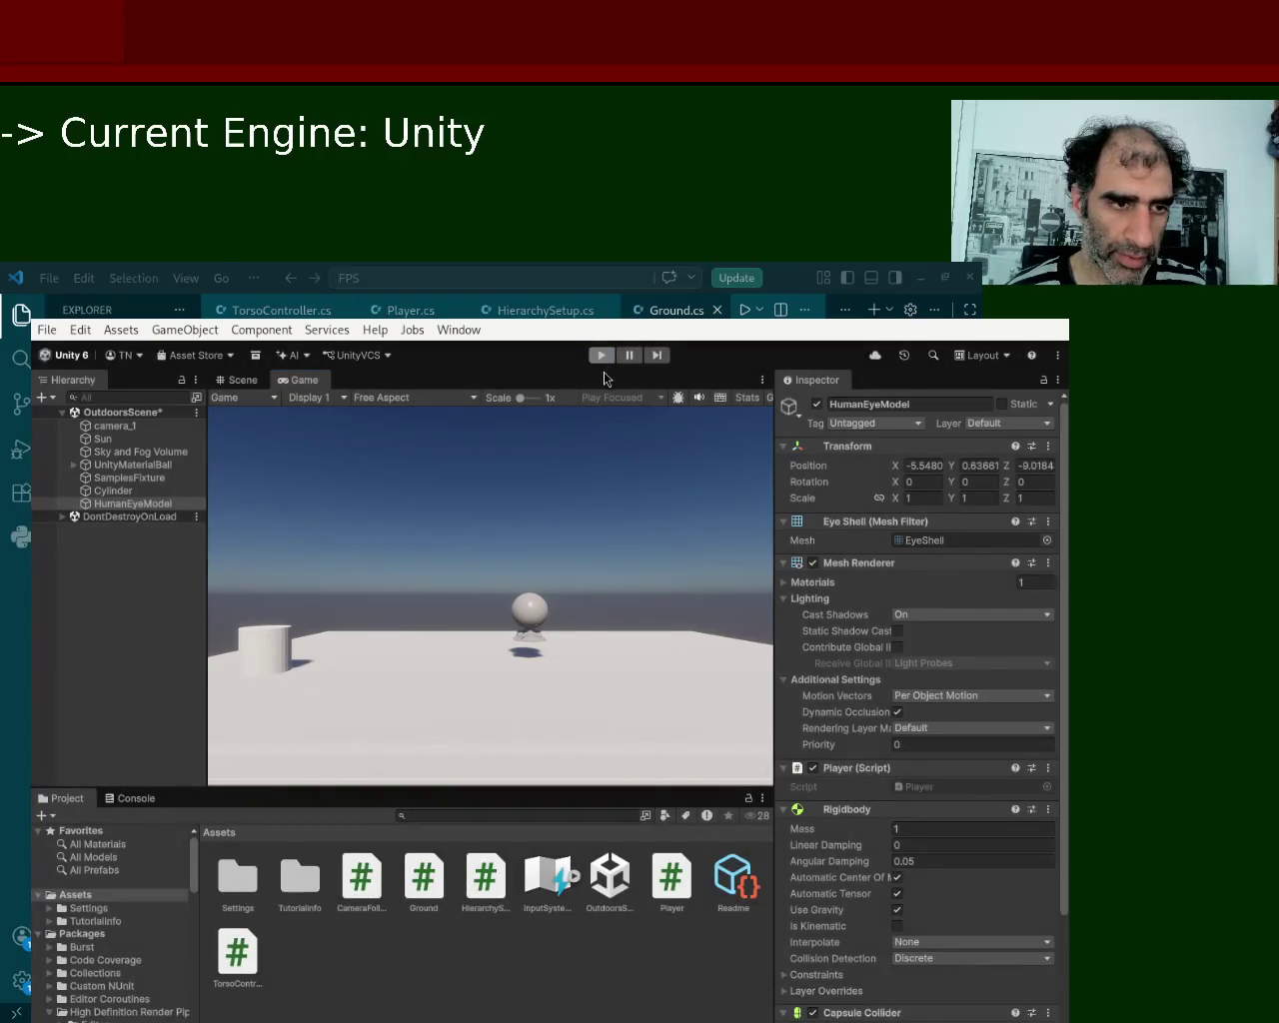
mouse_move(504, 677)
mouse_down()
mouse_move(528, 616)
mouse_move(505, 631)
mouse_move(536, 663)
mouse_move(481, 637)
mouse_up()
click(498, 520)
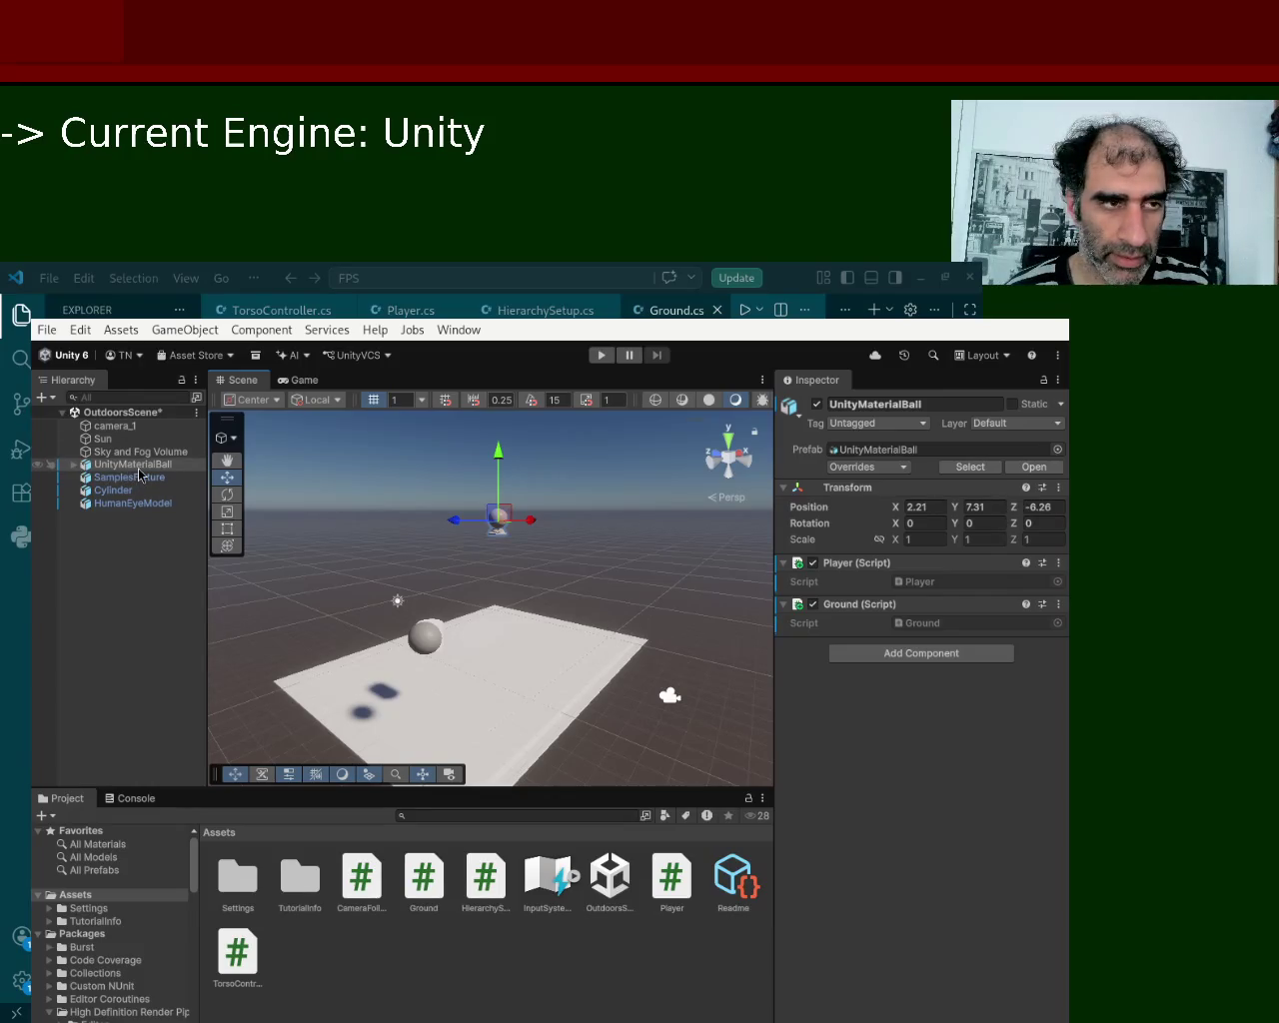
key(Delete)
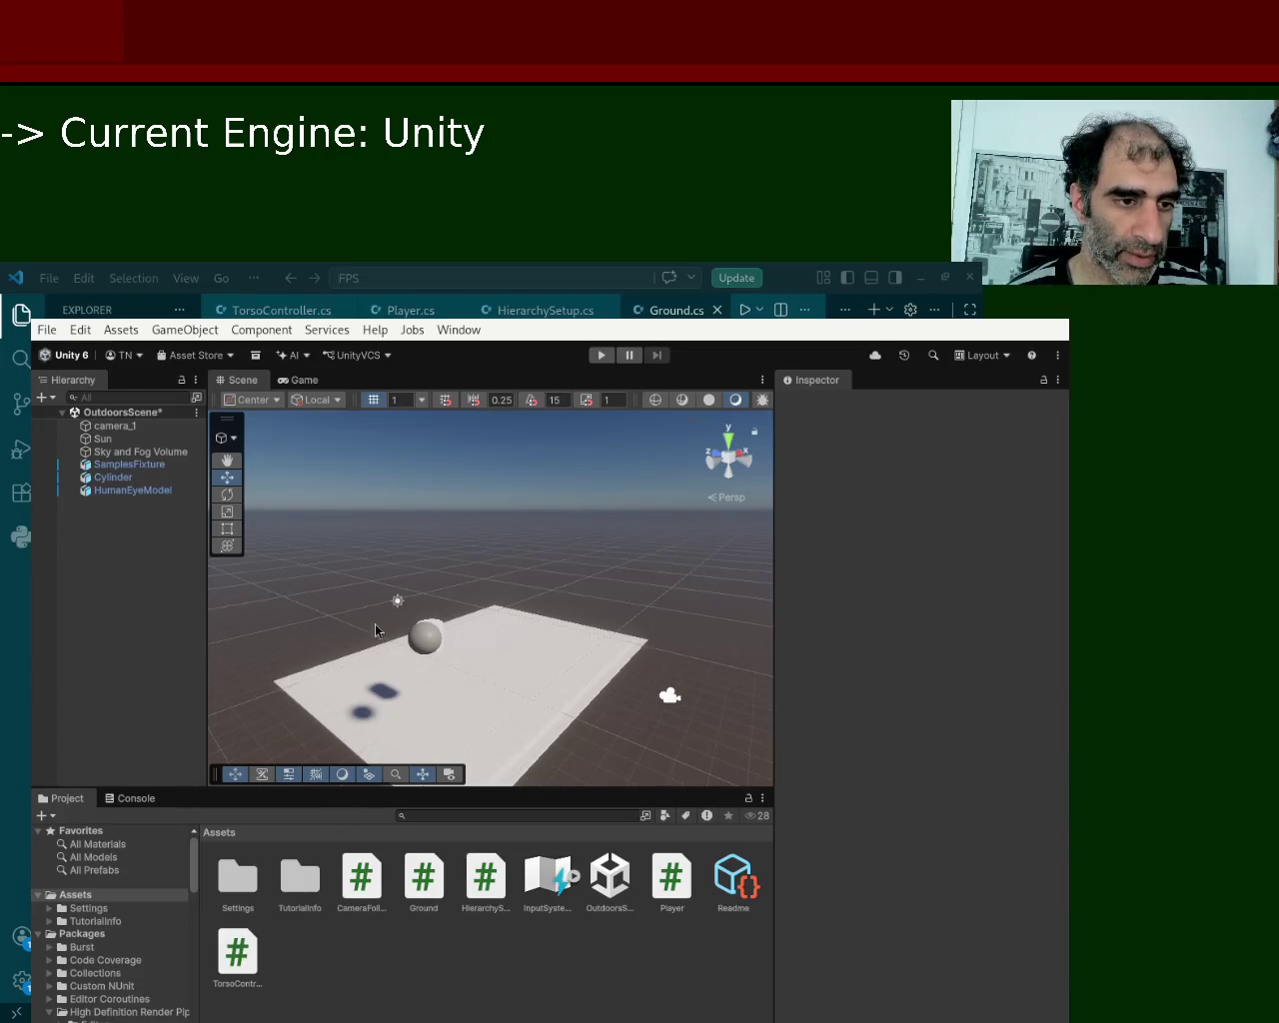
Move the HumanEyeModel sphere over the middle of the ground and play the scene again.
click(432, 644)
mouse_move(450, 634)
mouse_down()
mouse_move(592, 589)
mouse_move(553, 595)
mouse_up()
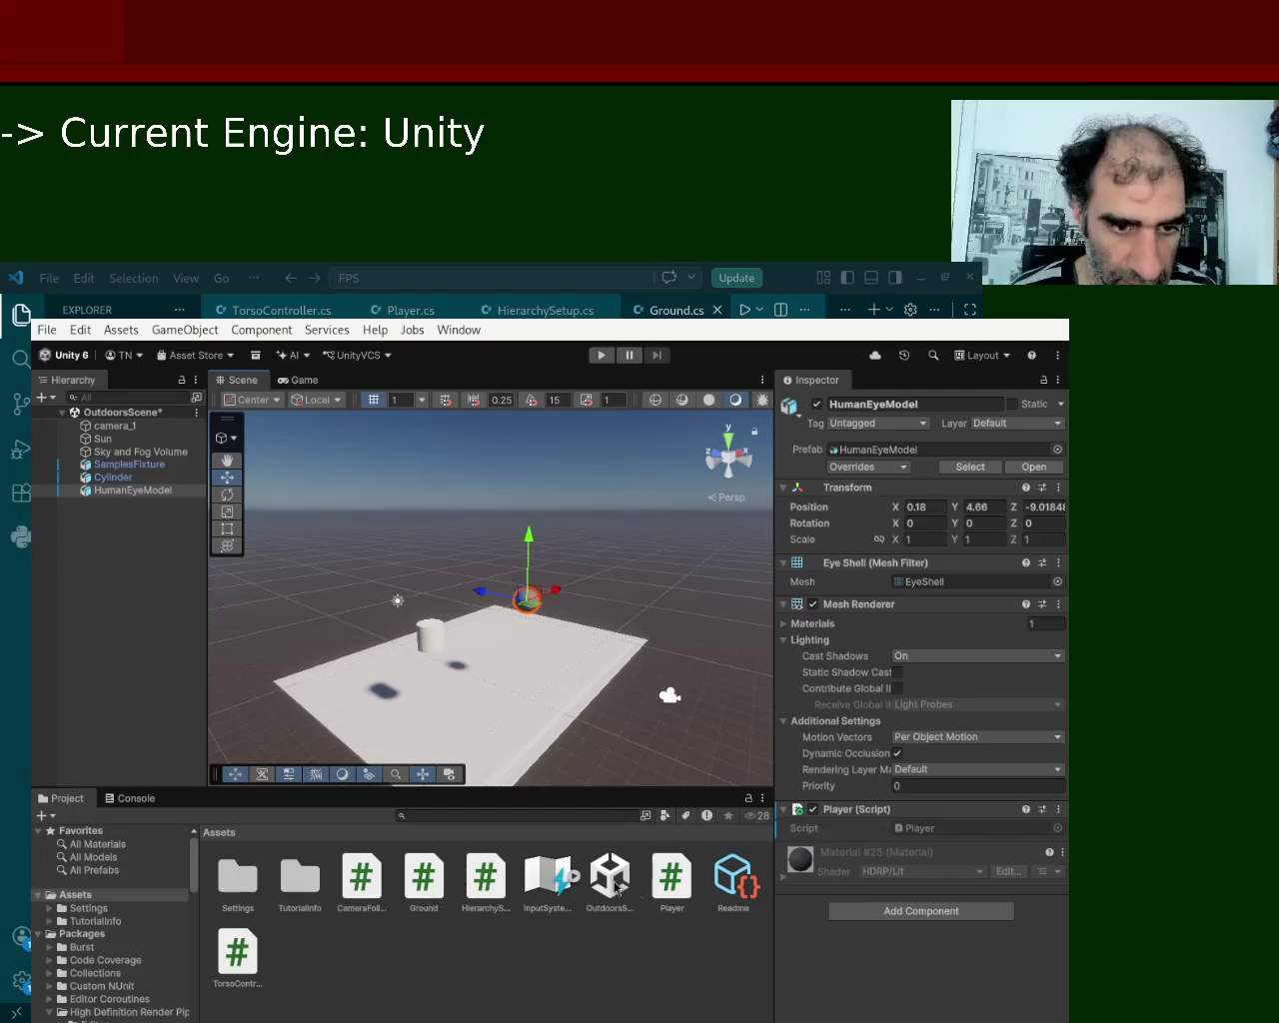
click(600, 355)
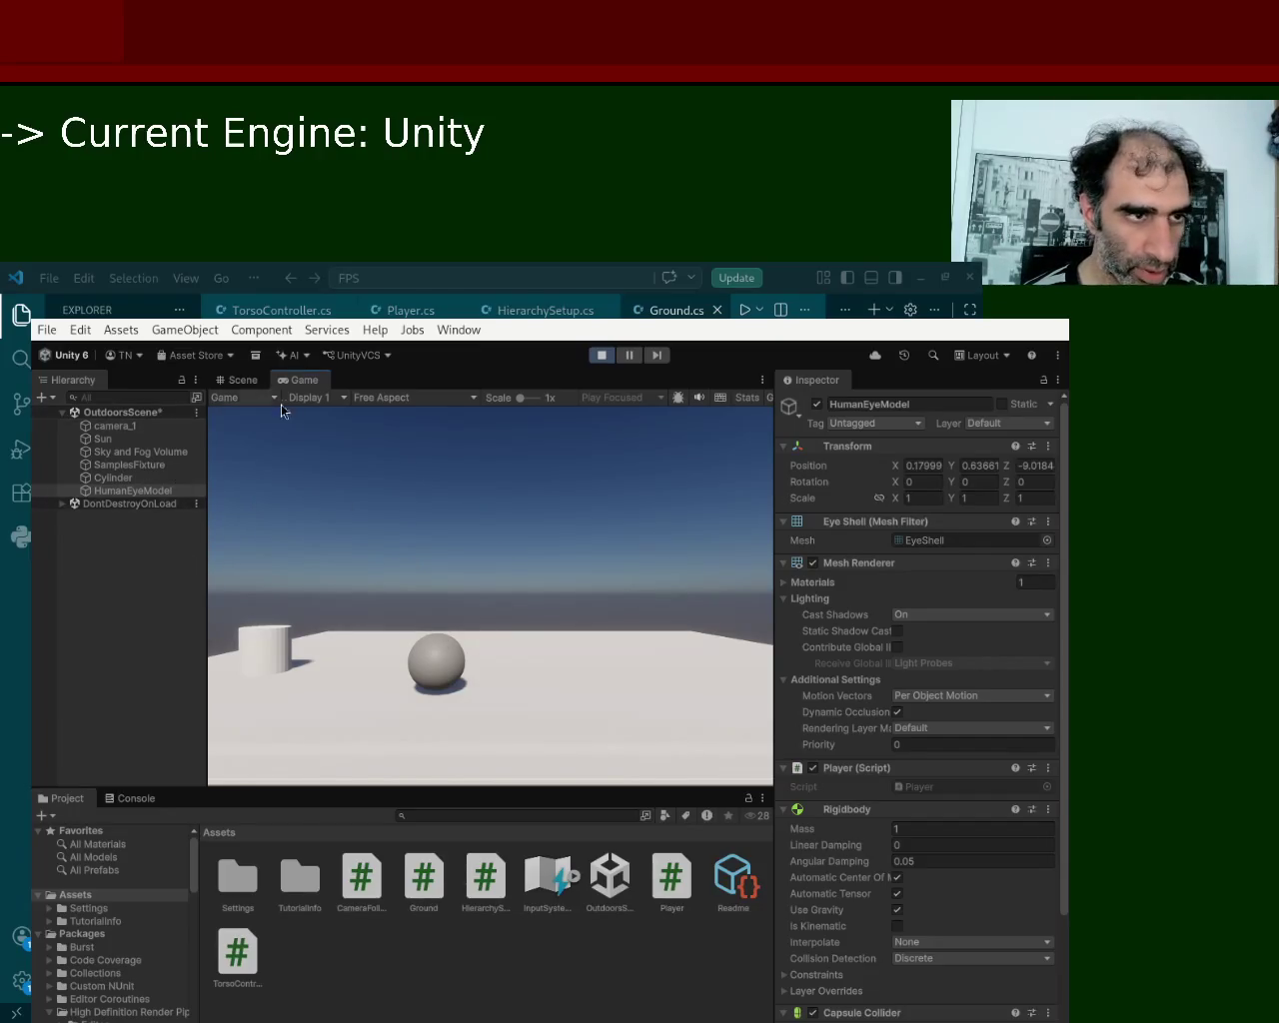
click(602, 356)
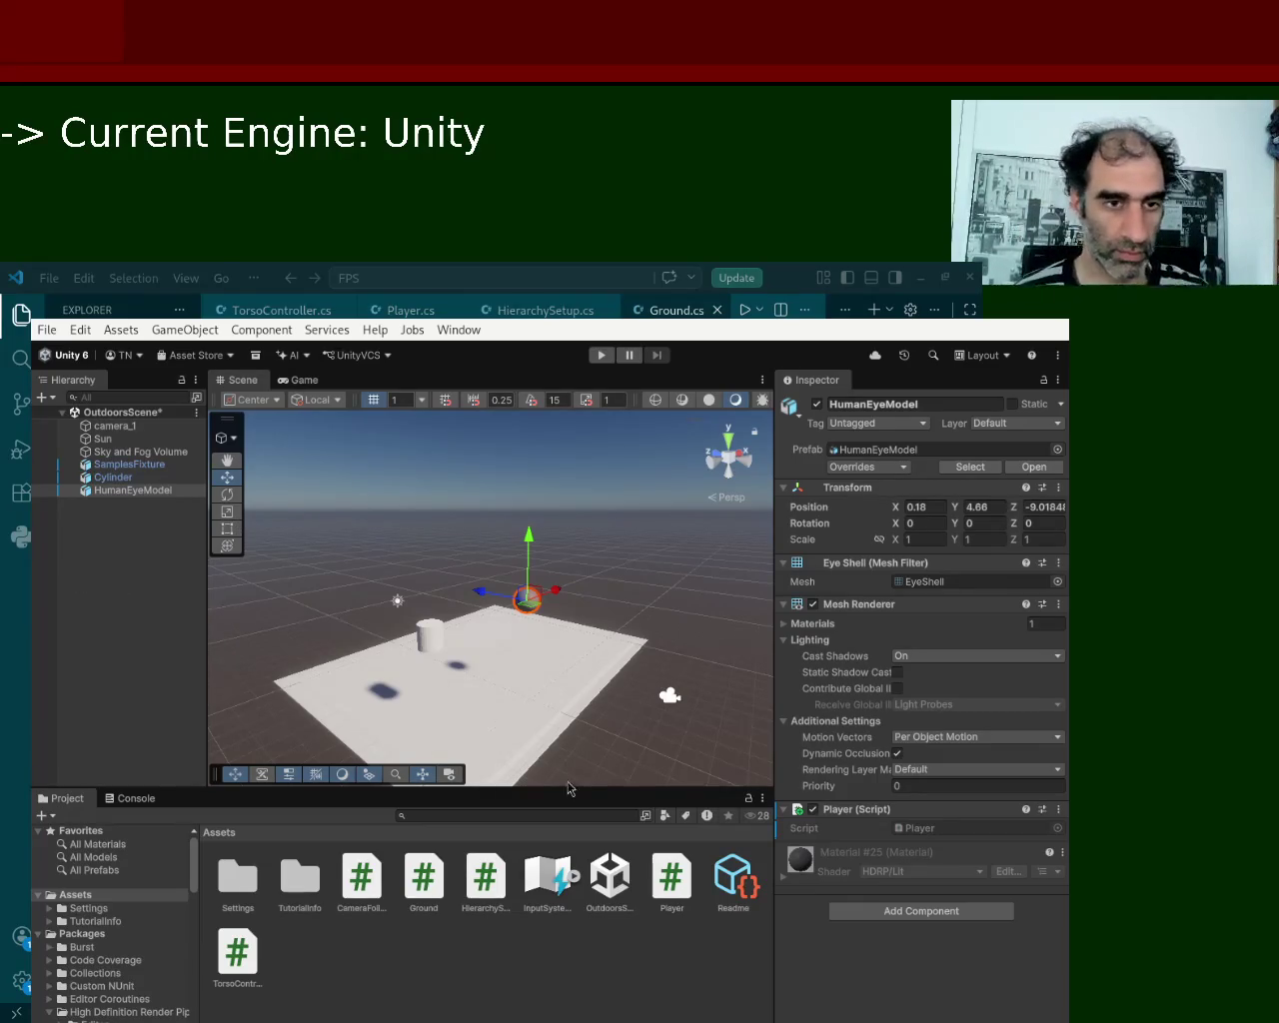
click(595, 358)
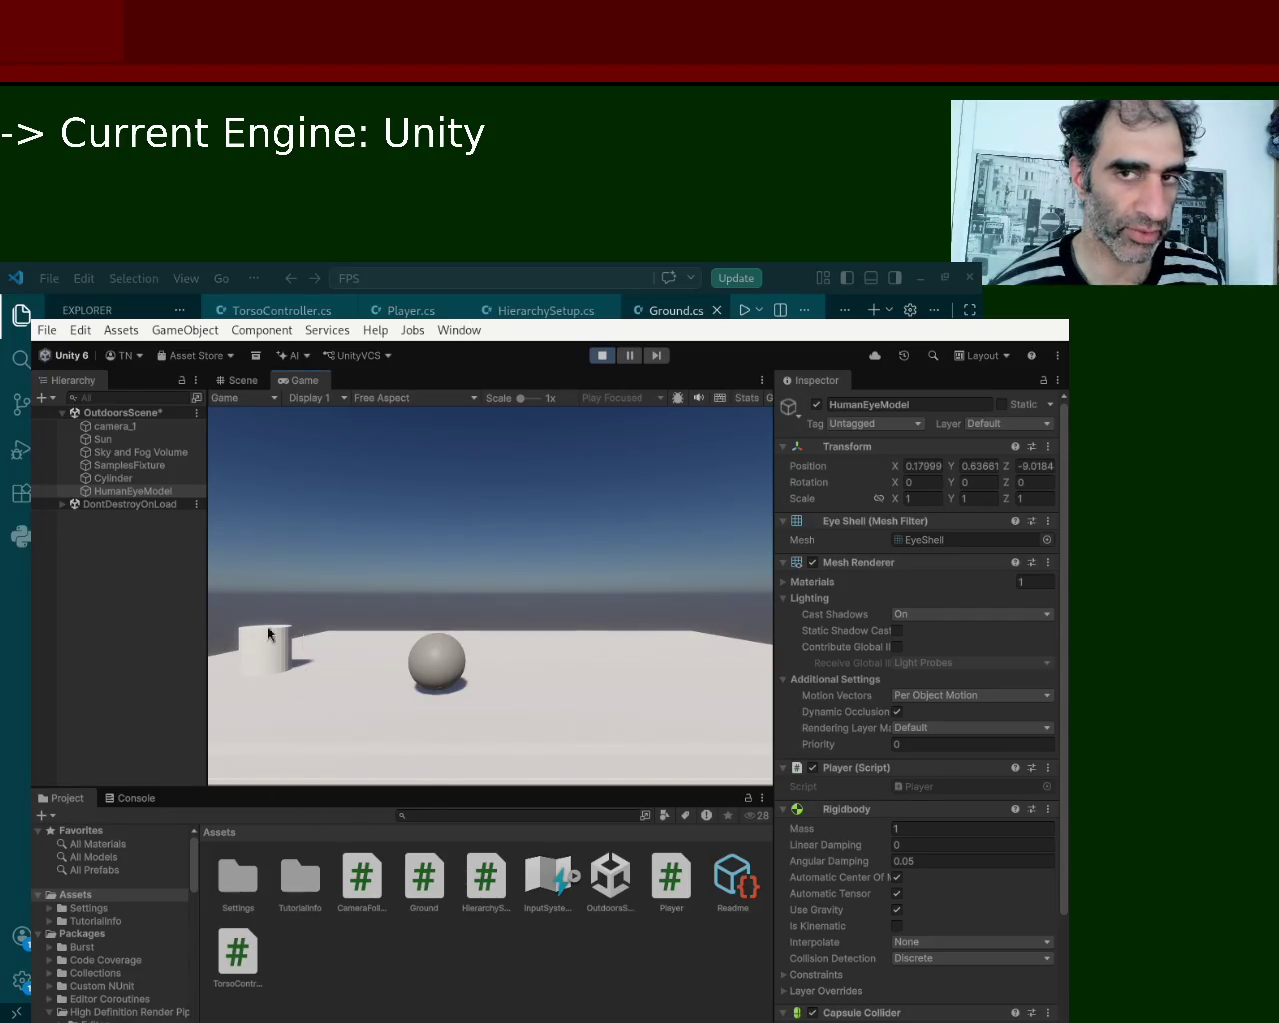
Stop Play mode once the eye sphere has settled on the ground.
click(601, 355)
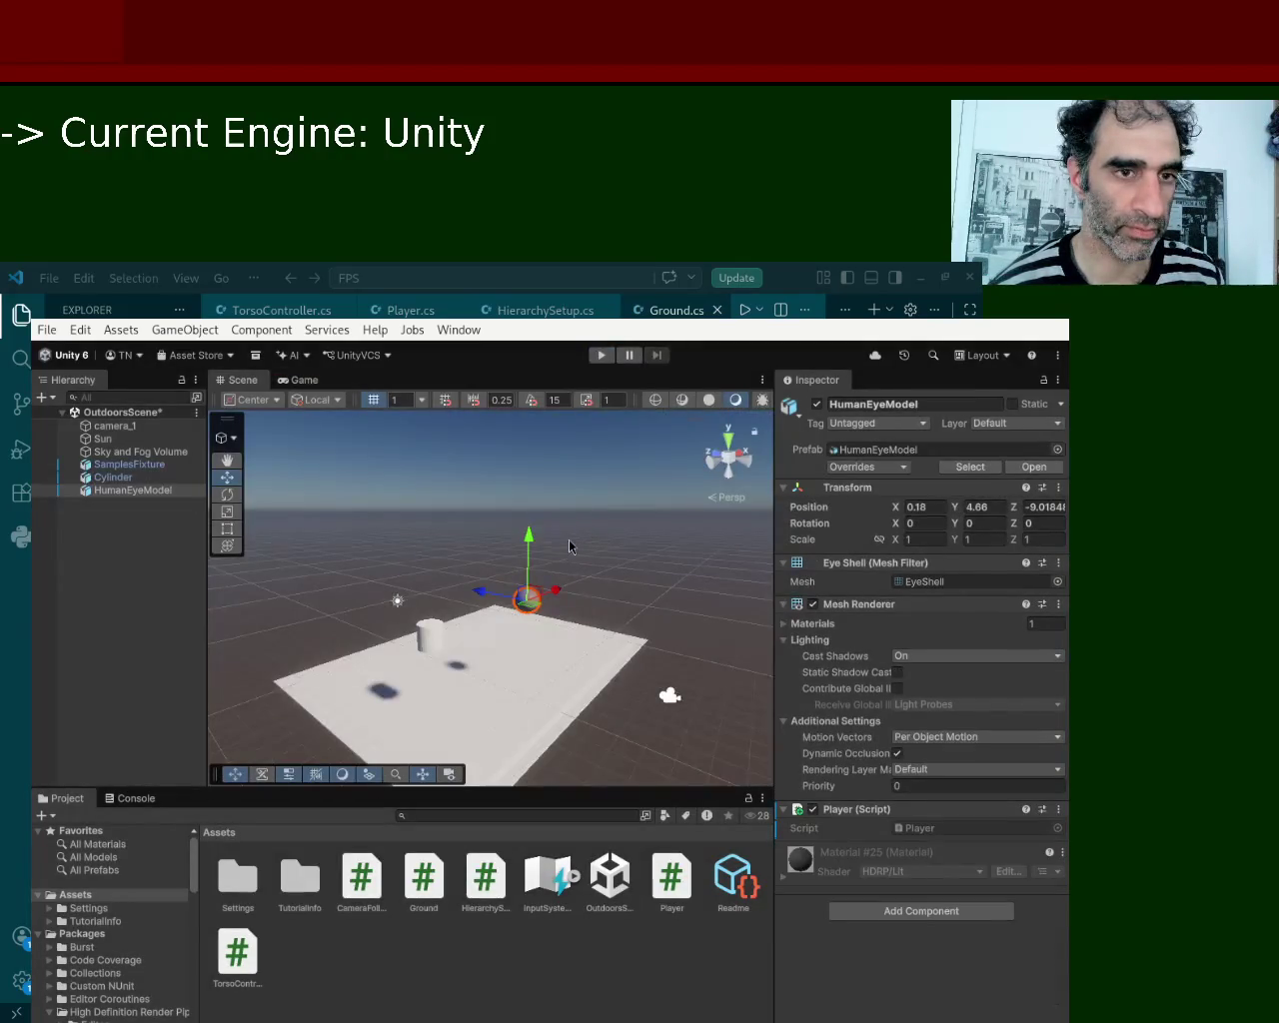
Select the Cylinder, then switch to VS Code's Ground.cs and its chat request box.
click(125, 478)
click(124, 468)
click(125, 478)
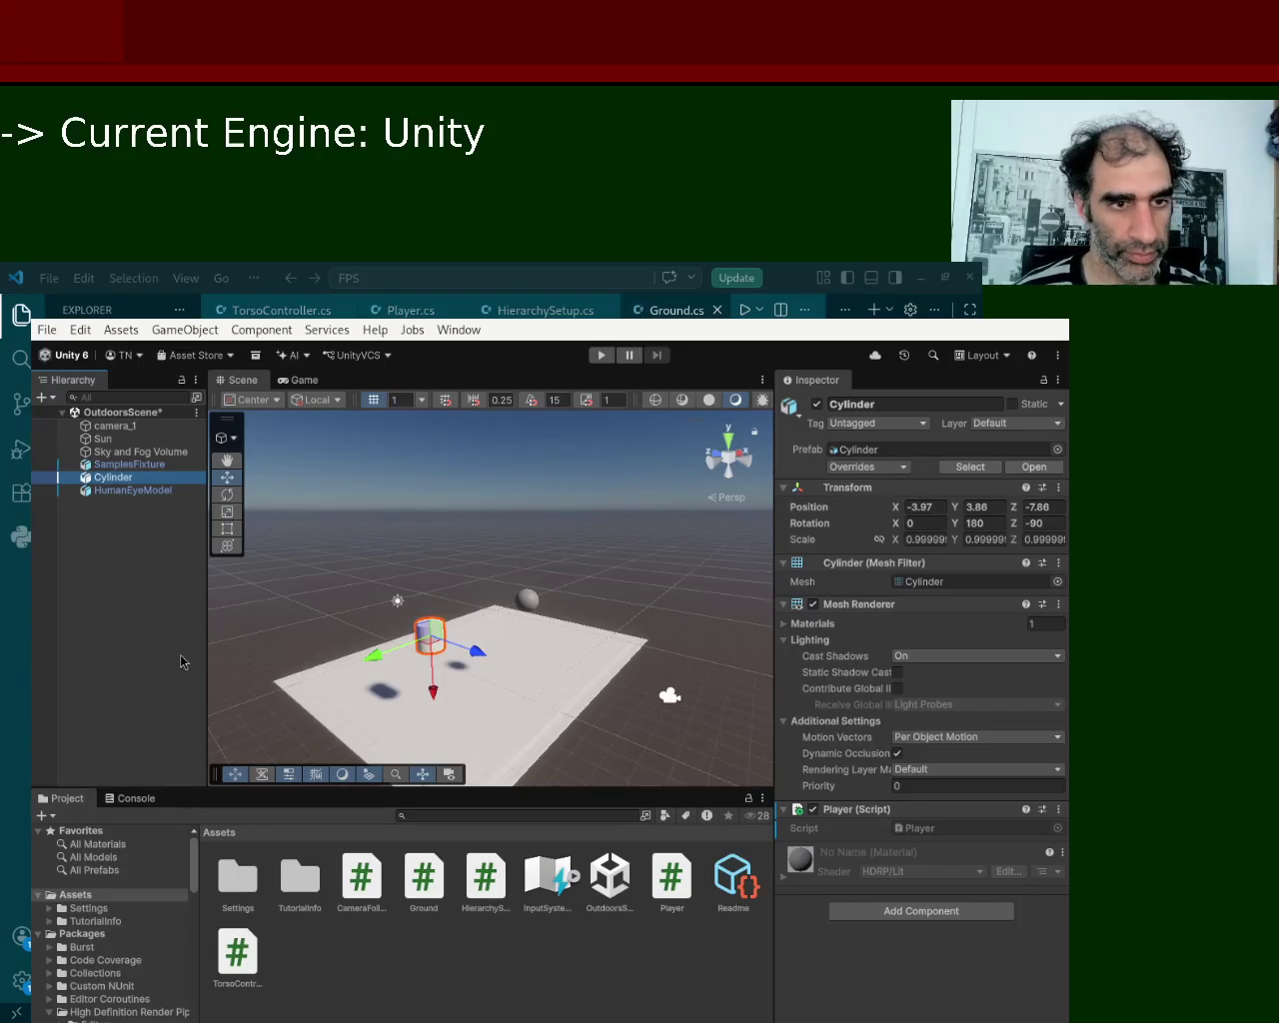
click(211, 670)
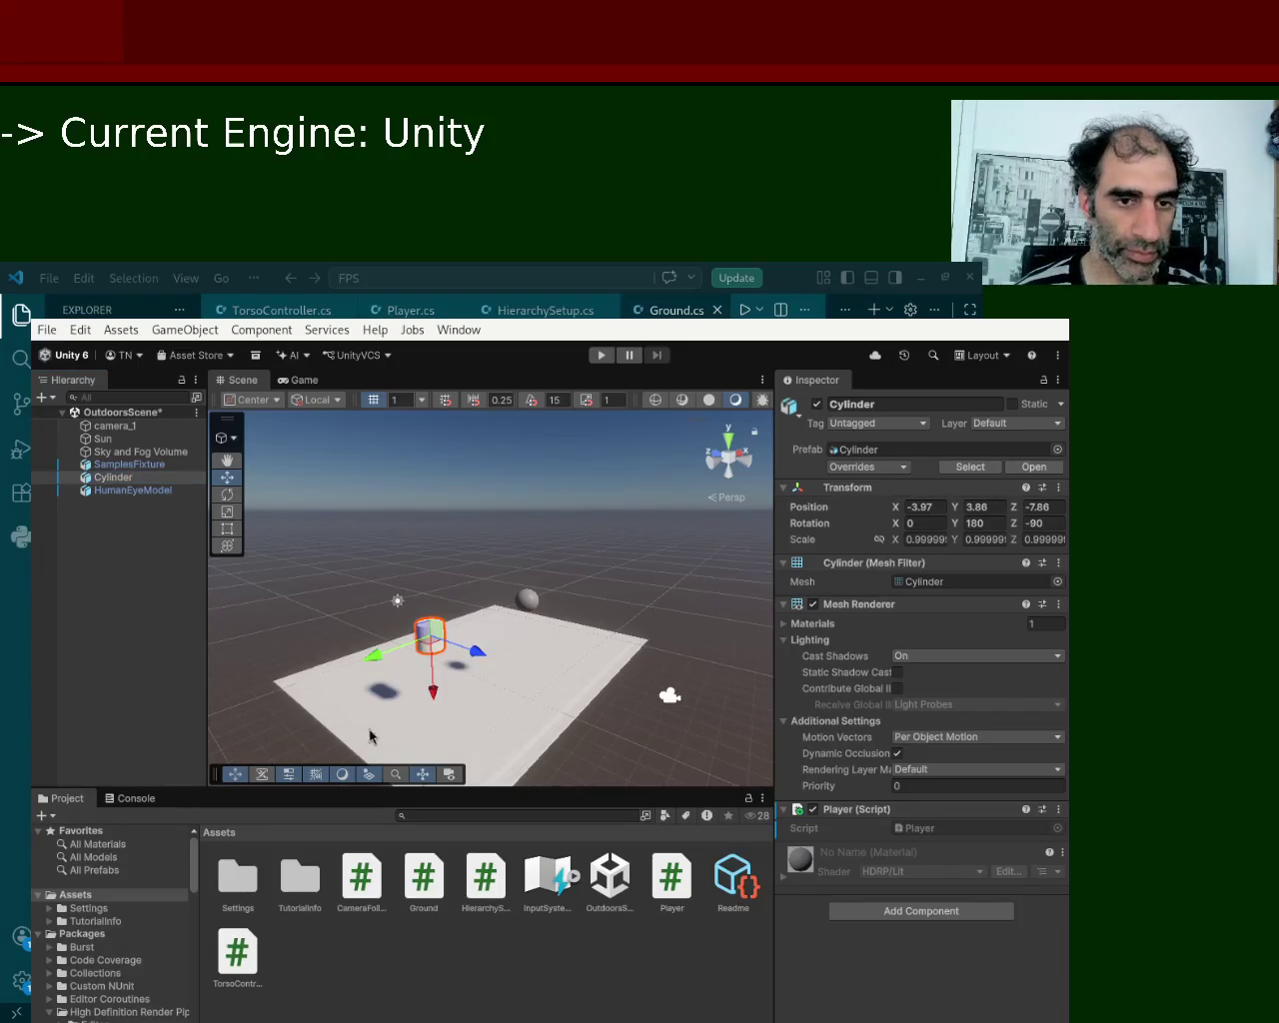
key(alt+Tab)
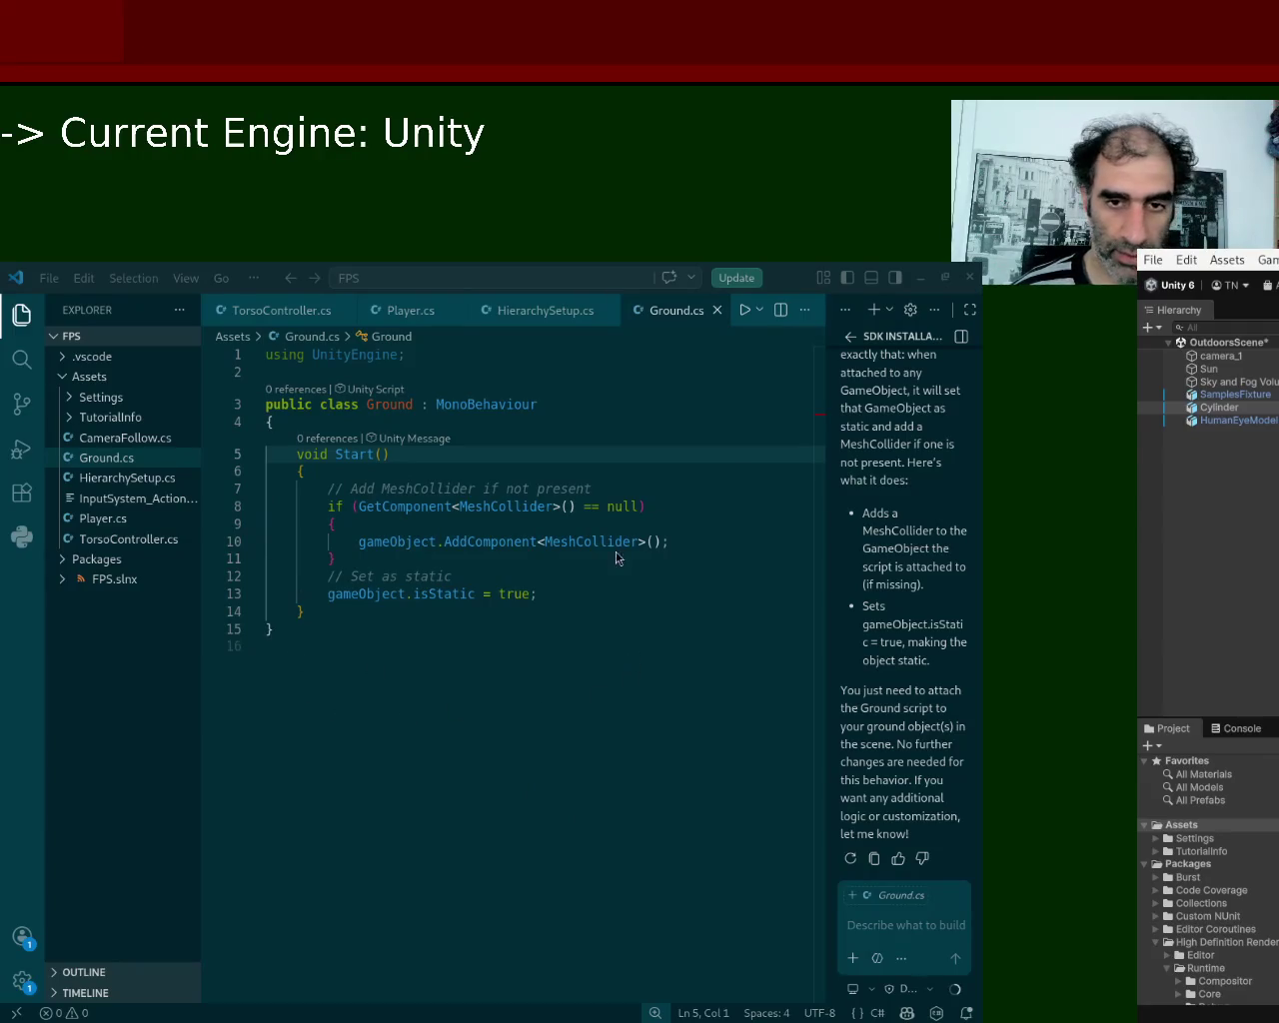
click(883, 927)
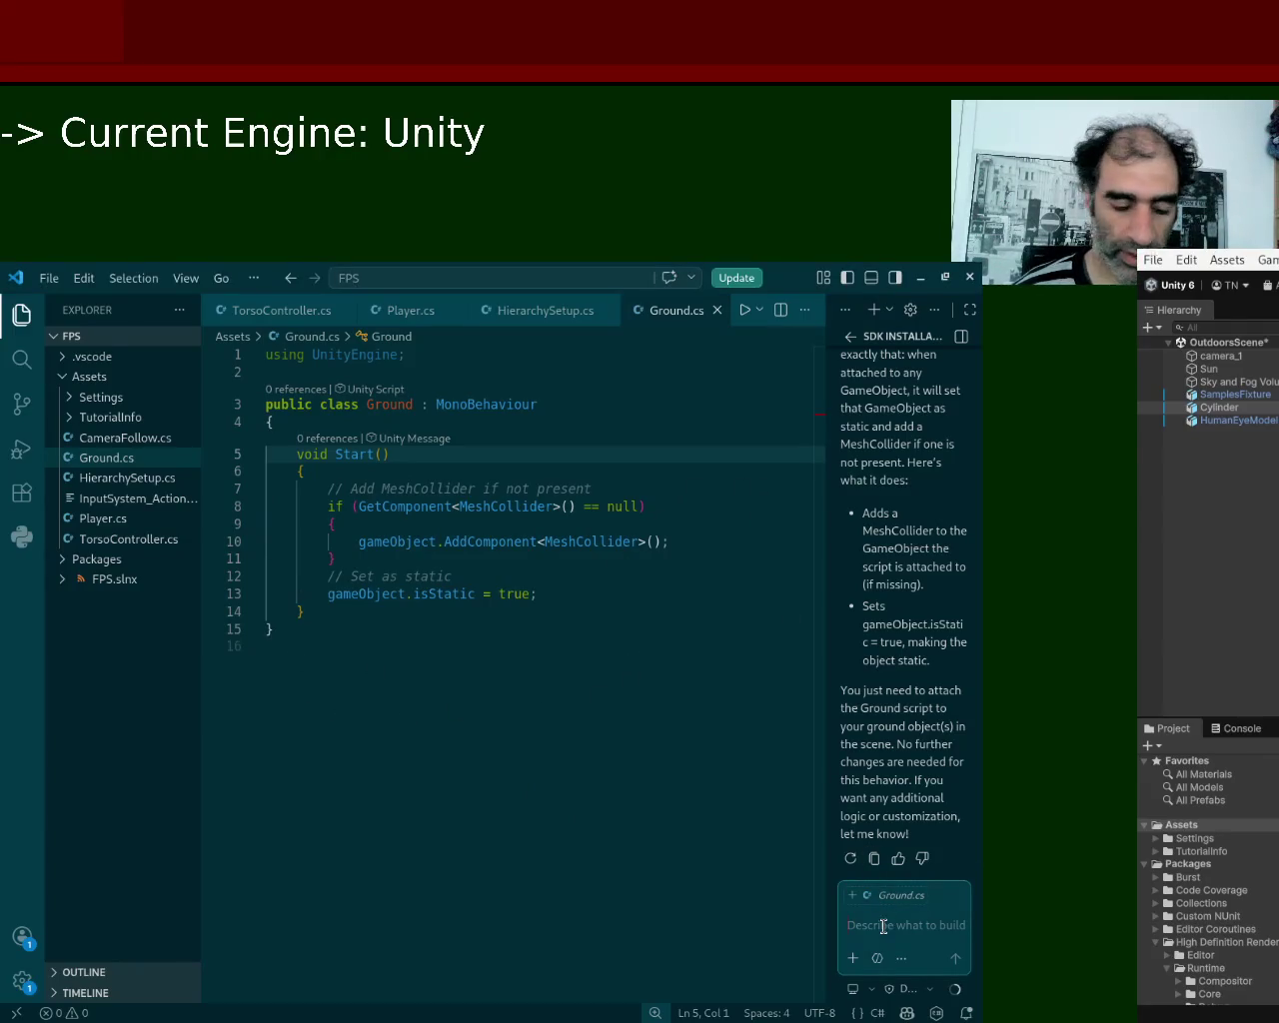
Draft the chat request 'can make a script named level_1 that would include', then return to Unity.
text(can)
text(make)
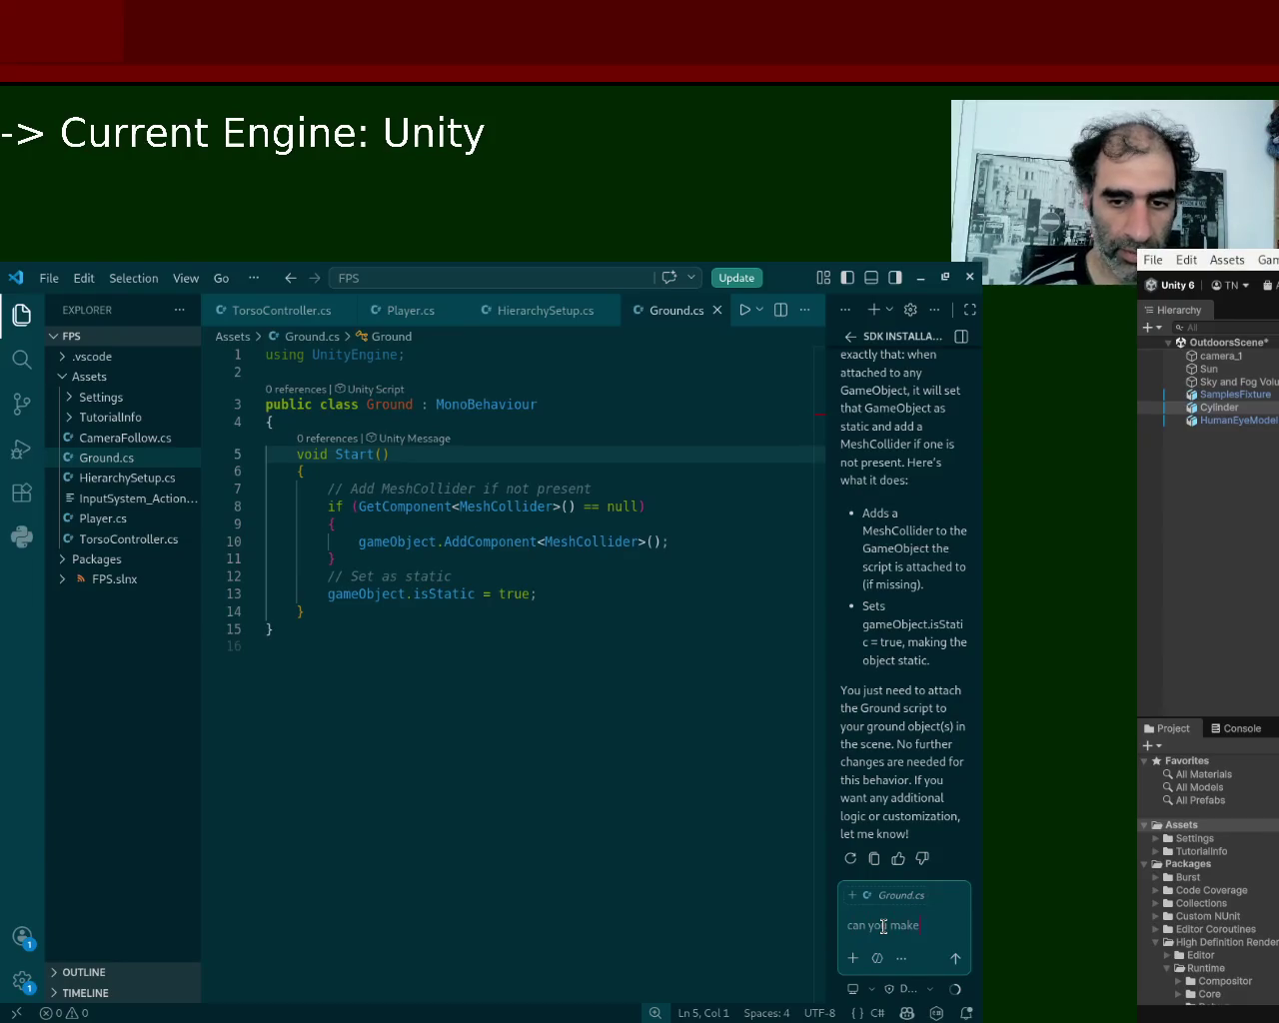
text( a script named level_1)
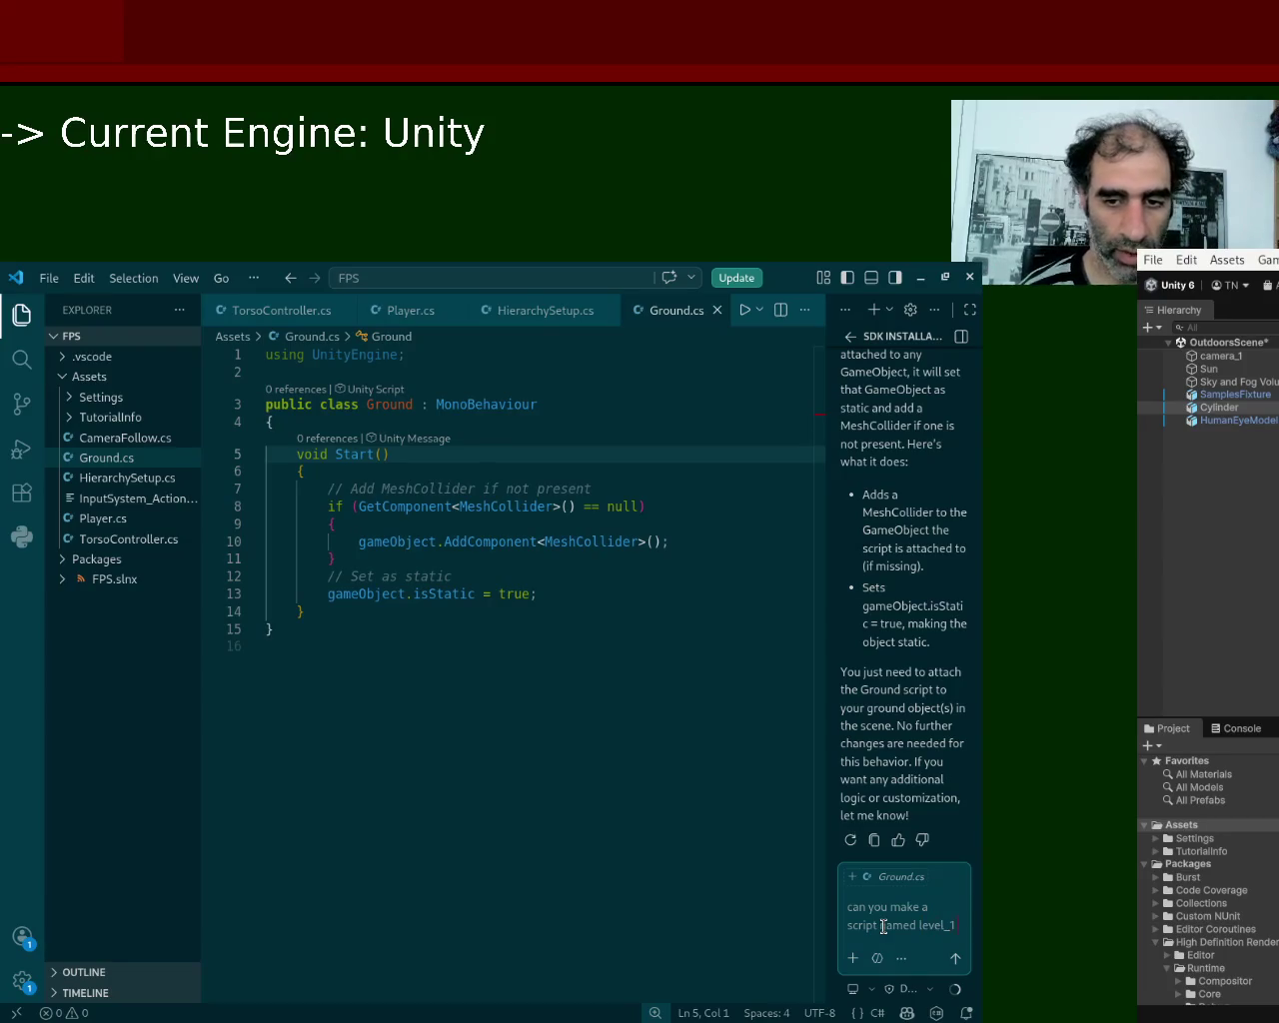
text( that would)
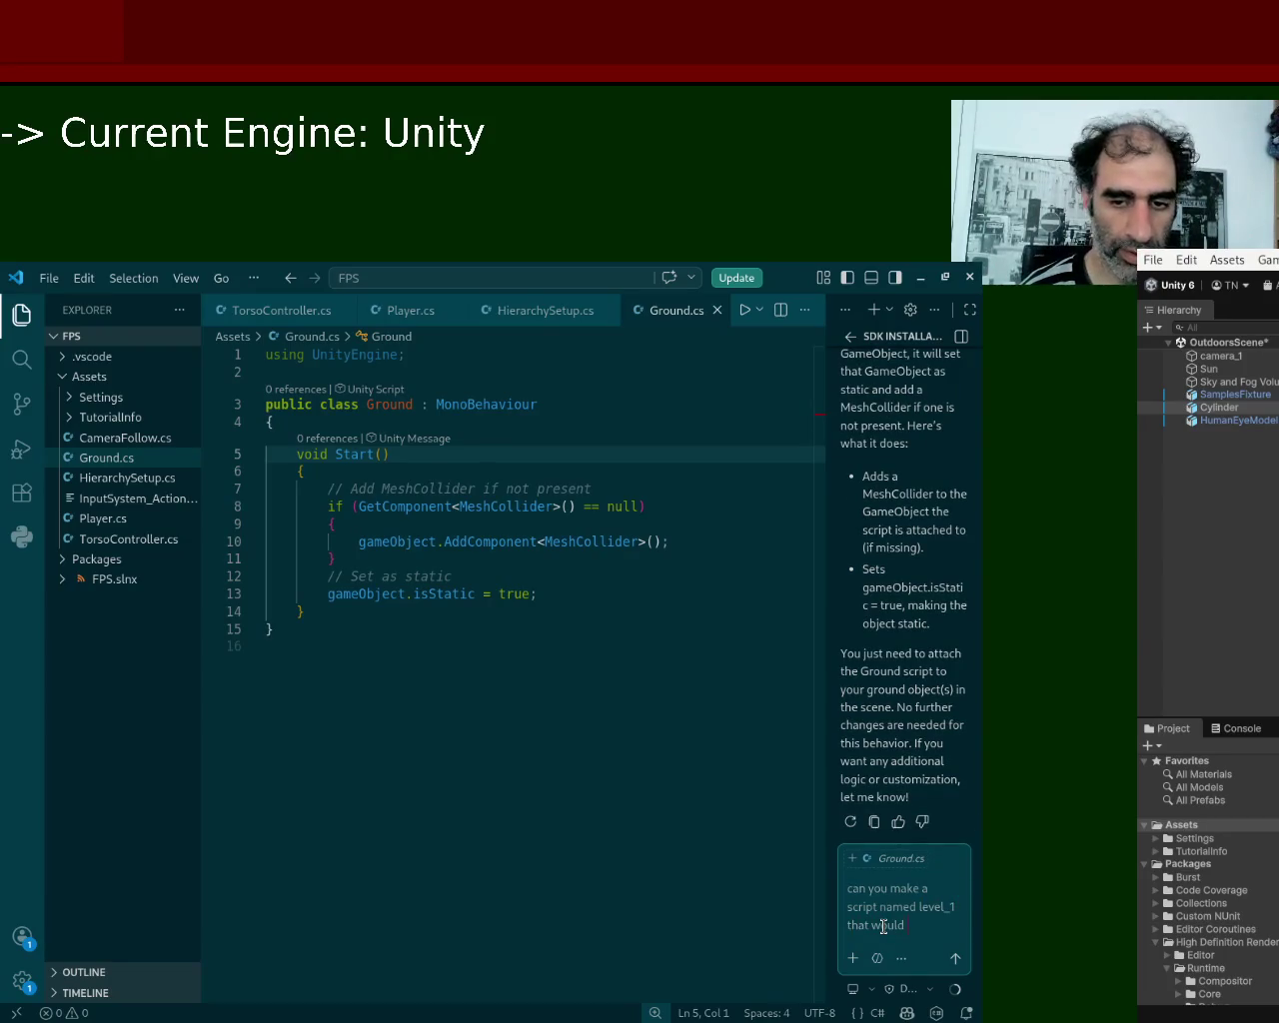
text( inclu)
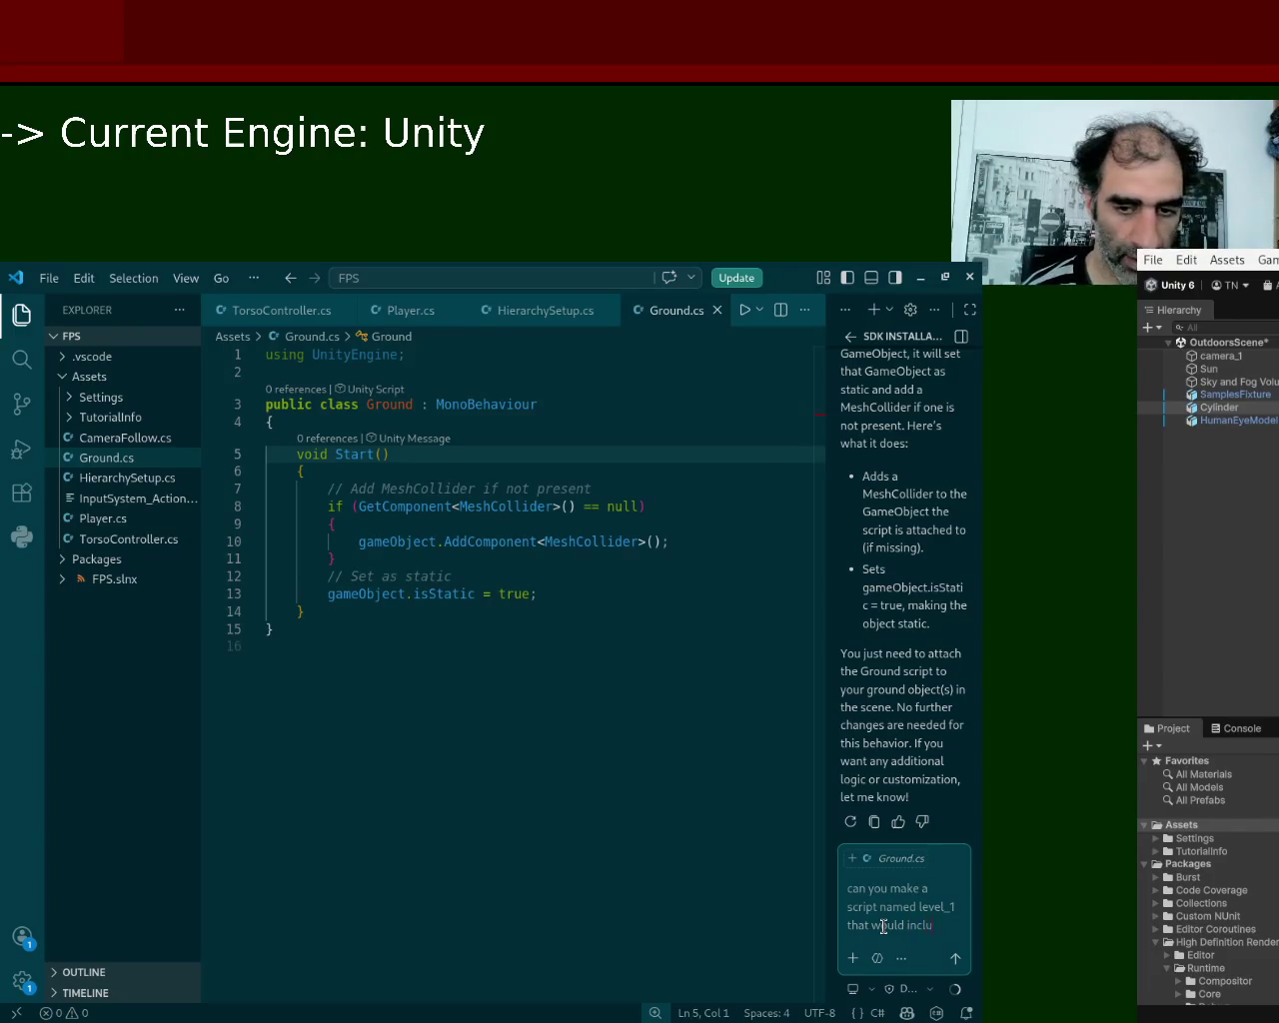
text(de and att)
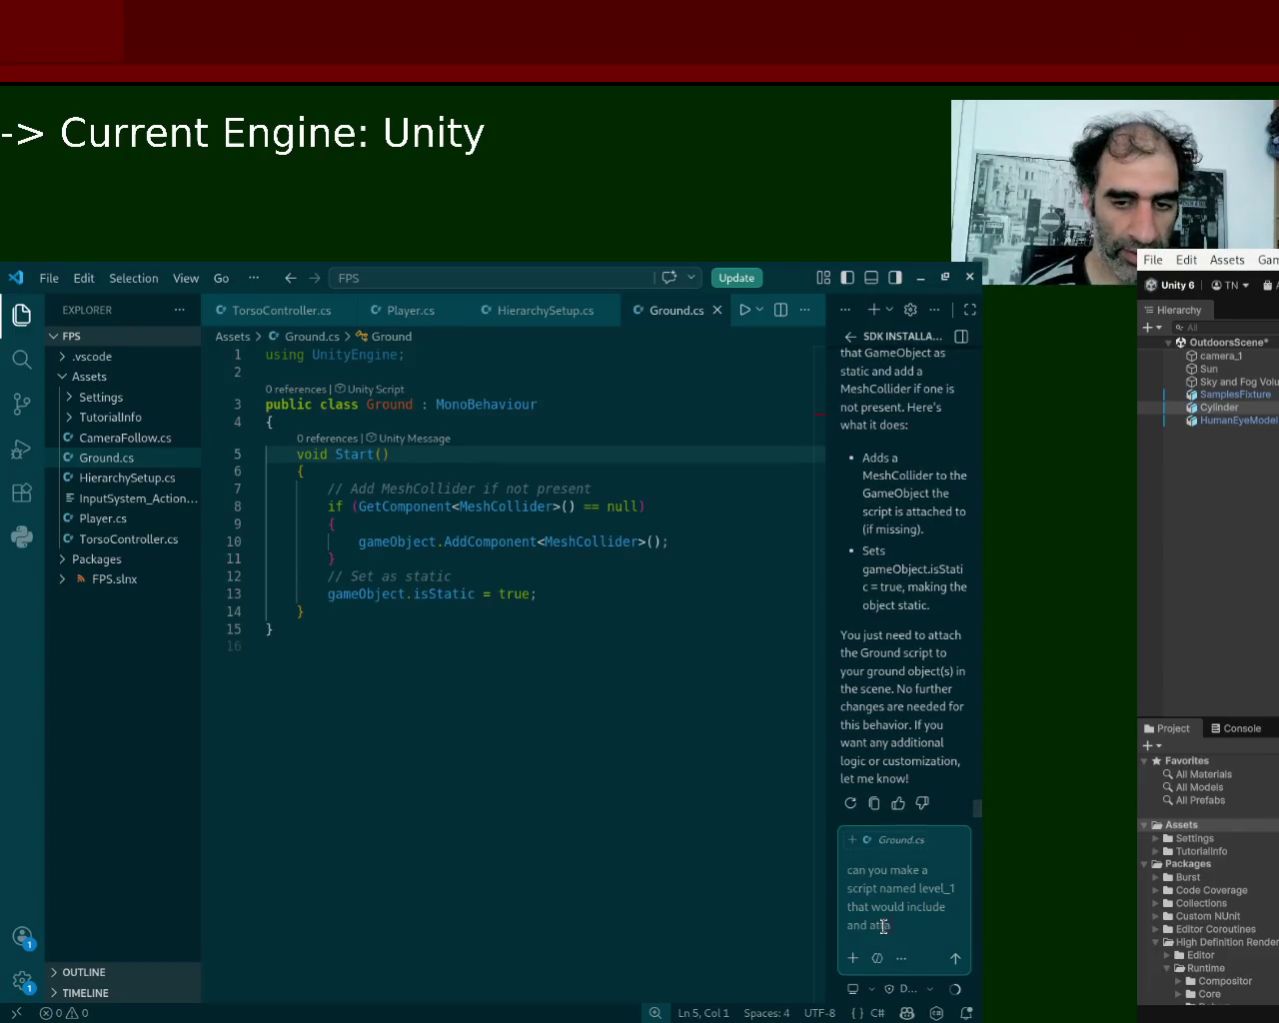
key(BackSpace)
key(BackSpace)
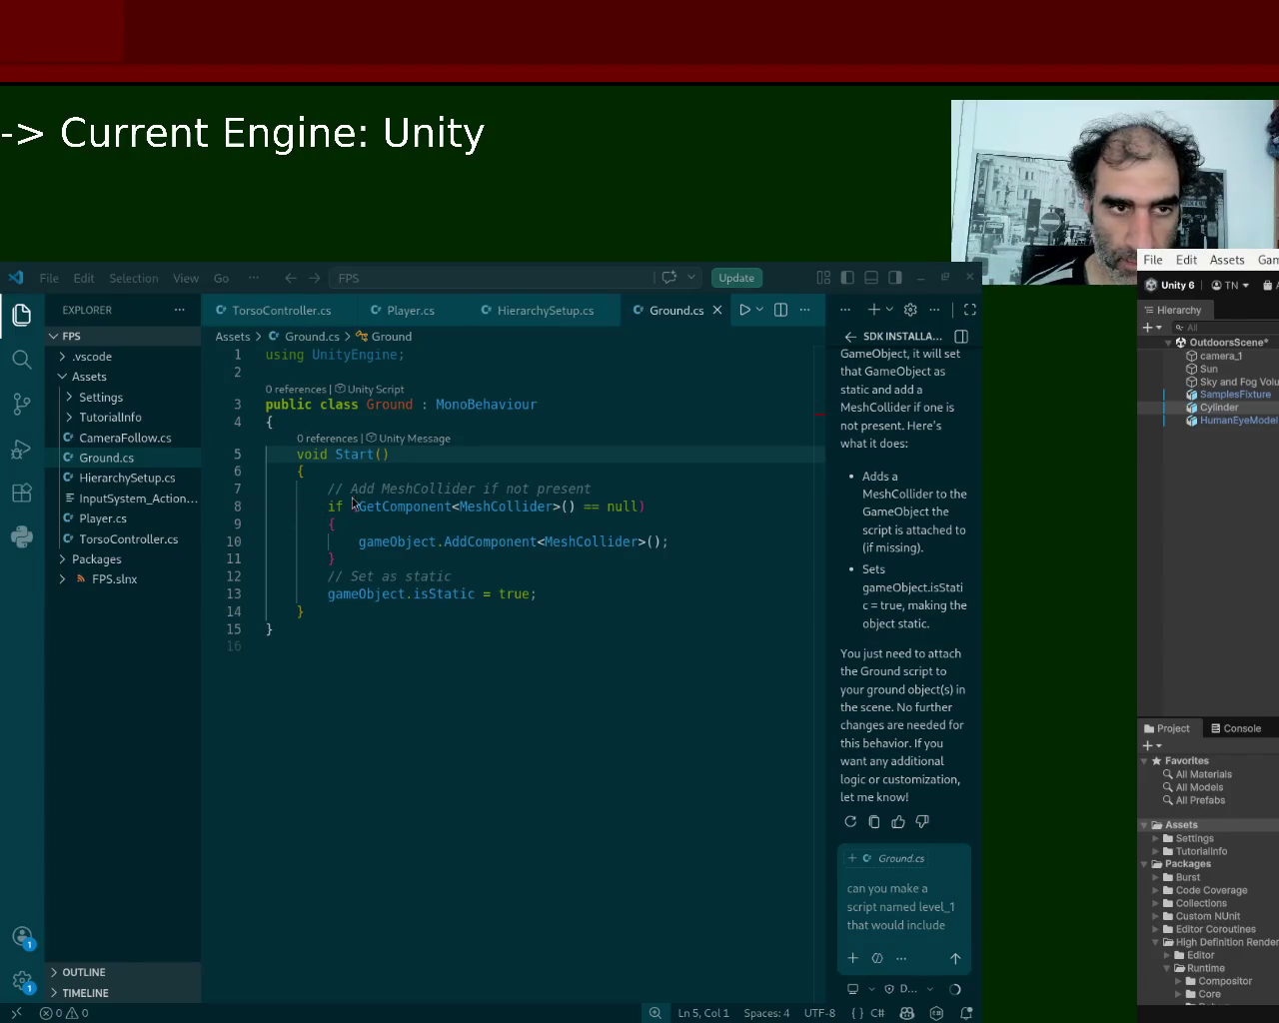
key(alt+Tab)
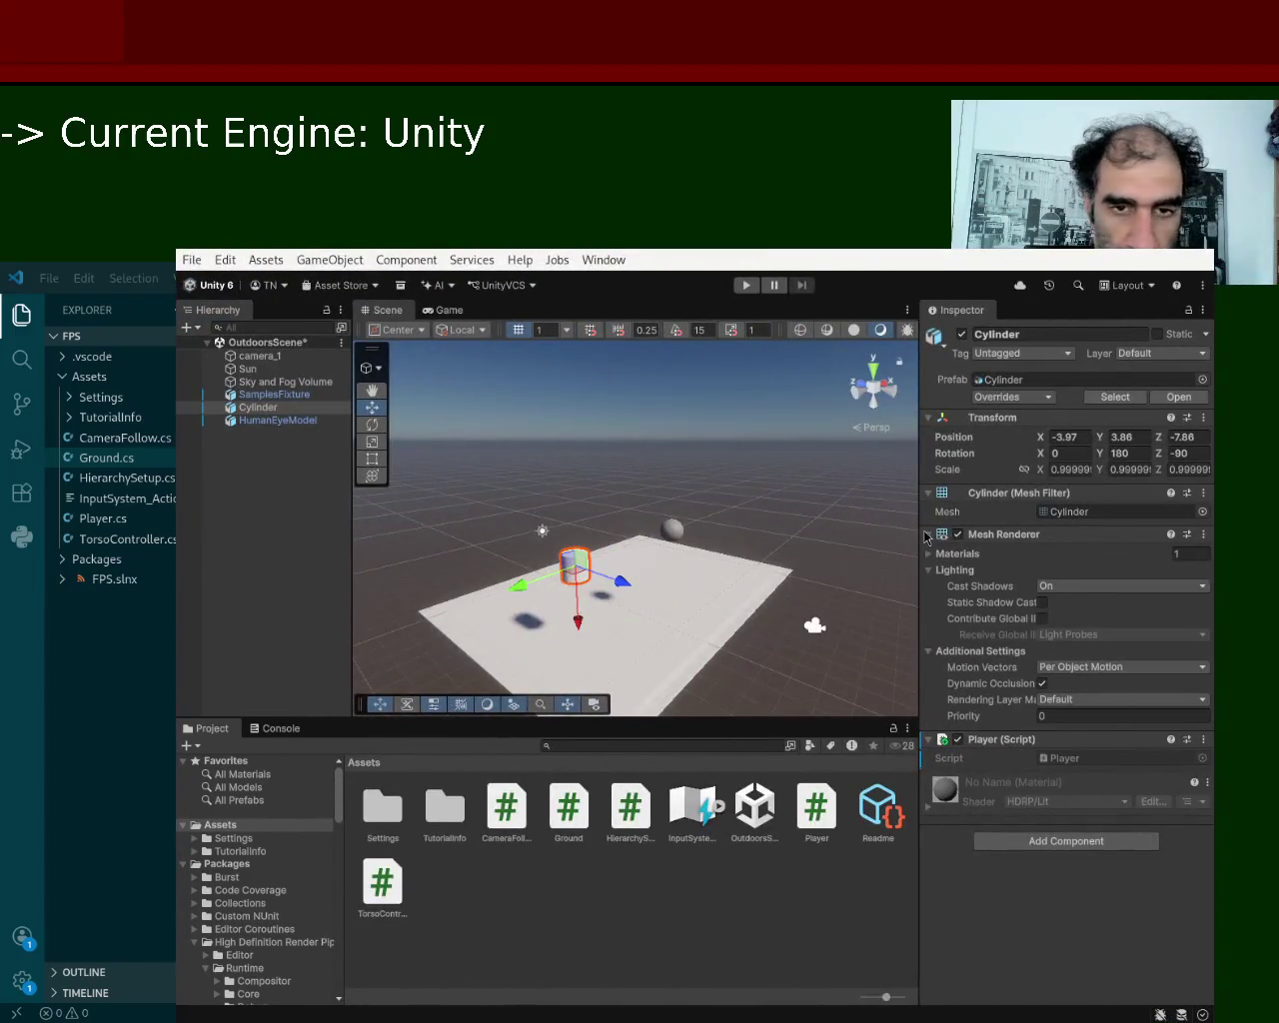
click(258, 407)
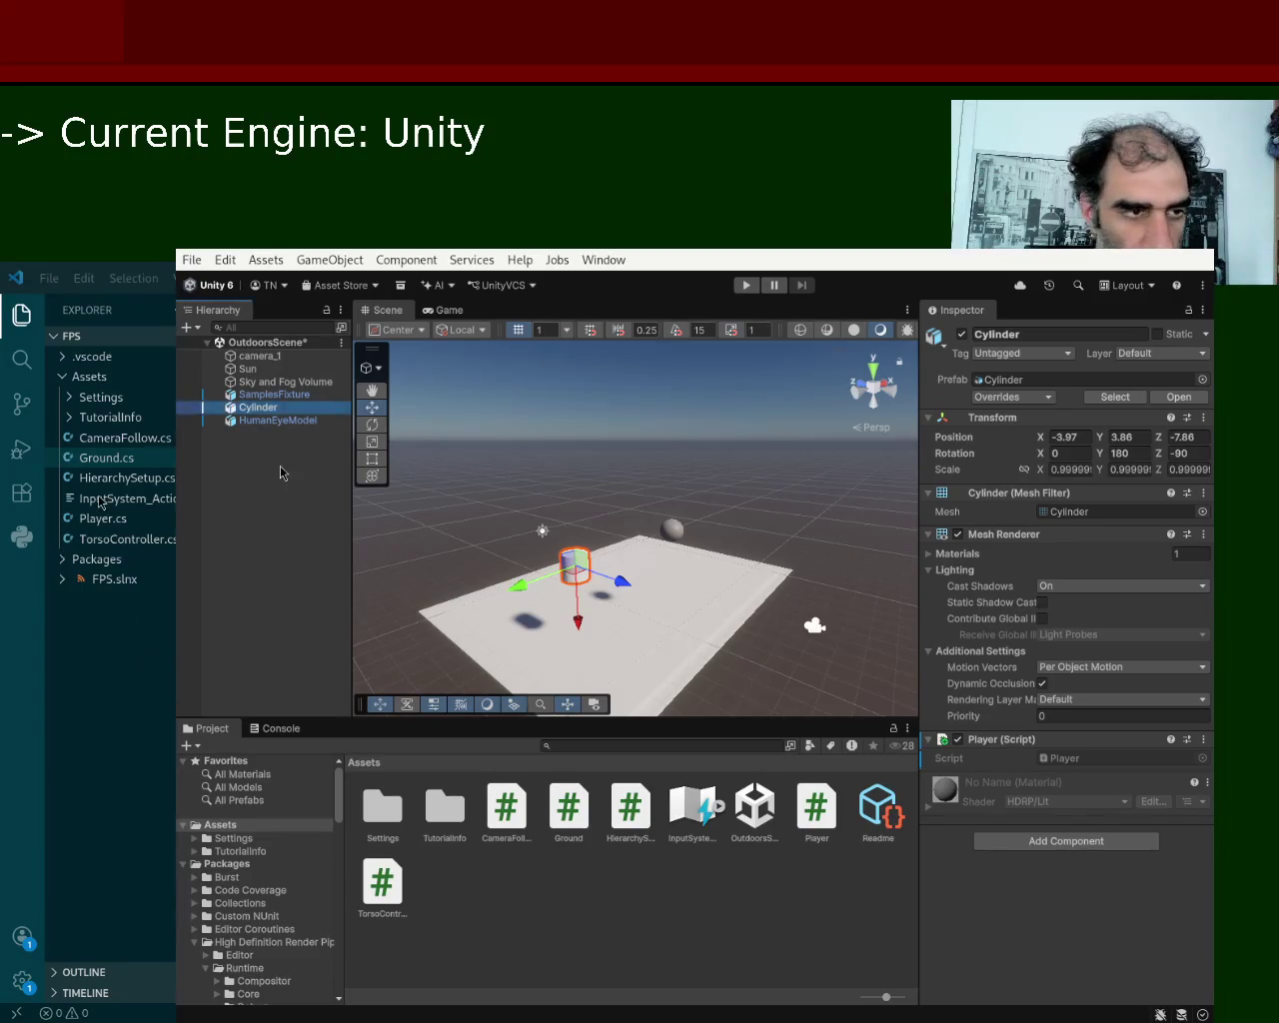
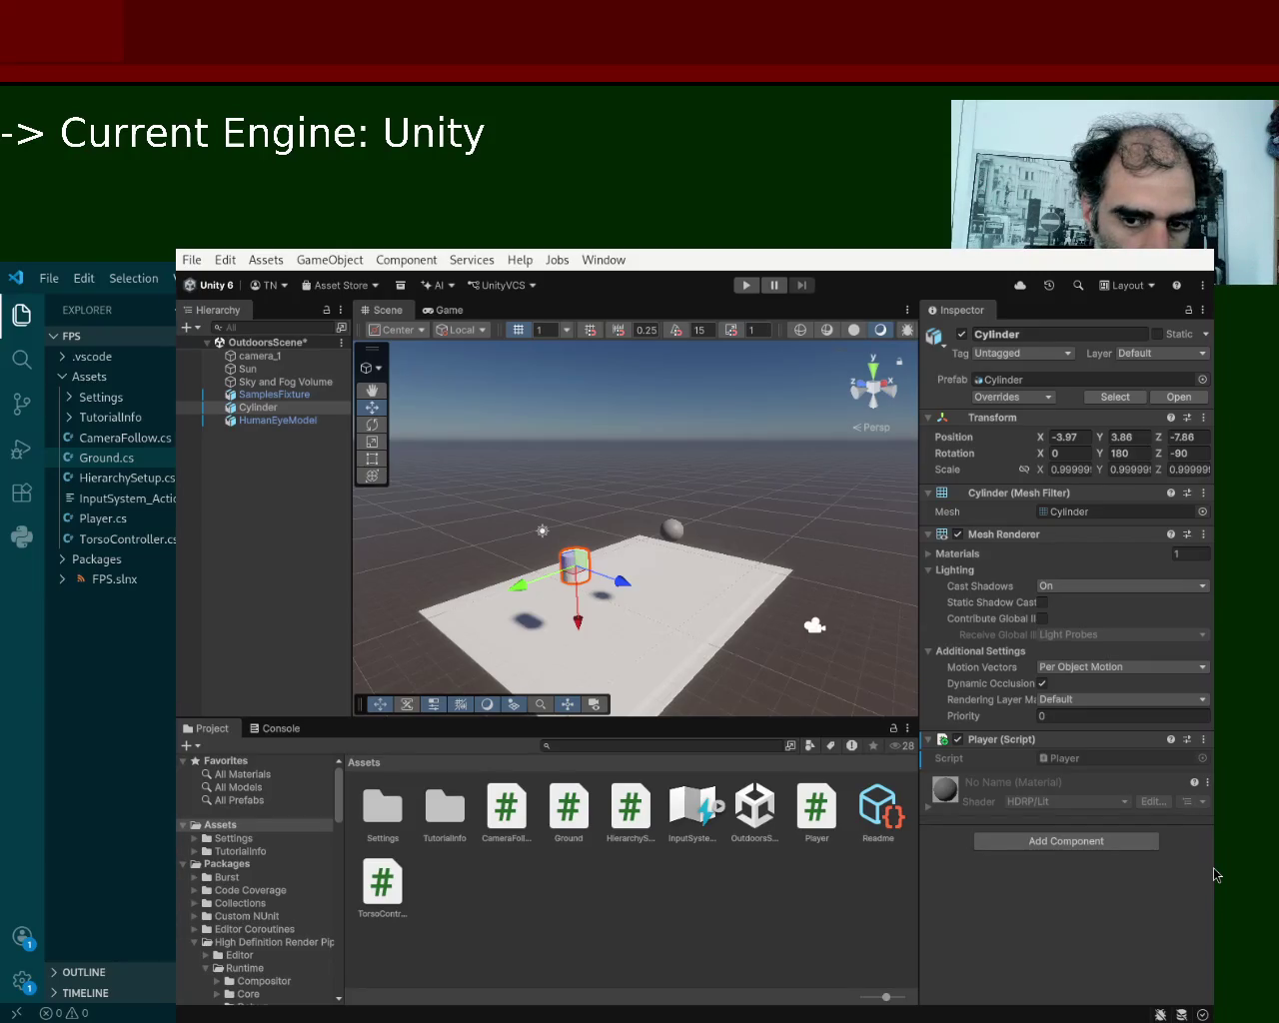
Switch to the Unity editor and select the newly imported level_1.cs script in the project files.
click(1216, 875)
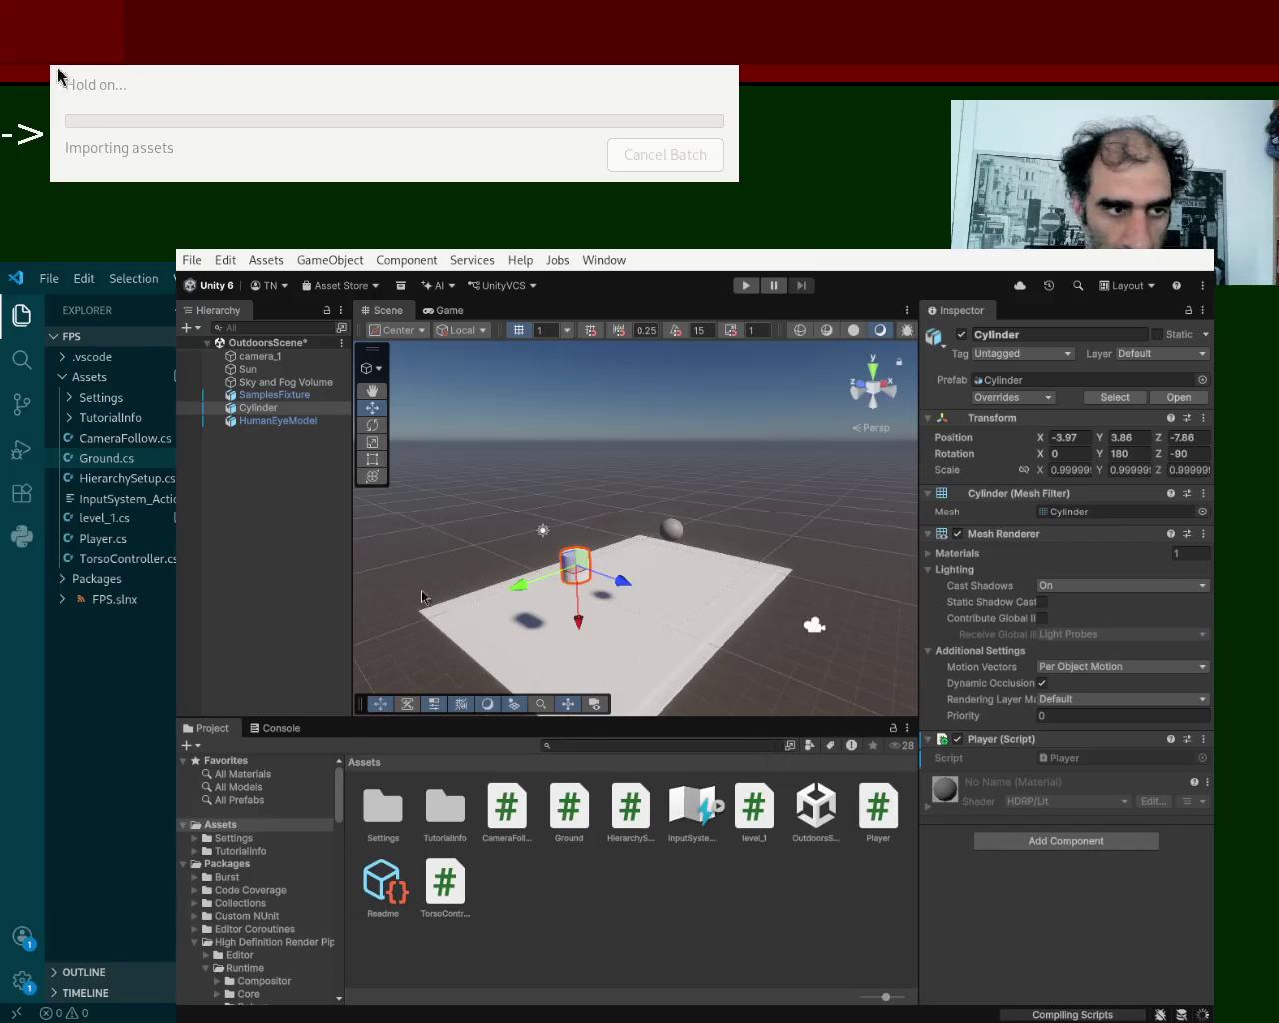
click(100, 517)
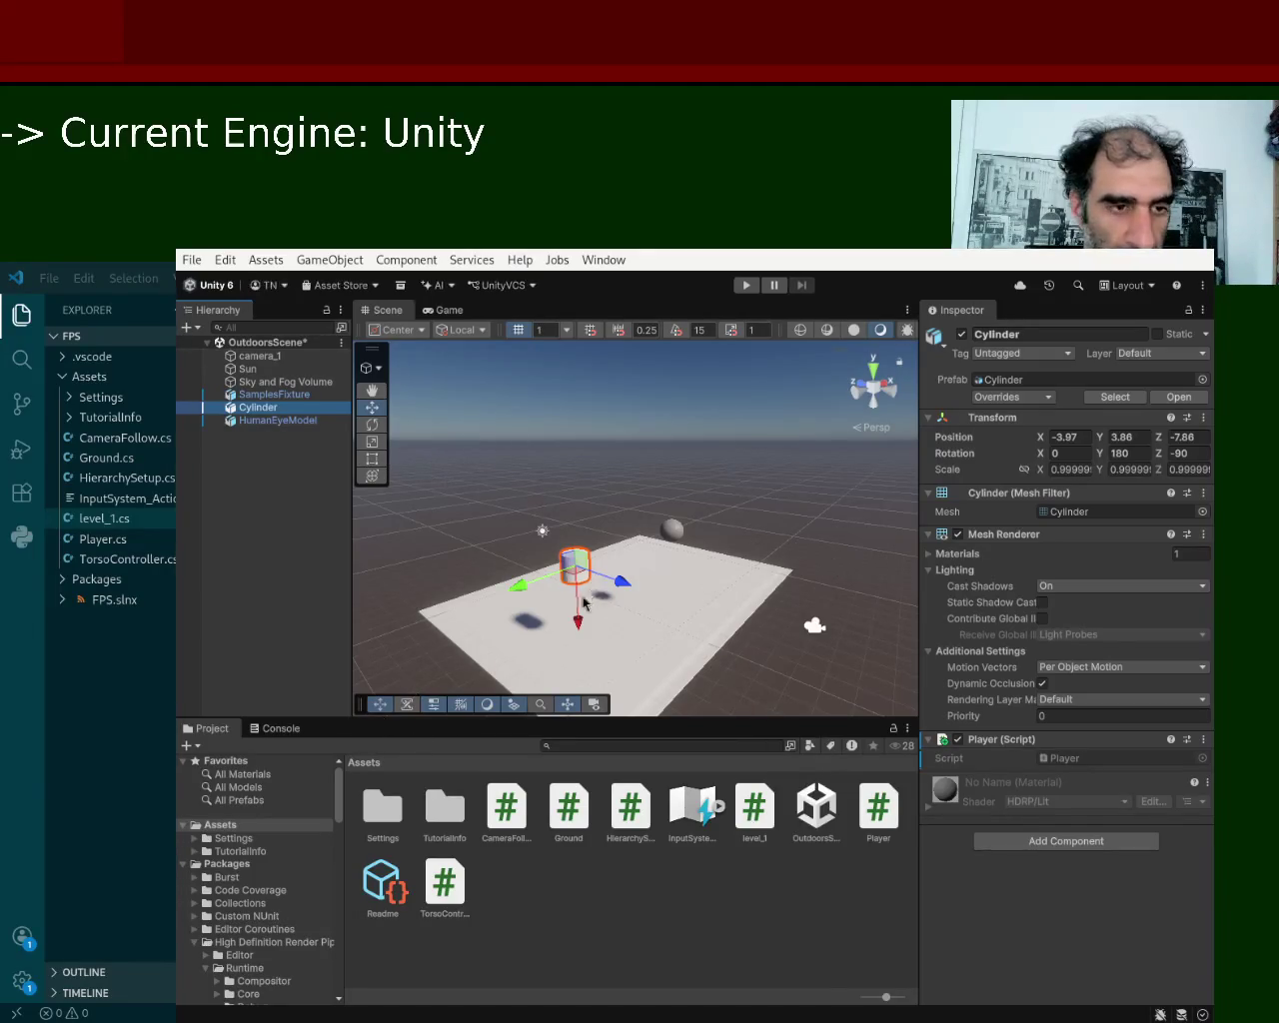
Delete the Cylinder, the white ground plane and the HumanEyeModel from the scene.
click(448, 541)
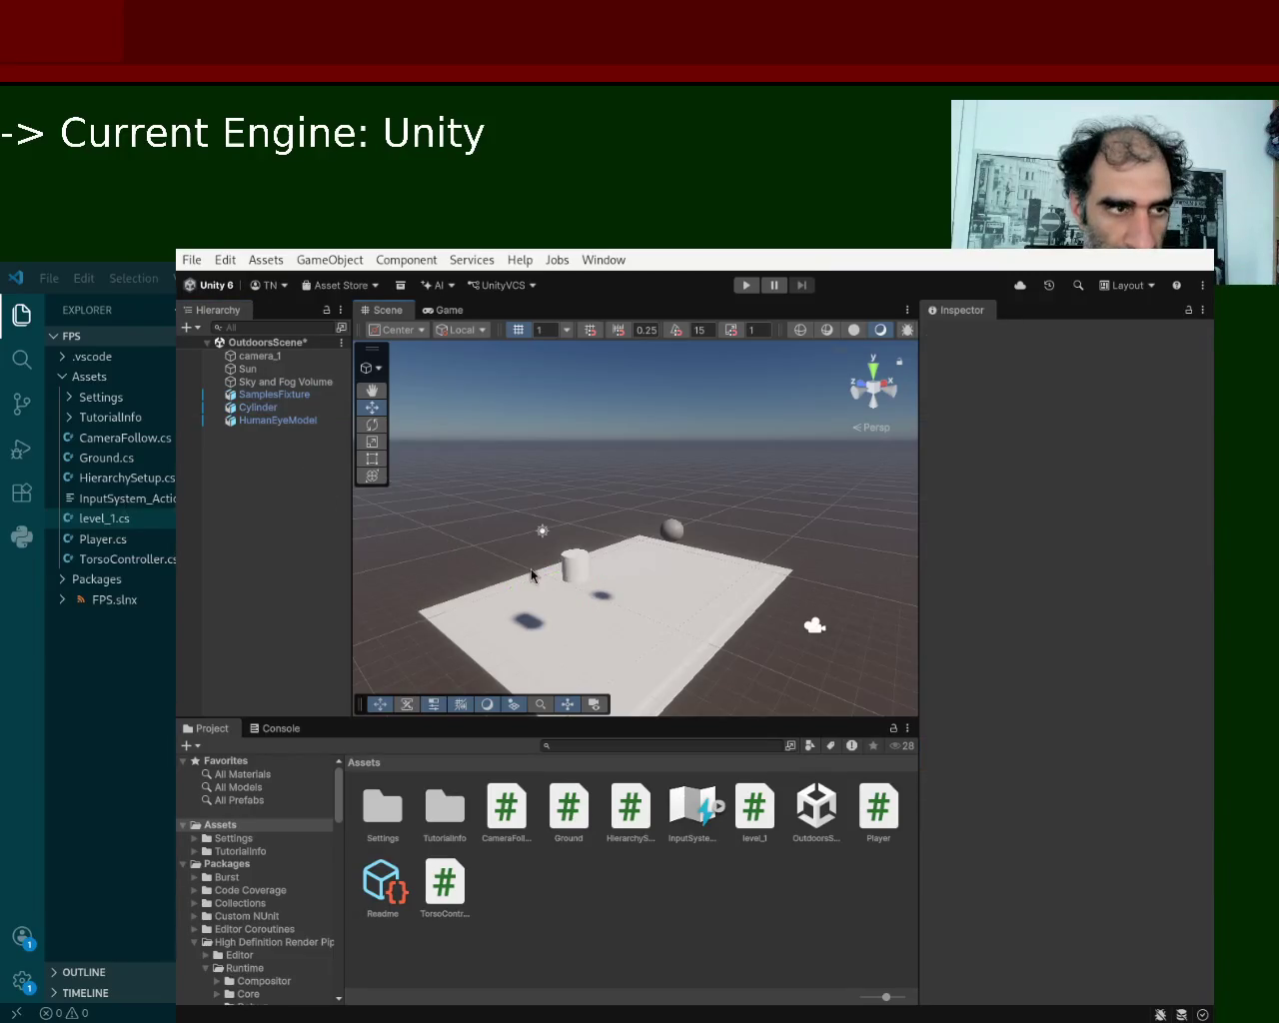
click(575, 574)
key(Delete)
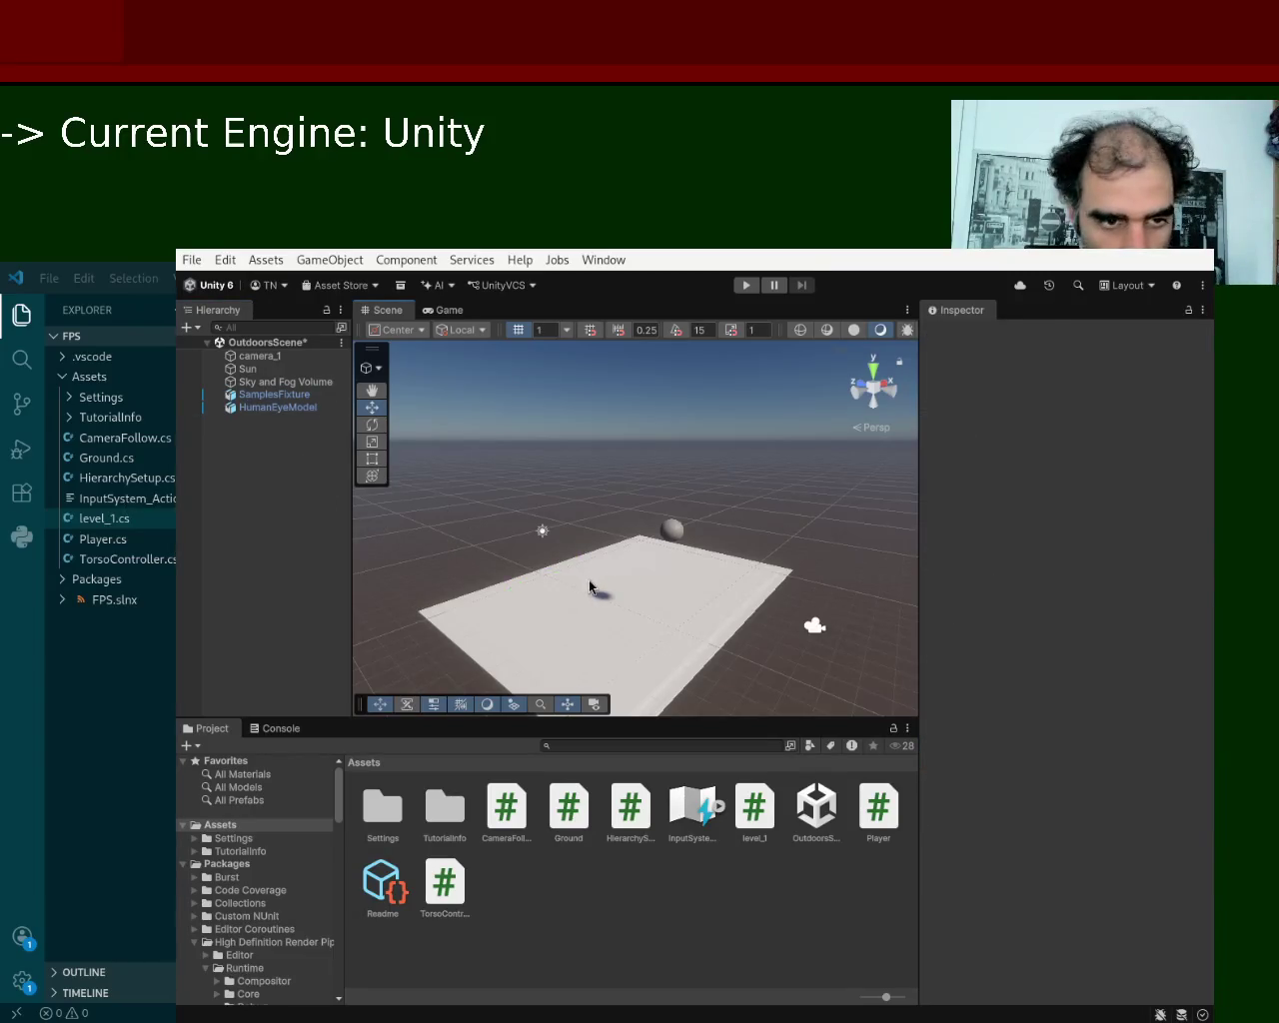
click(590, 588)
key(Delete)
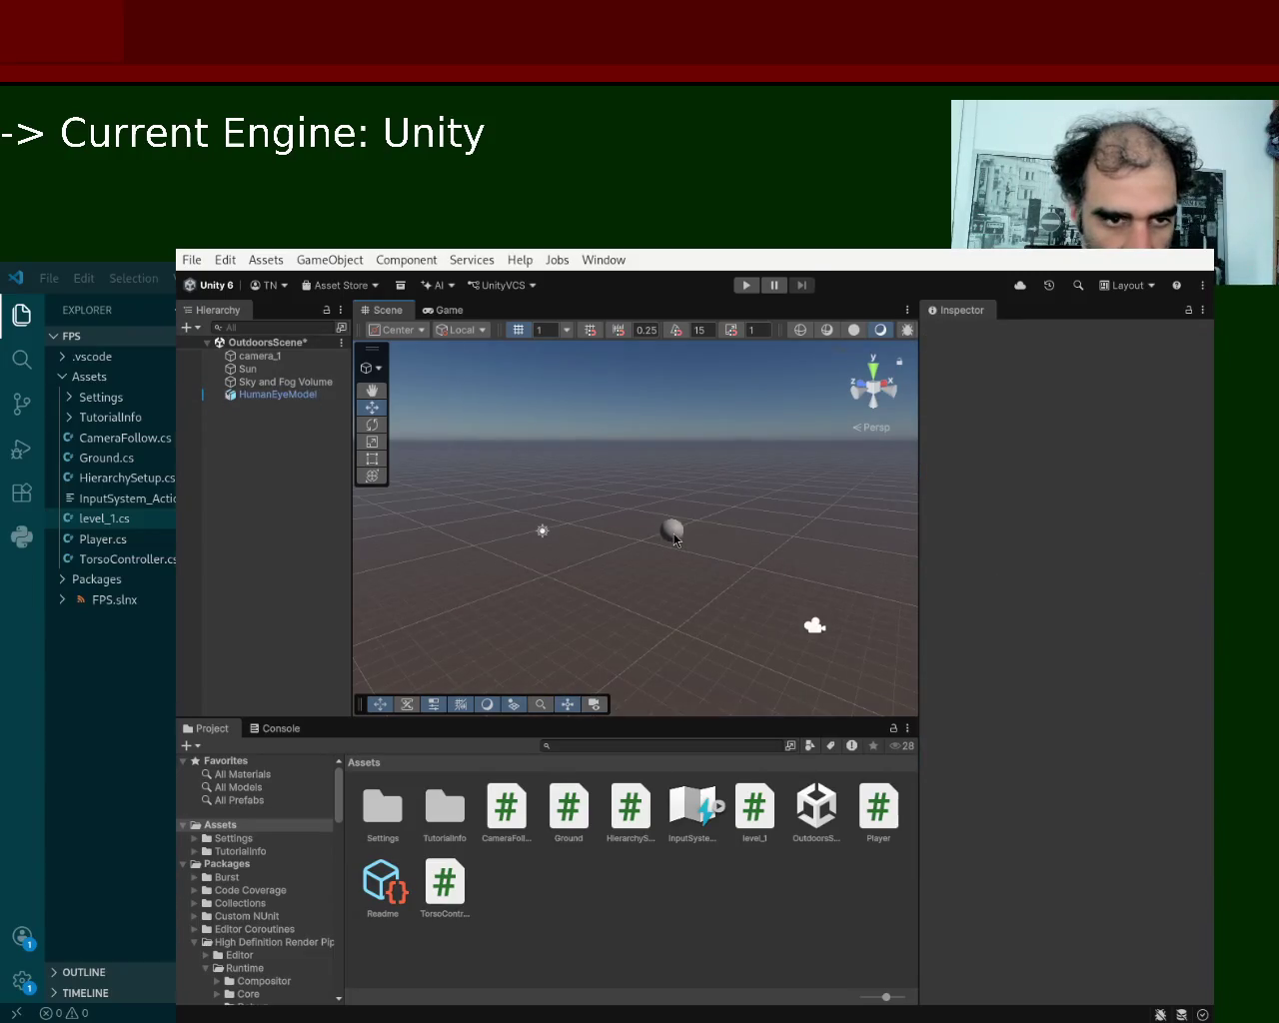
click(674, 534)
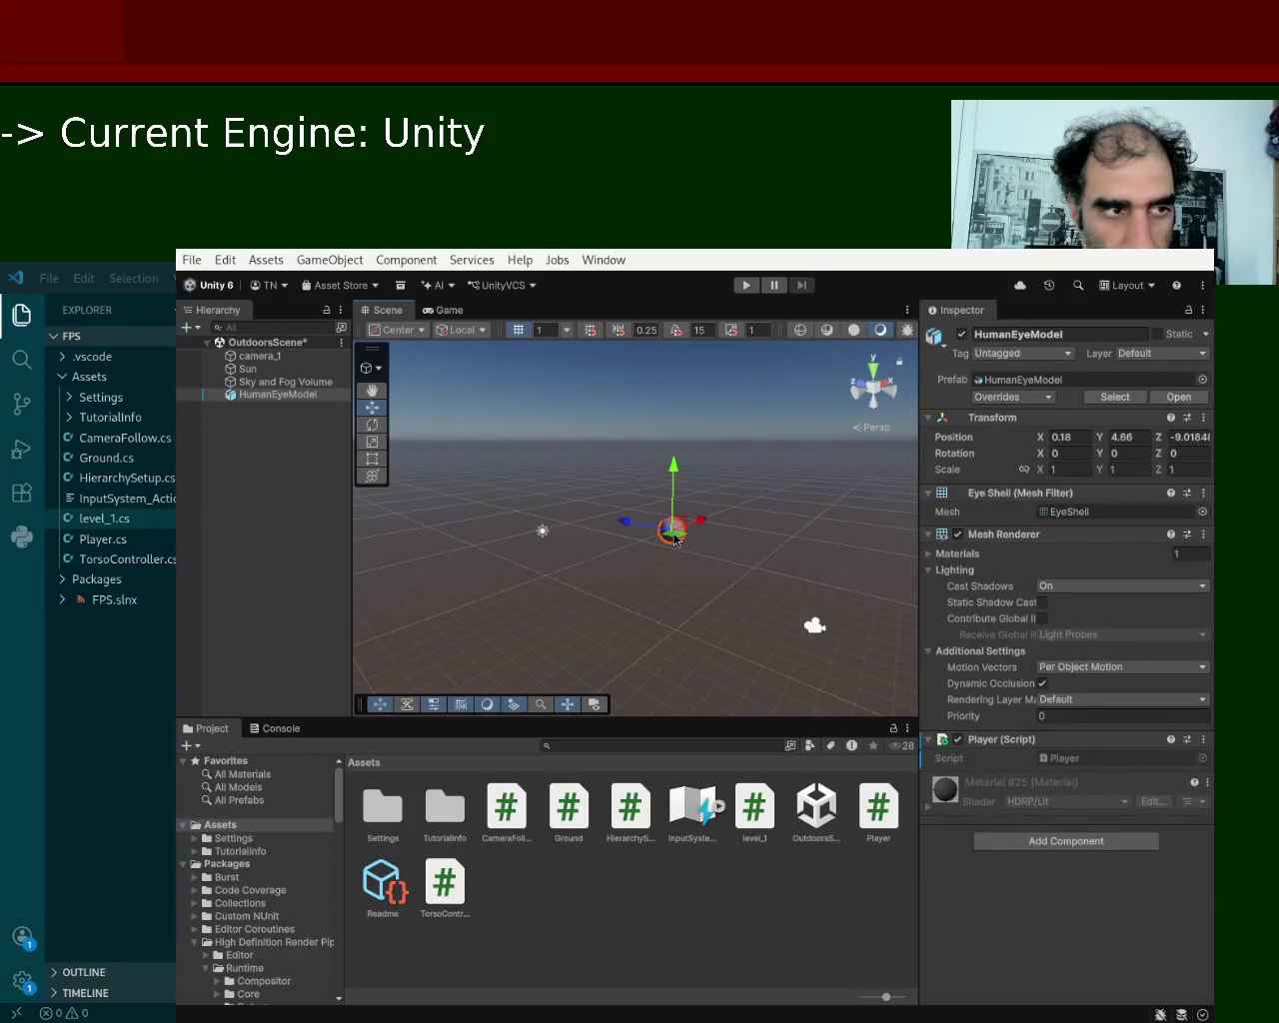
key(Delete)
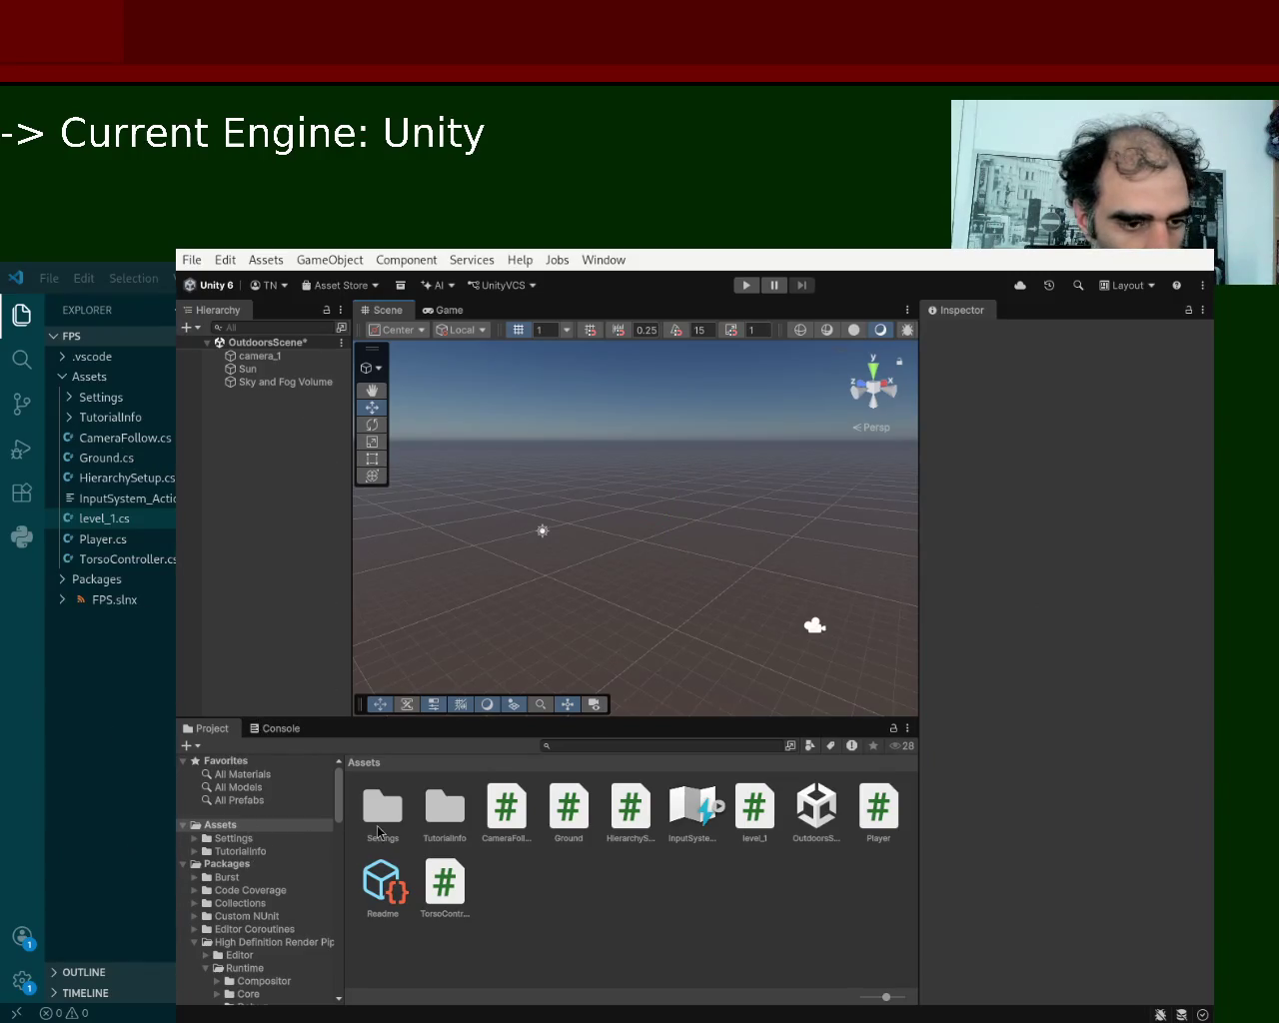
Place a UnityMaterialBall from All Models into the scene and attach the level_1 script to it.
click(258, 790)
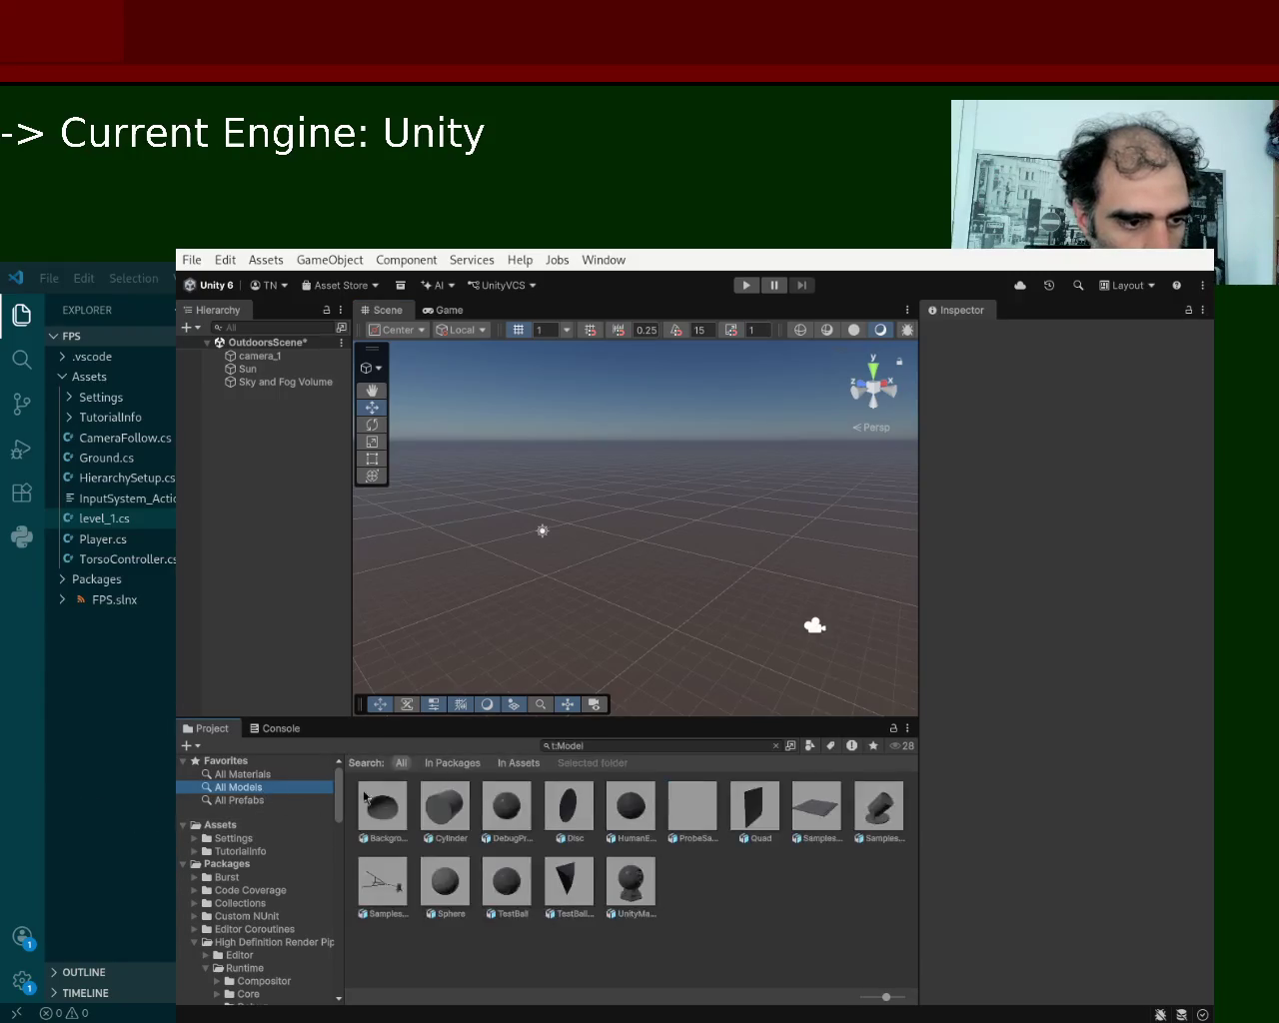
mouse_move(630, 894)
mouse_down()
mouse_move(694, 473)
mouse_move(681, 420)
mouse_move(481, 564)
mouse_move(509, 522)
mouse_move(747, 580)
mouse_move(626, 568)
mouse_move(683, 559)
mouse_up()
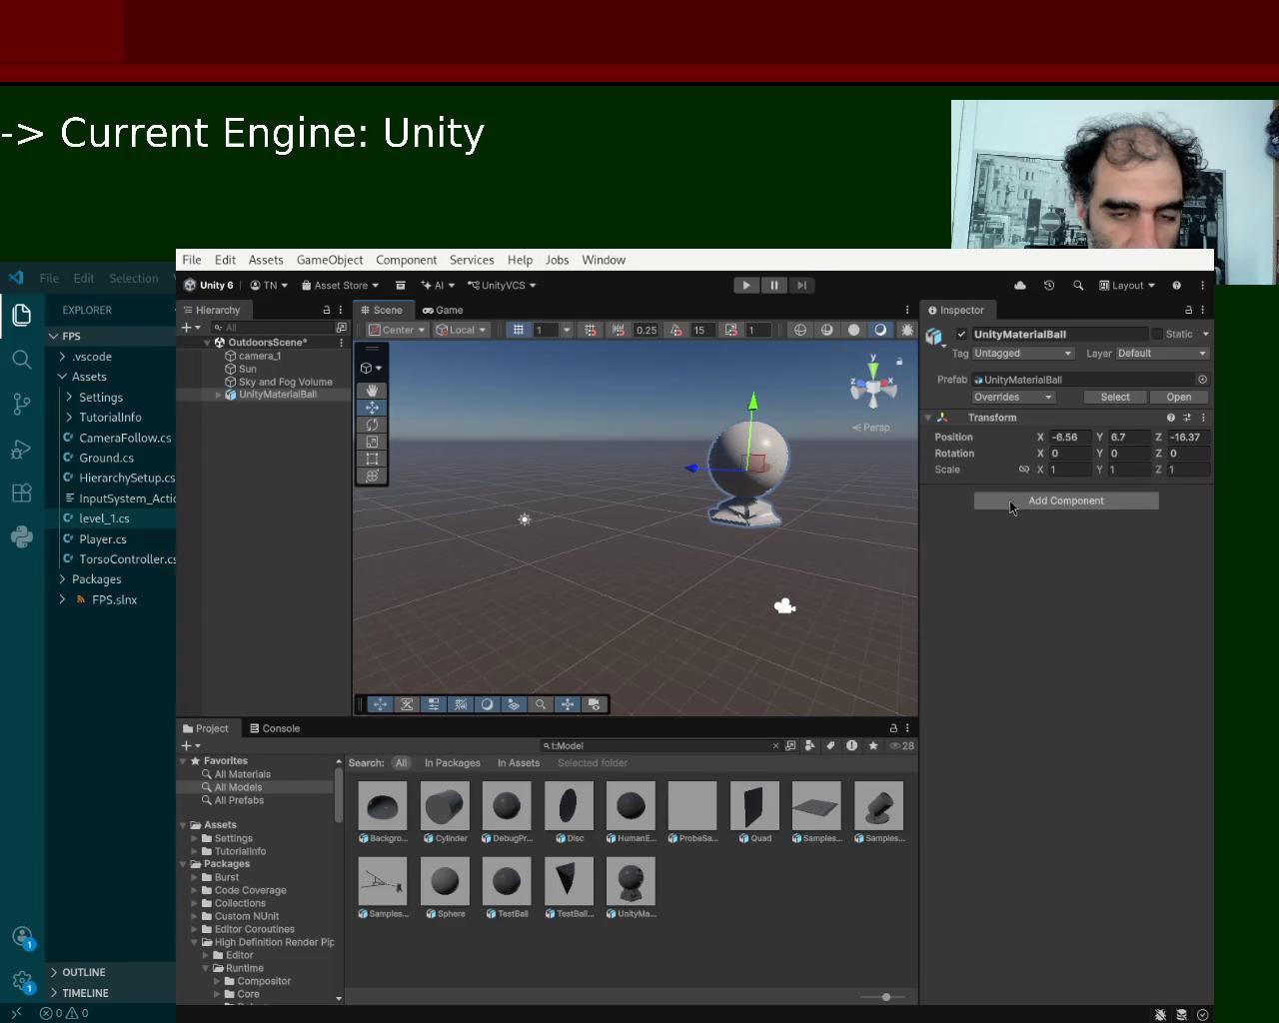
click(222, 826)
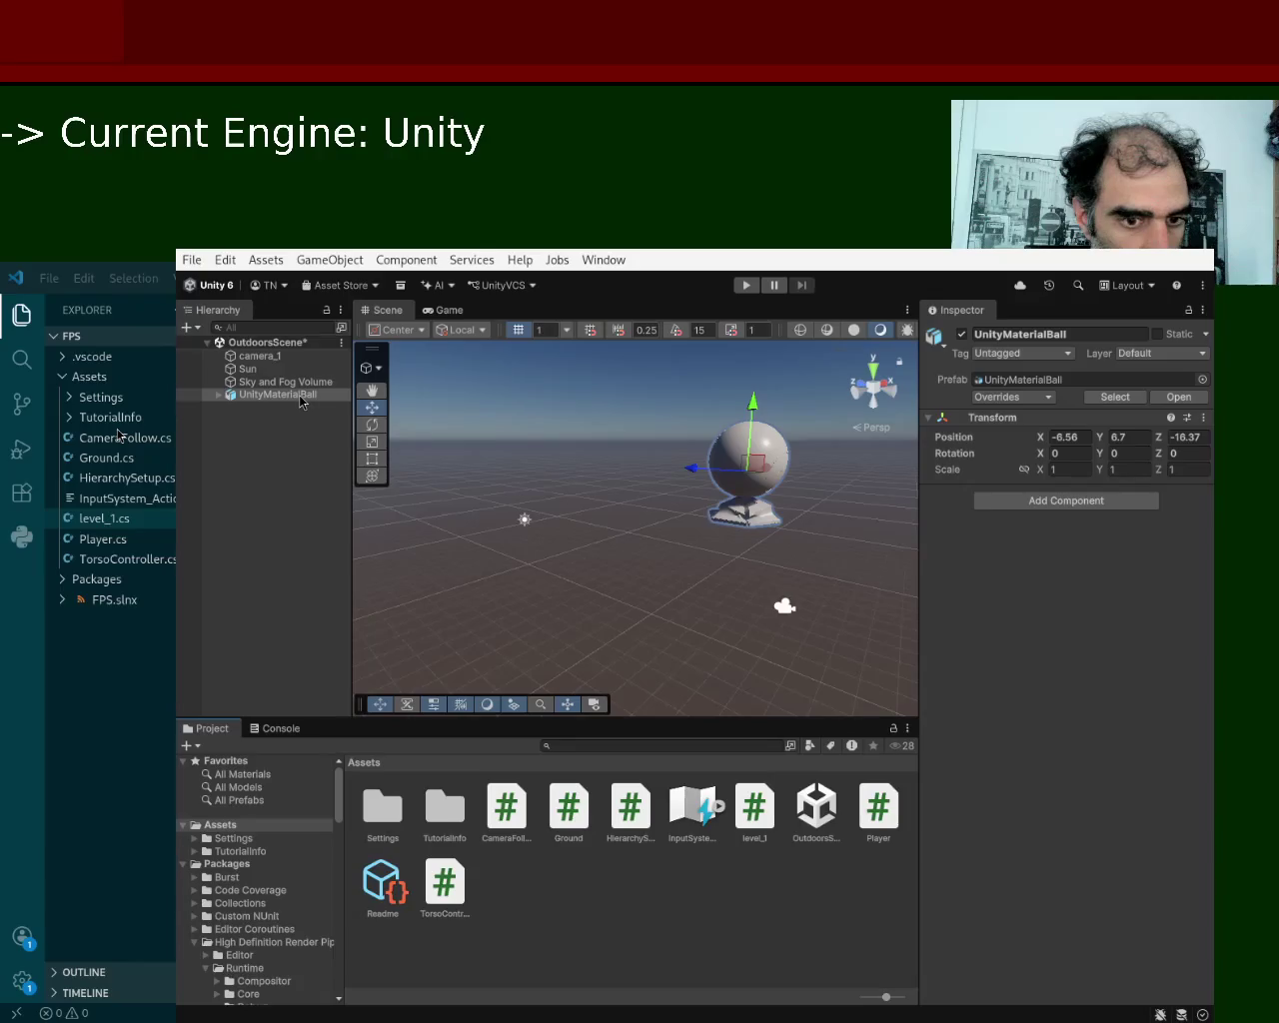
drag(300, 402, 300, 400)
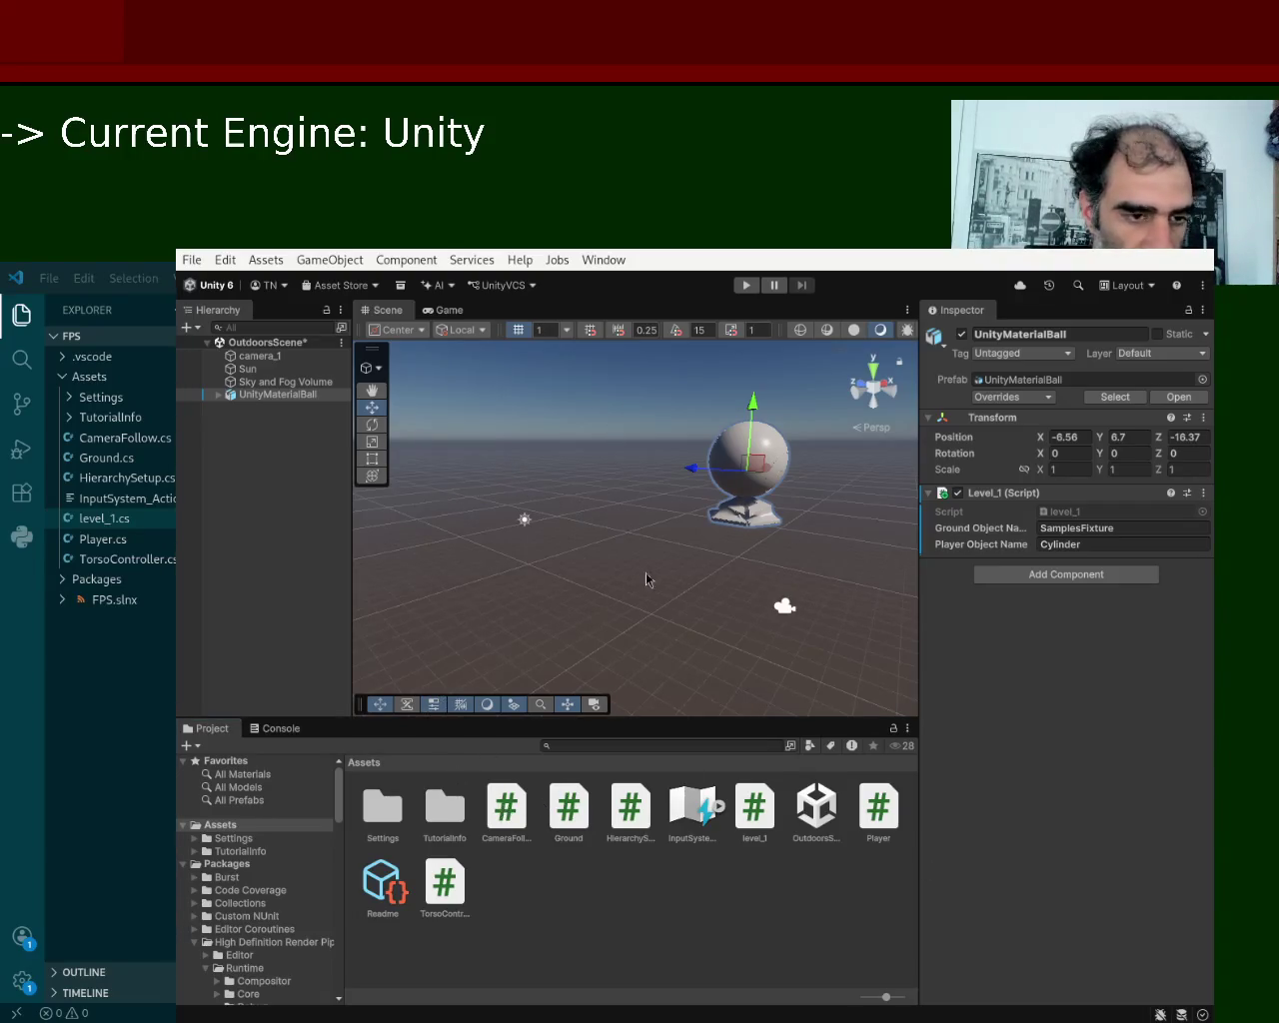
Play-test the scene, see the 'Cylinder not found' warning, stop, and move Unity aside to show the code.
click(747, 285)
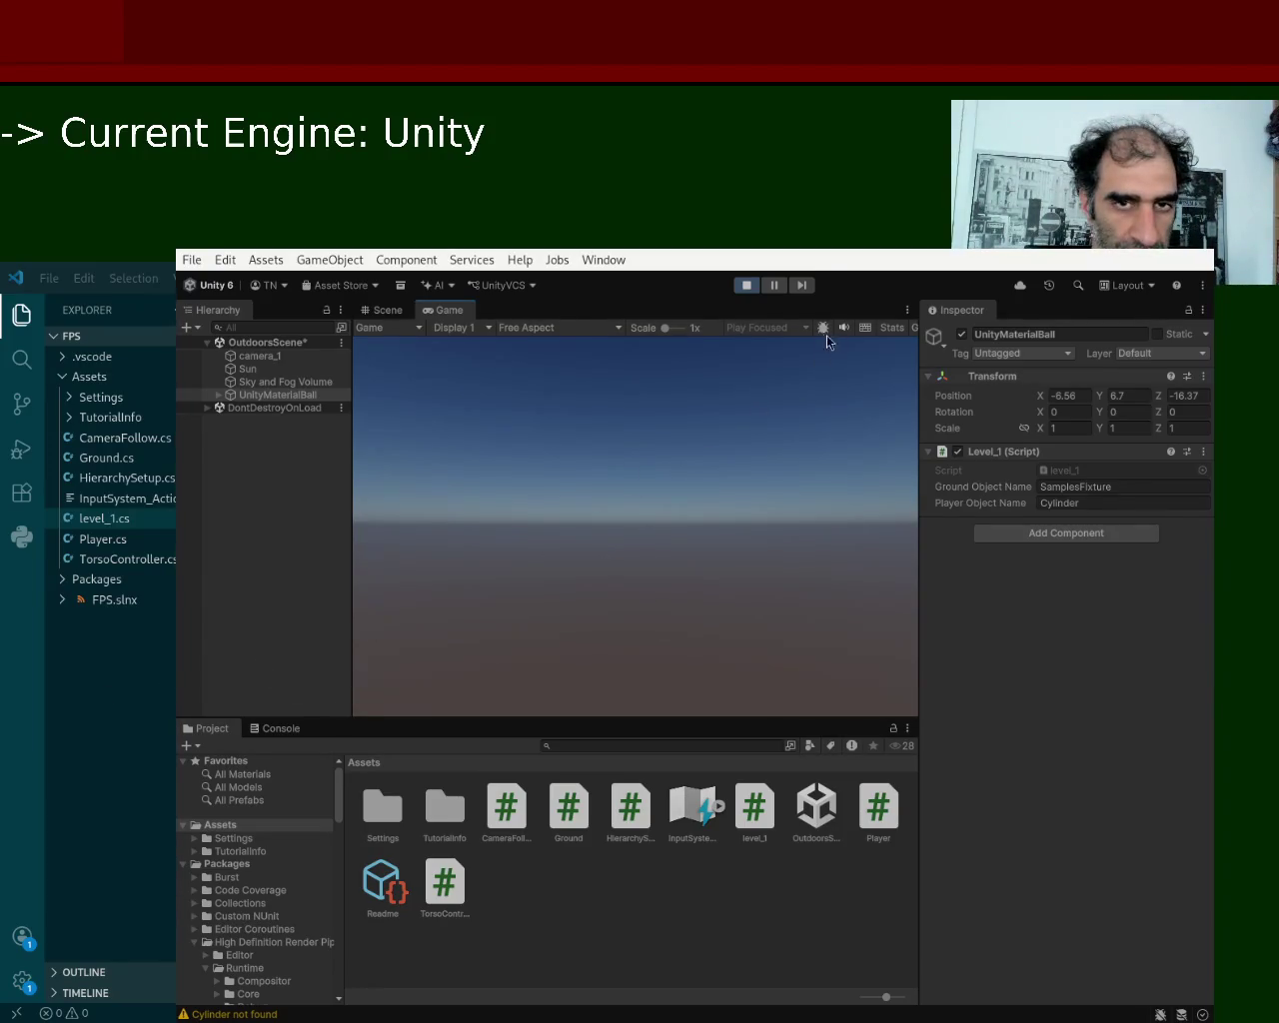
click(753, 285)
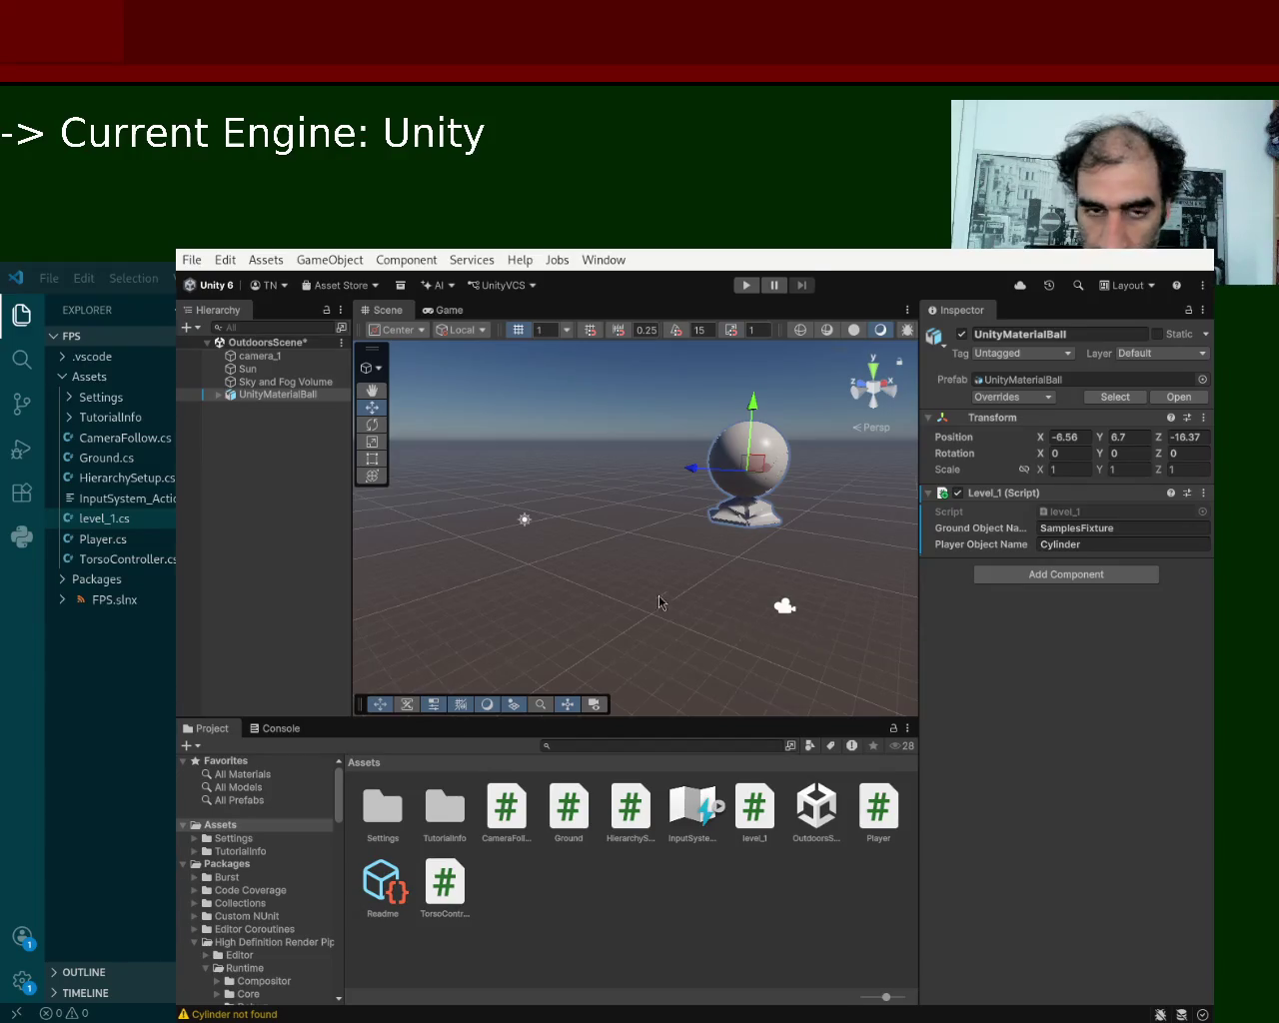
key(super+Right)
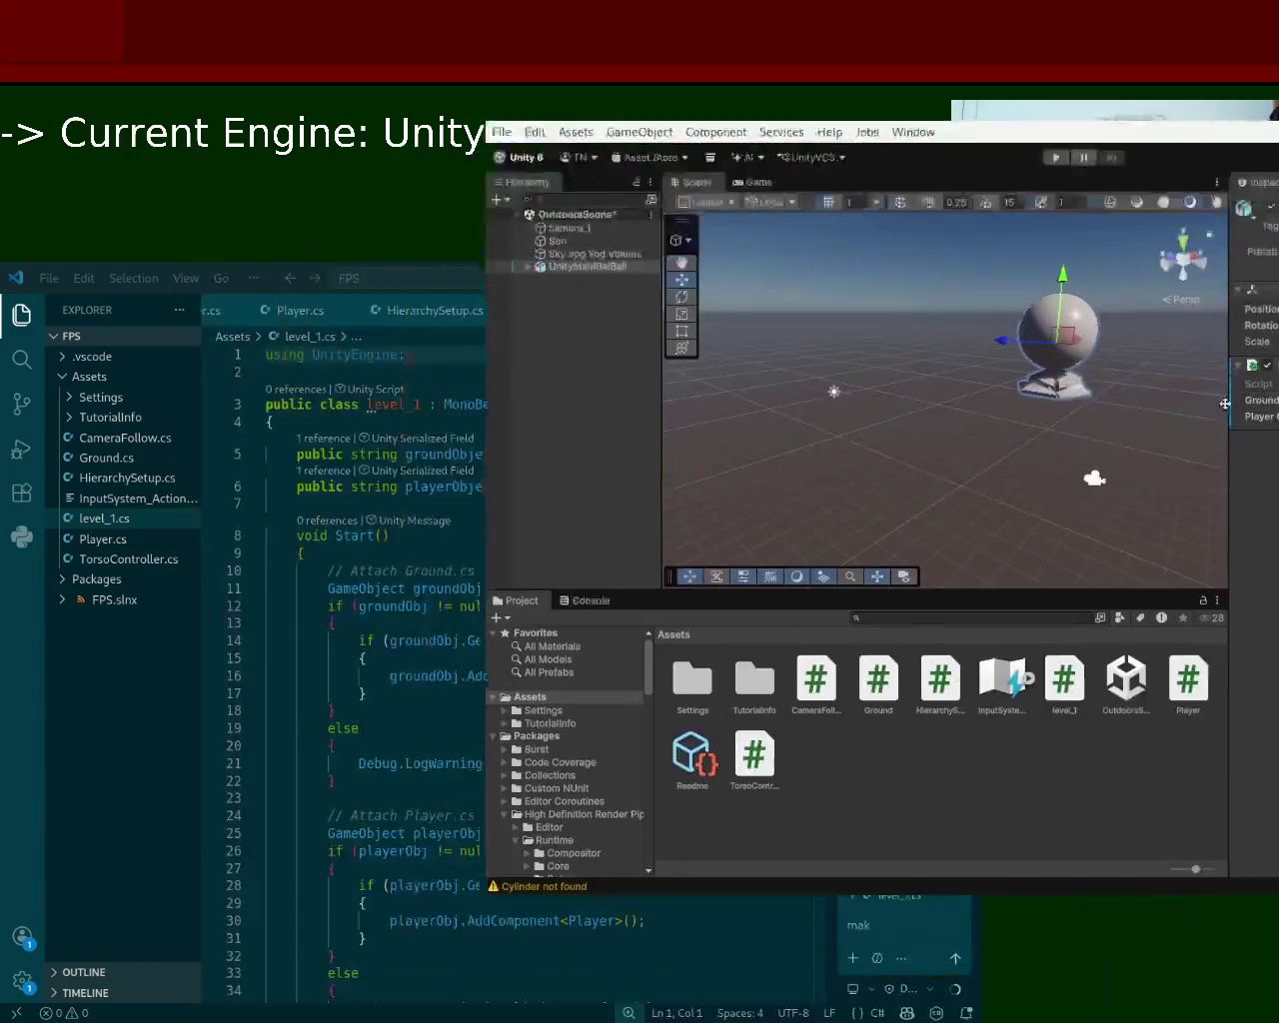
Replace the chat draft with a message saying none of the objects were created and must be made.
click(885, 933)
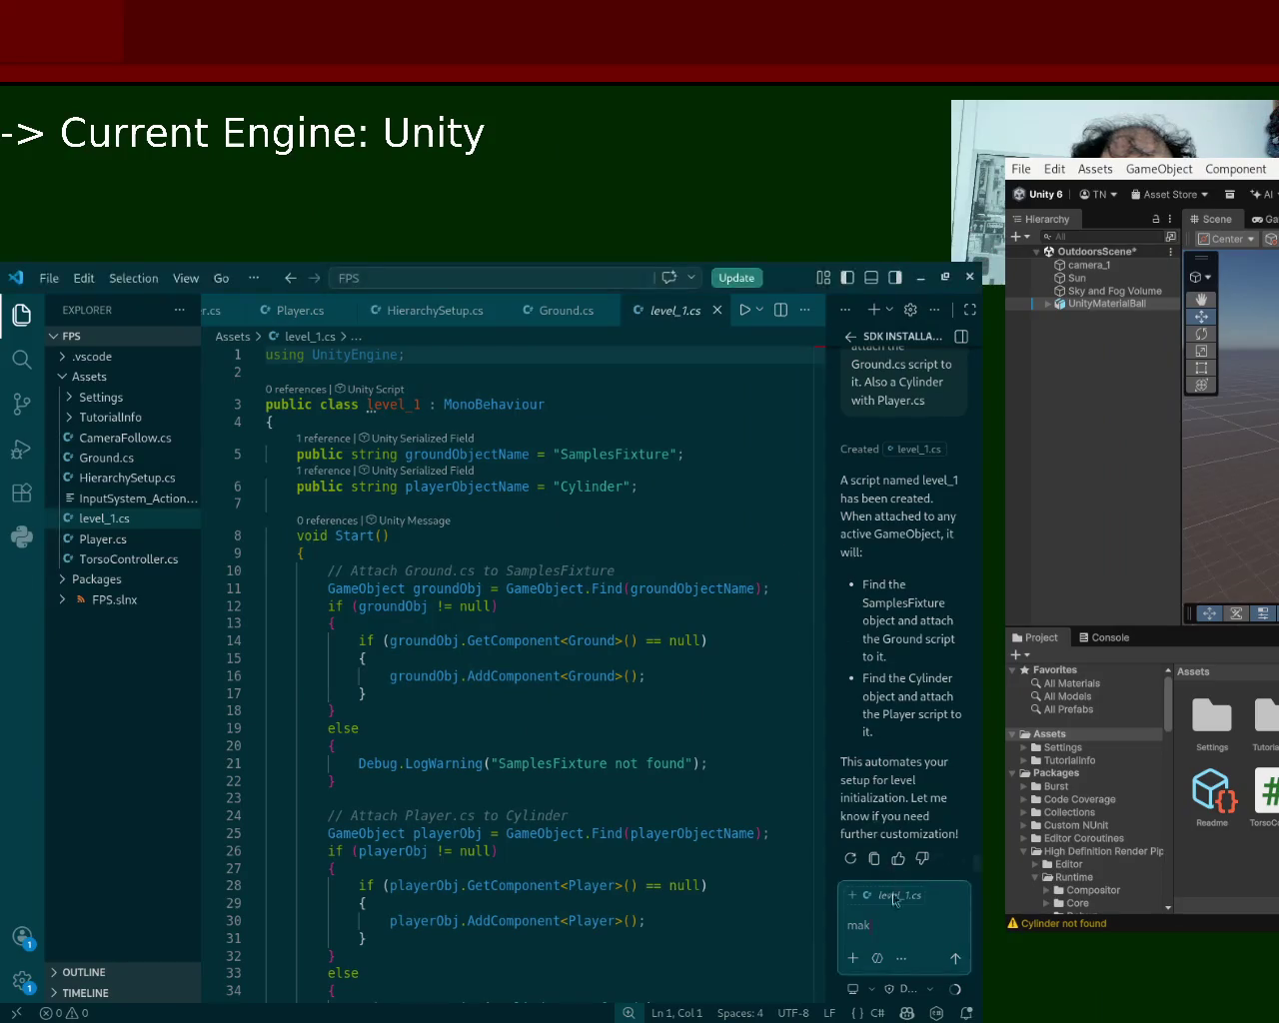
key(ctrl+a)
text(so)
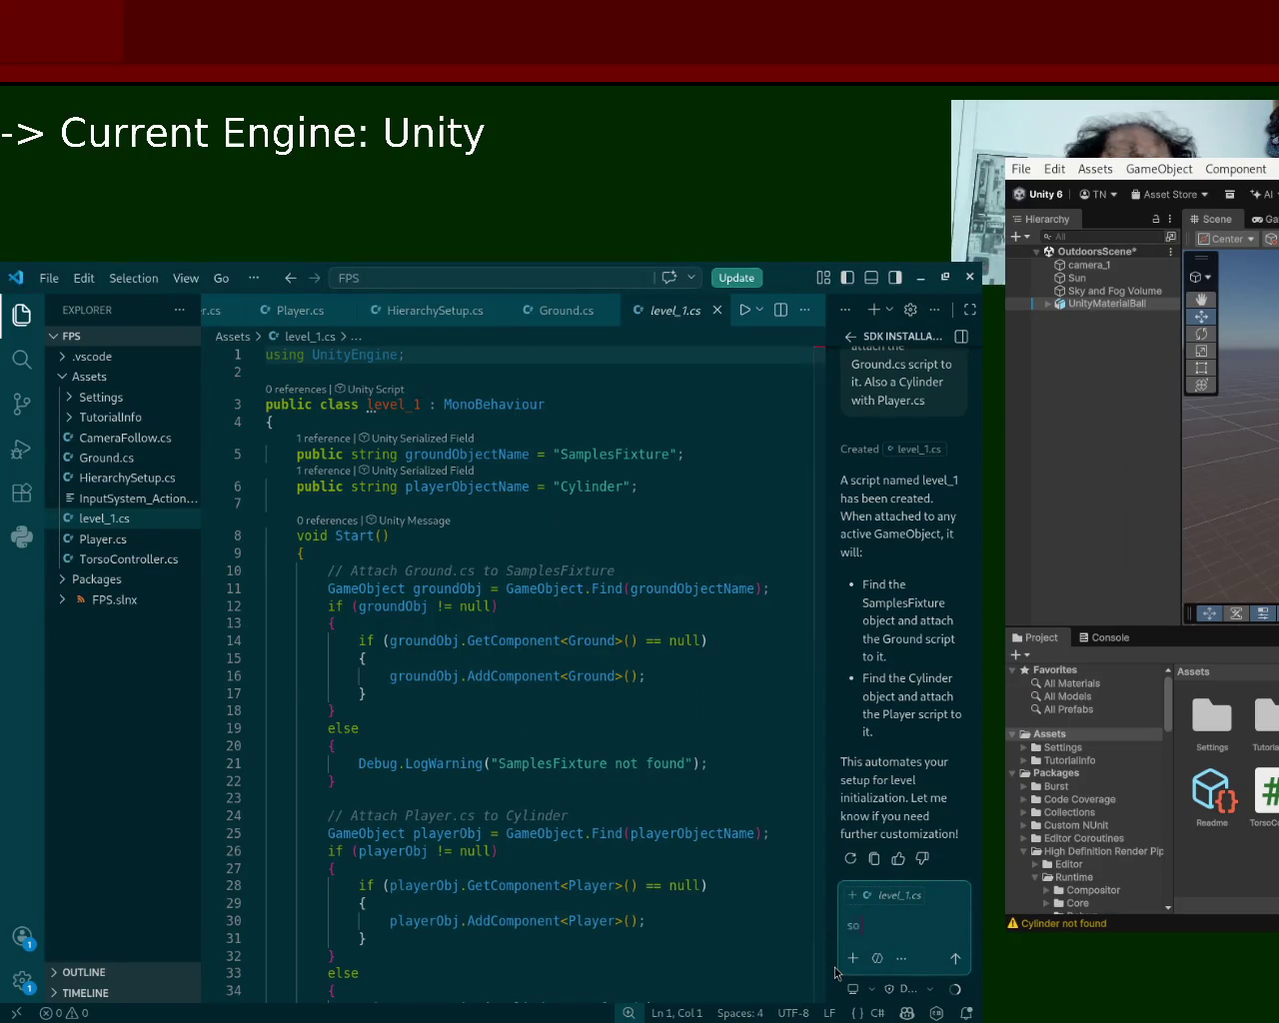
text( nonone)
key(BackSpace)
key(BackSpace)
key(BackSpace)
text(e of the objects)
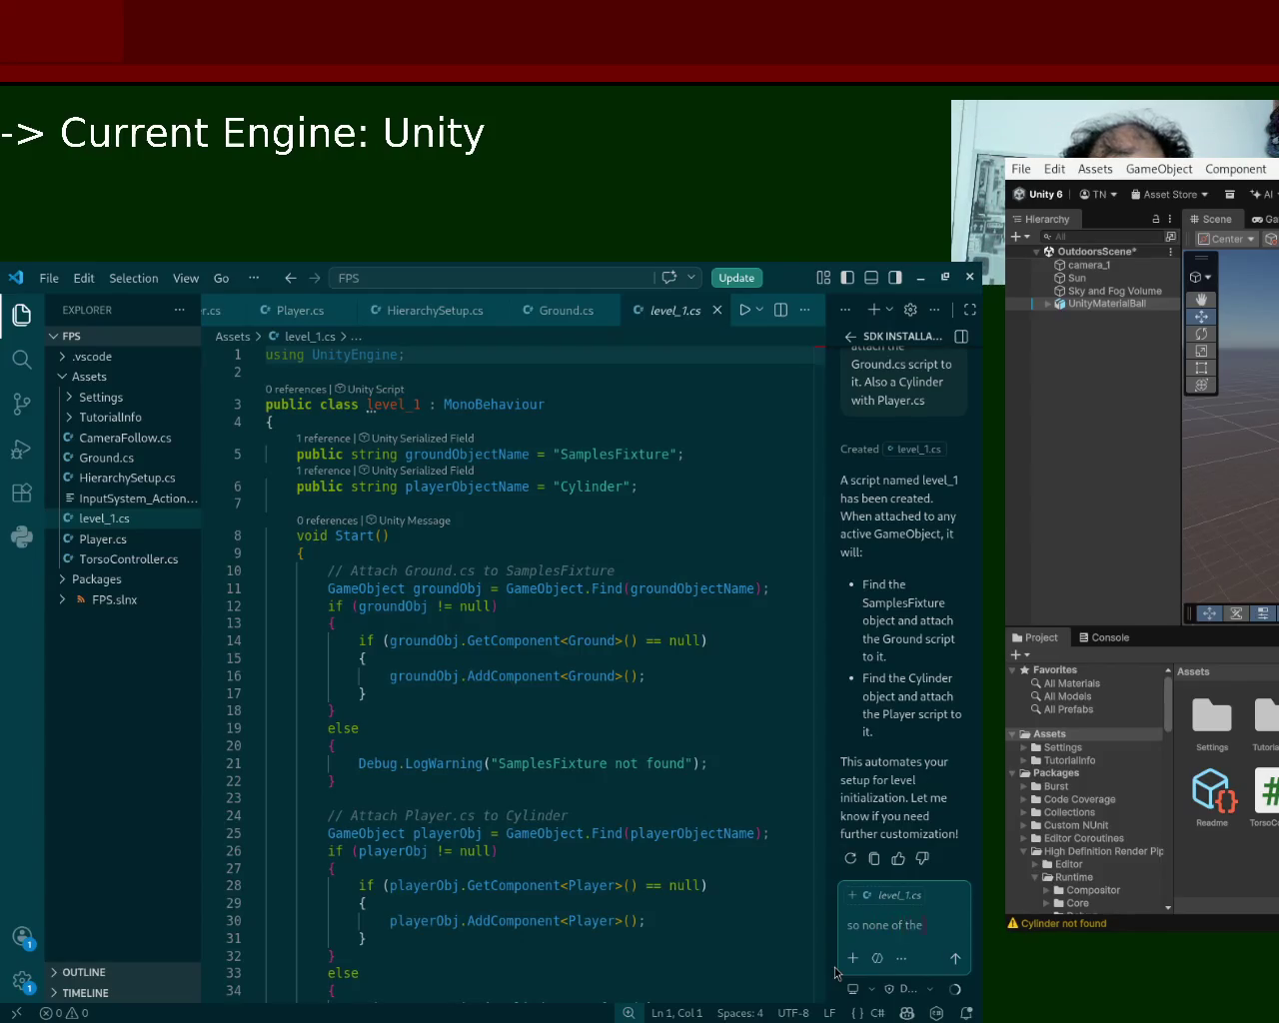
key(BackSpace)
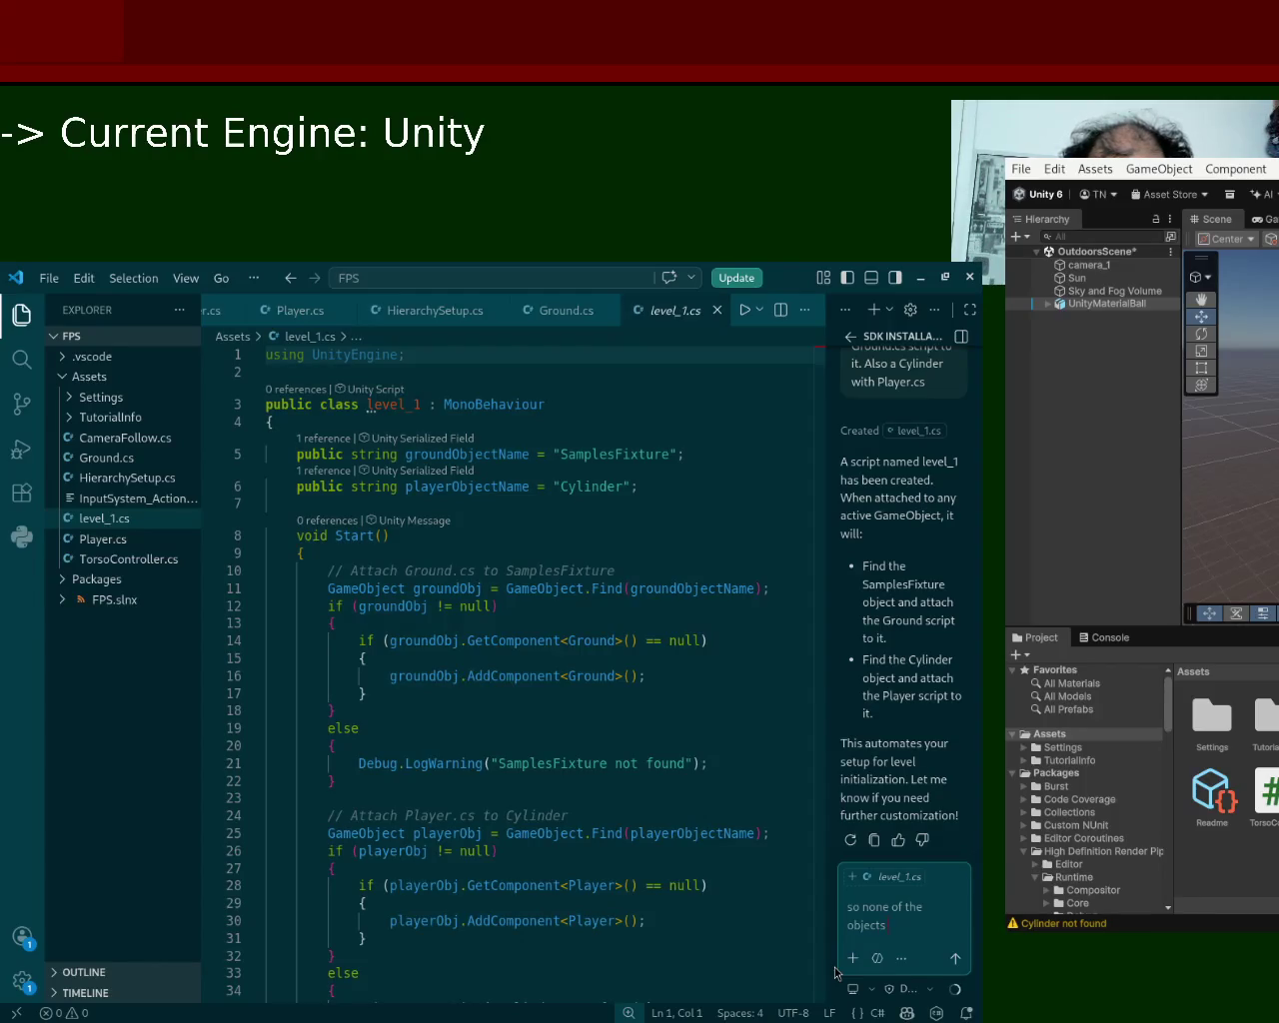
text(were)
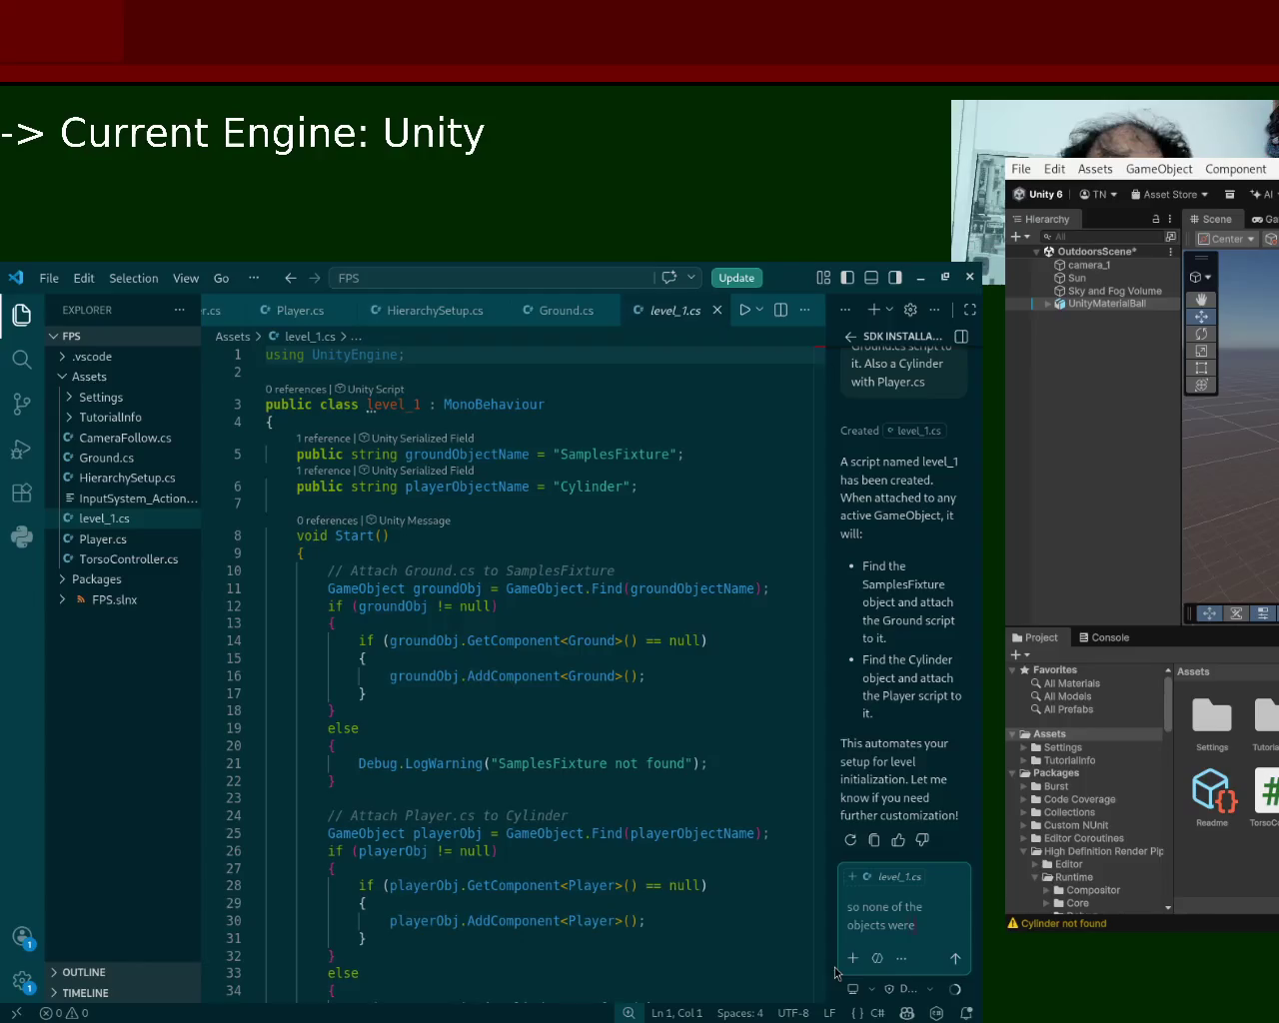
text( created, y)
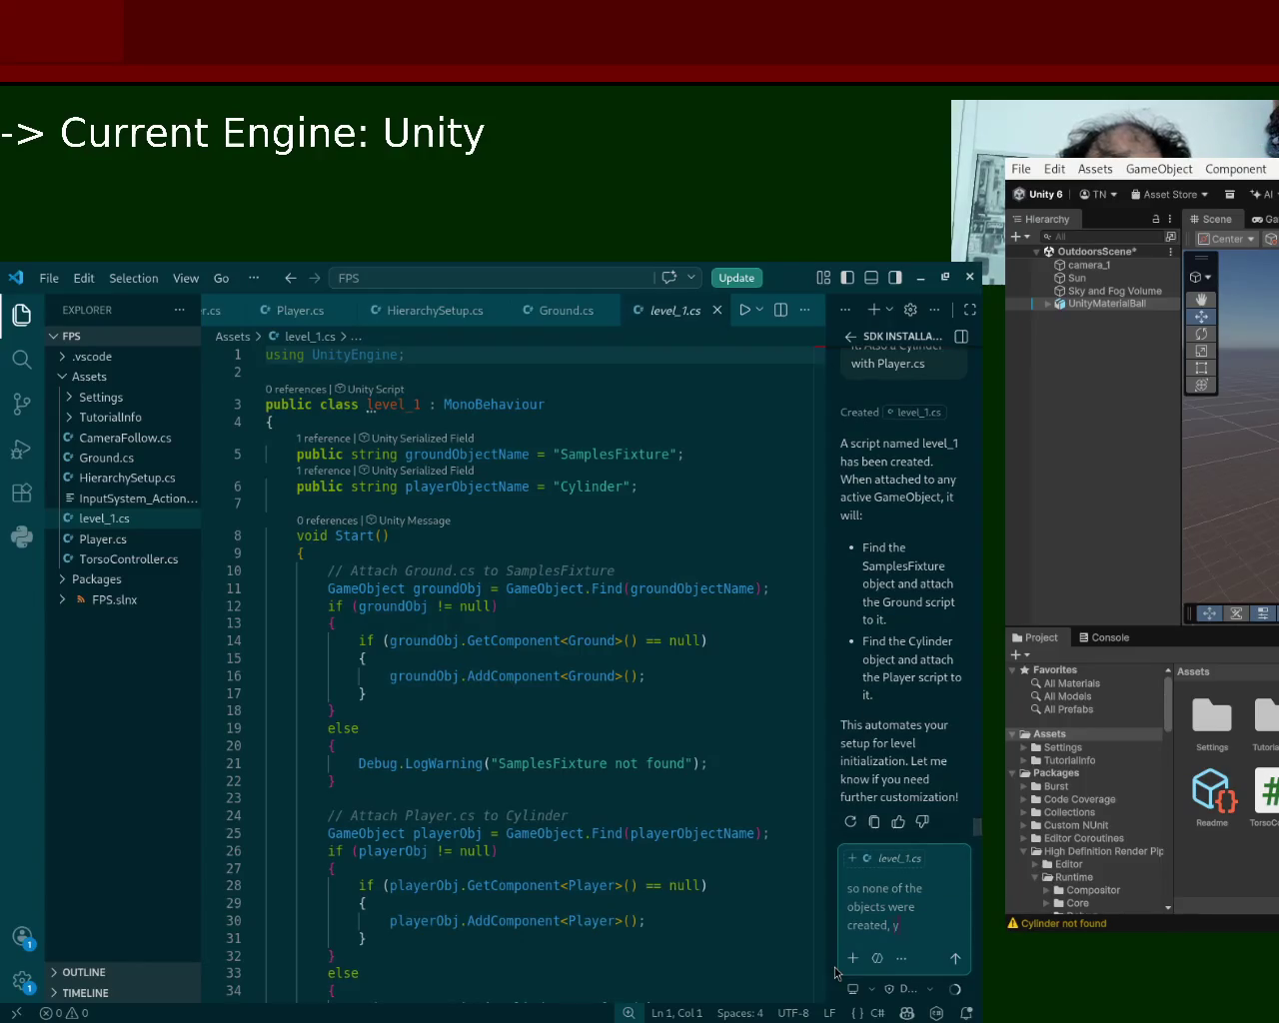
text(ou have to createa)
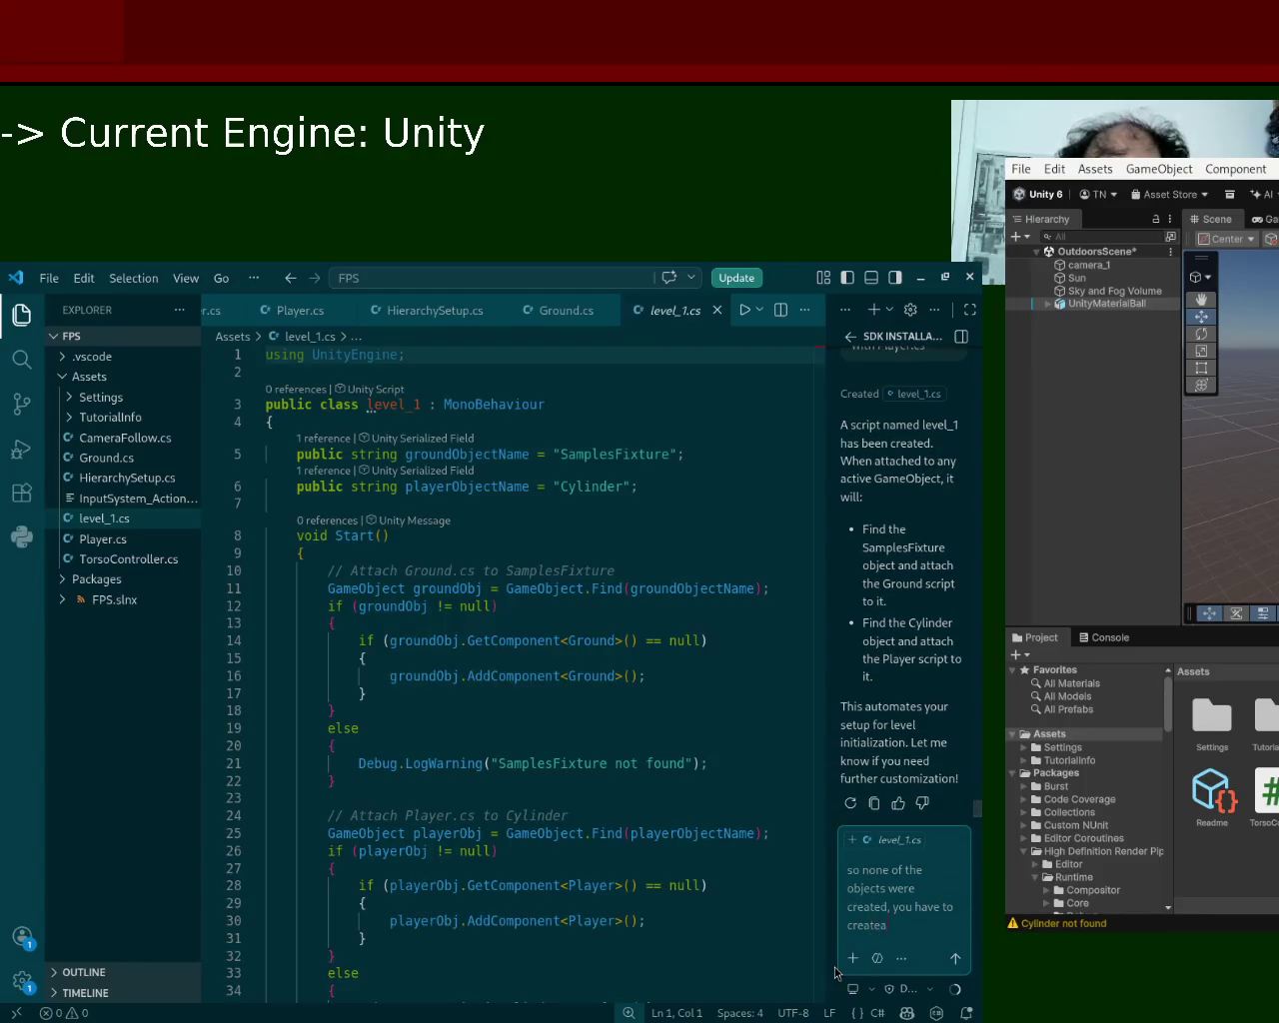
key(BackSpace)
text( those because it)
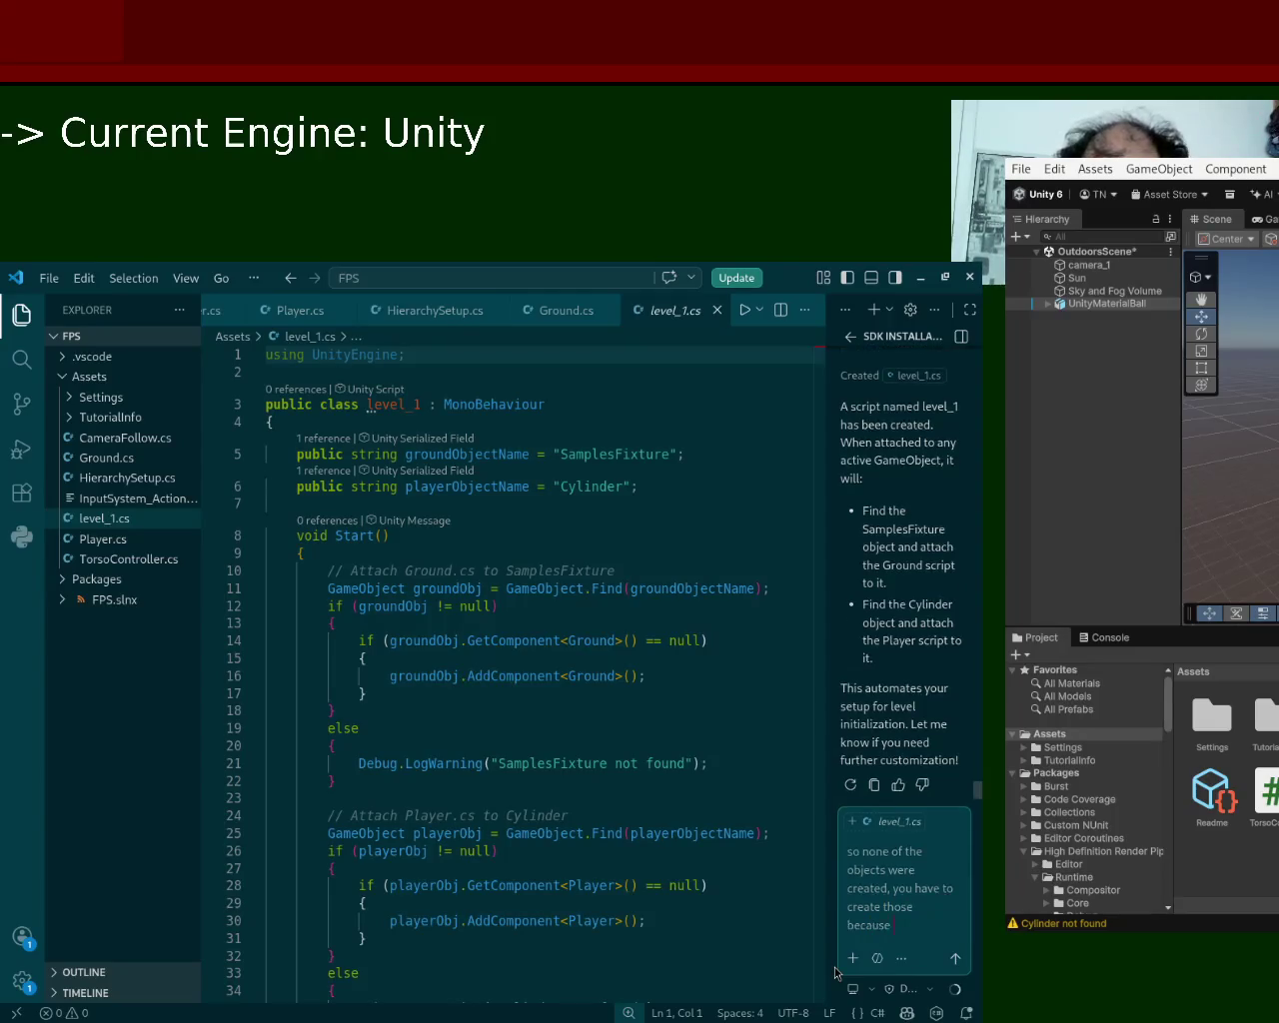
key(BackSpace)
key(BackSpace)
text(those do)
Finish the request asking the assistant to locate the original files within the program, and send it.
key(BackSpace)
key(BackSpace)
key(BackSpace)
text(aren't is)
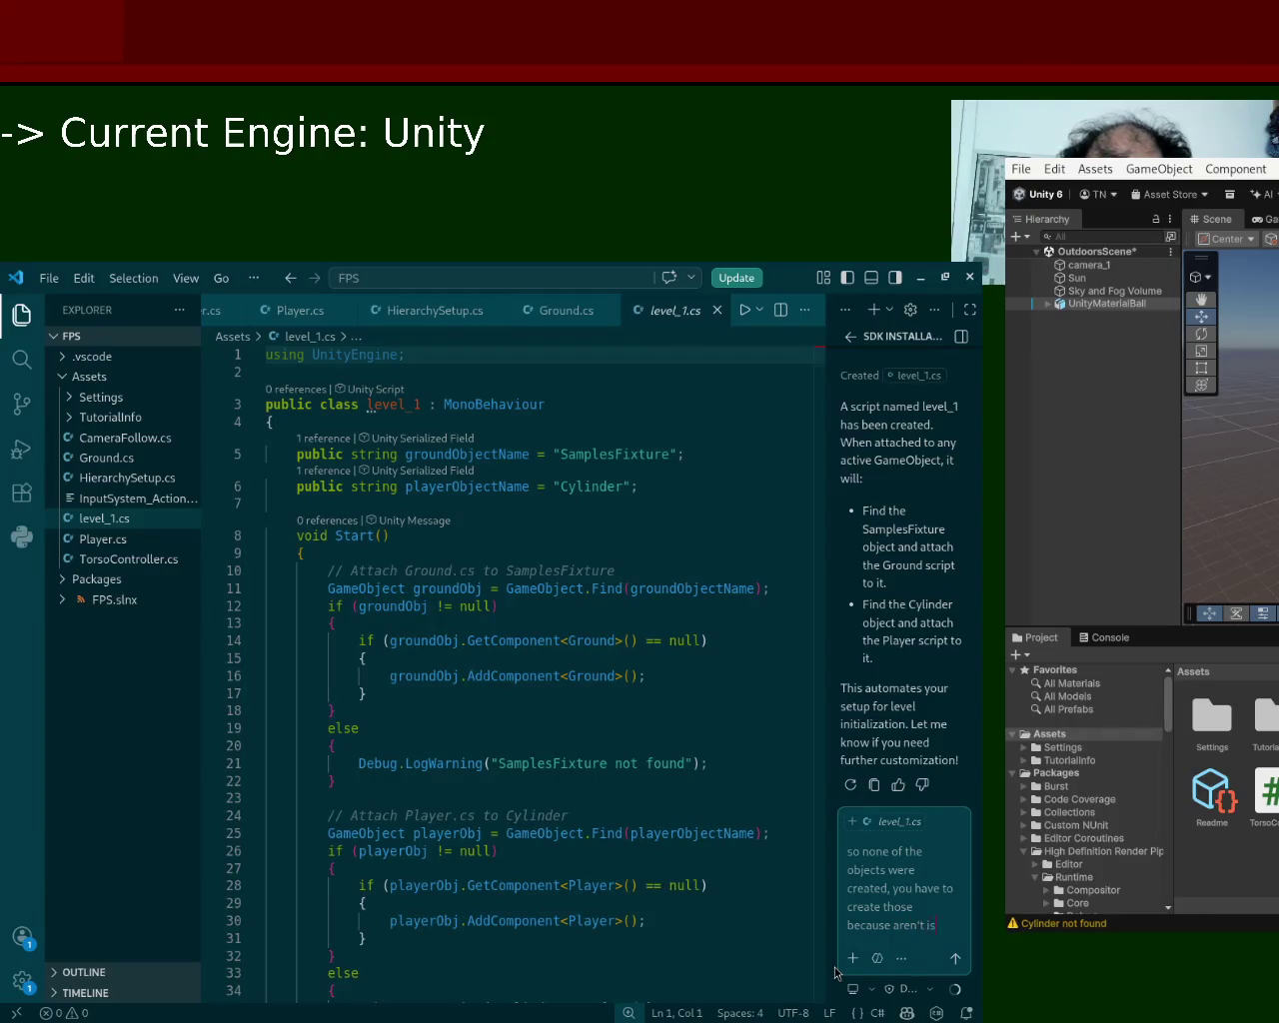
key(BackSpace)
text(nside the p)
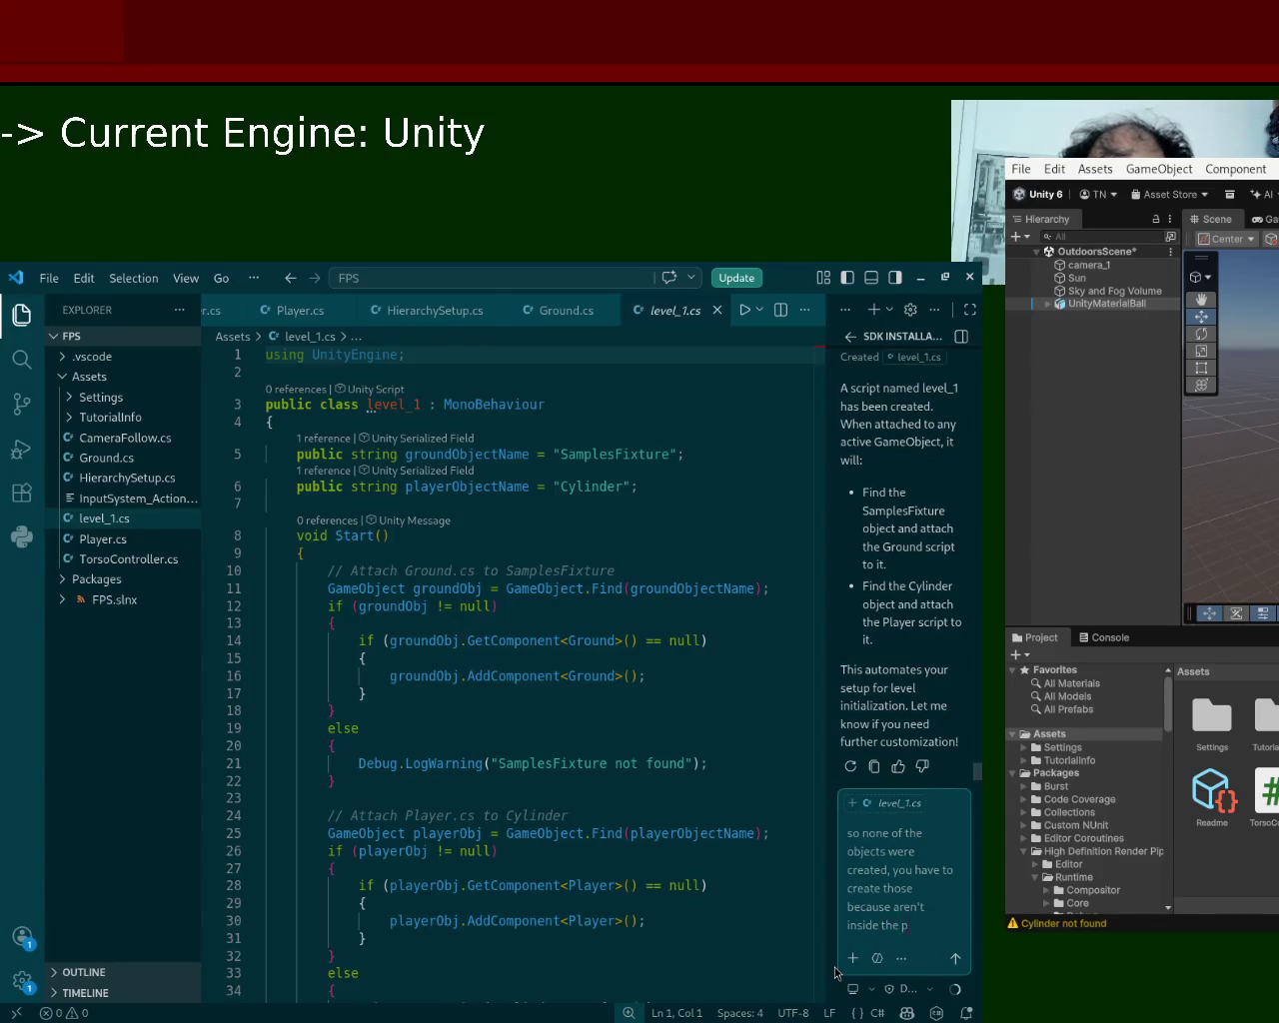
text(rogram, can you)
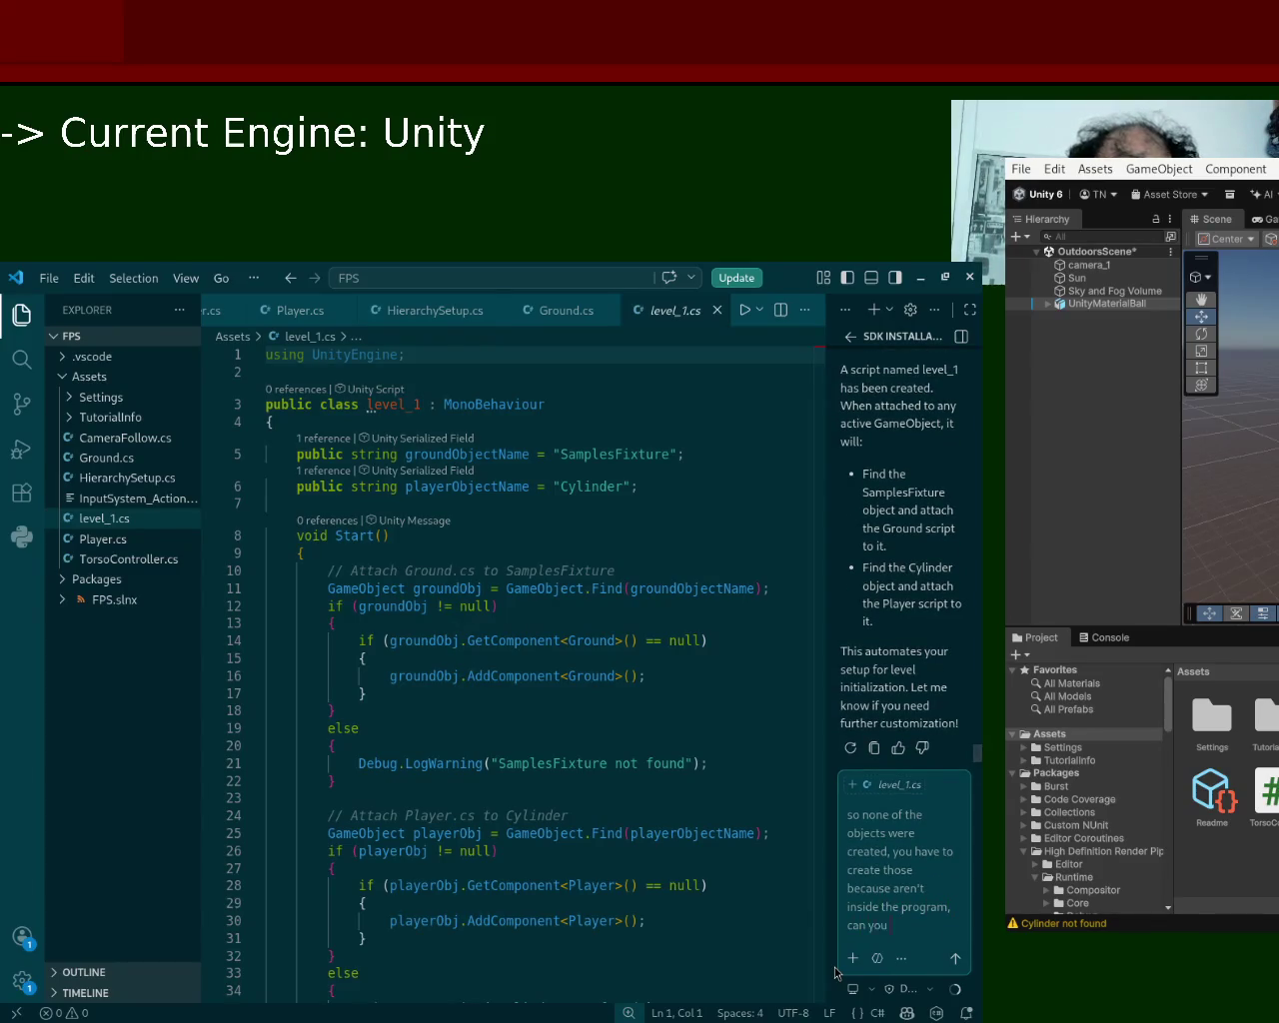
text( locate the)
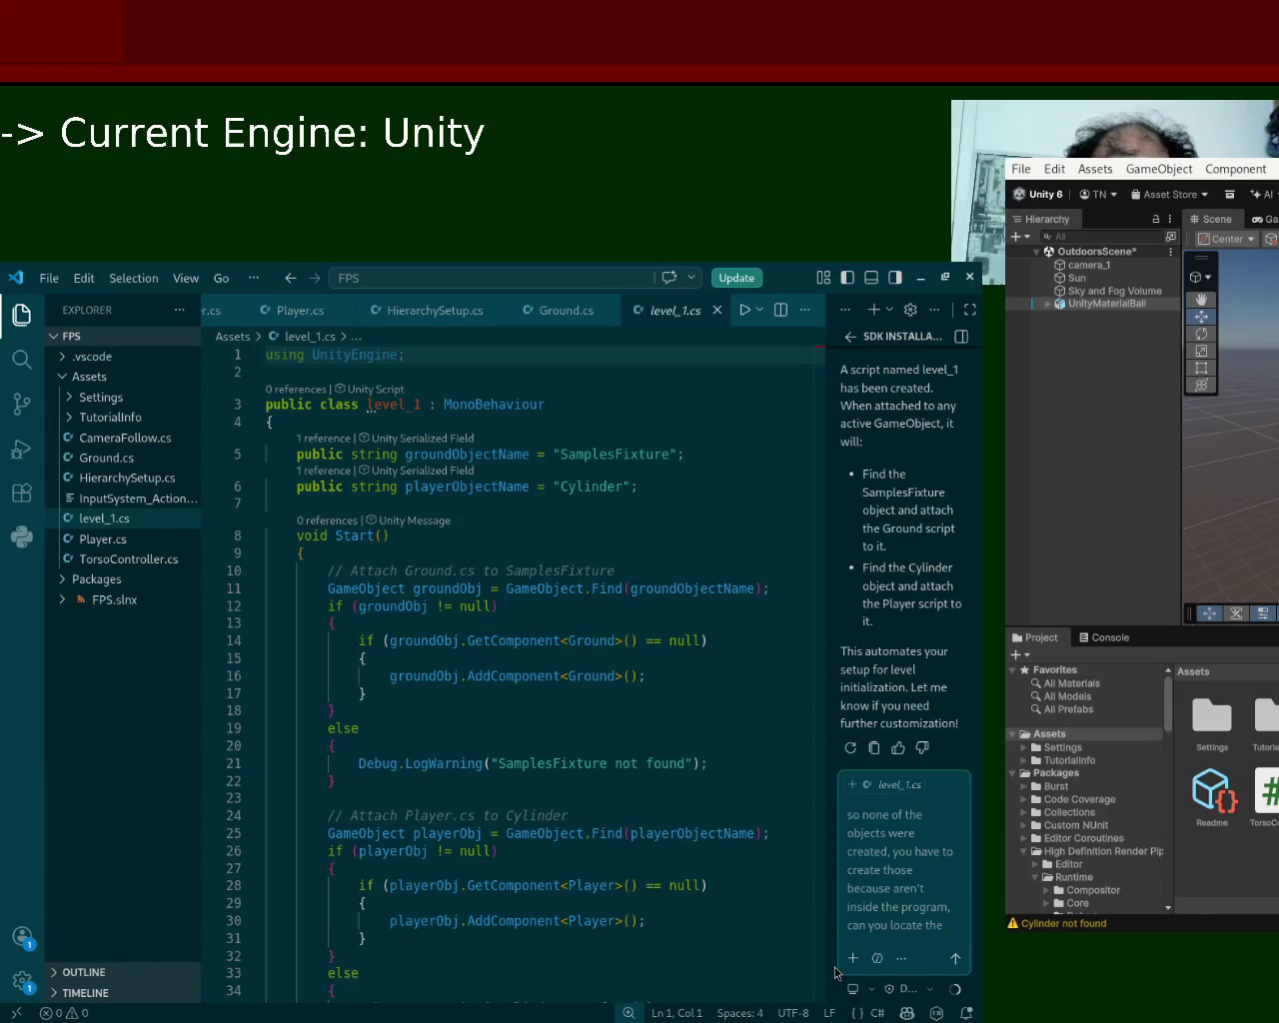
text( ro)
key(BackSpace)
text(original)
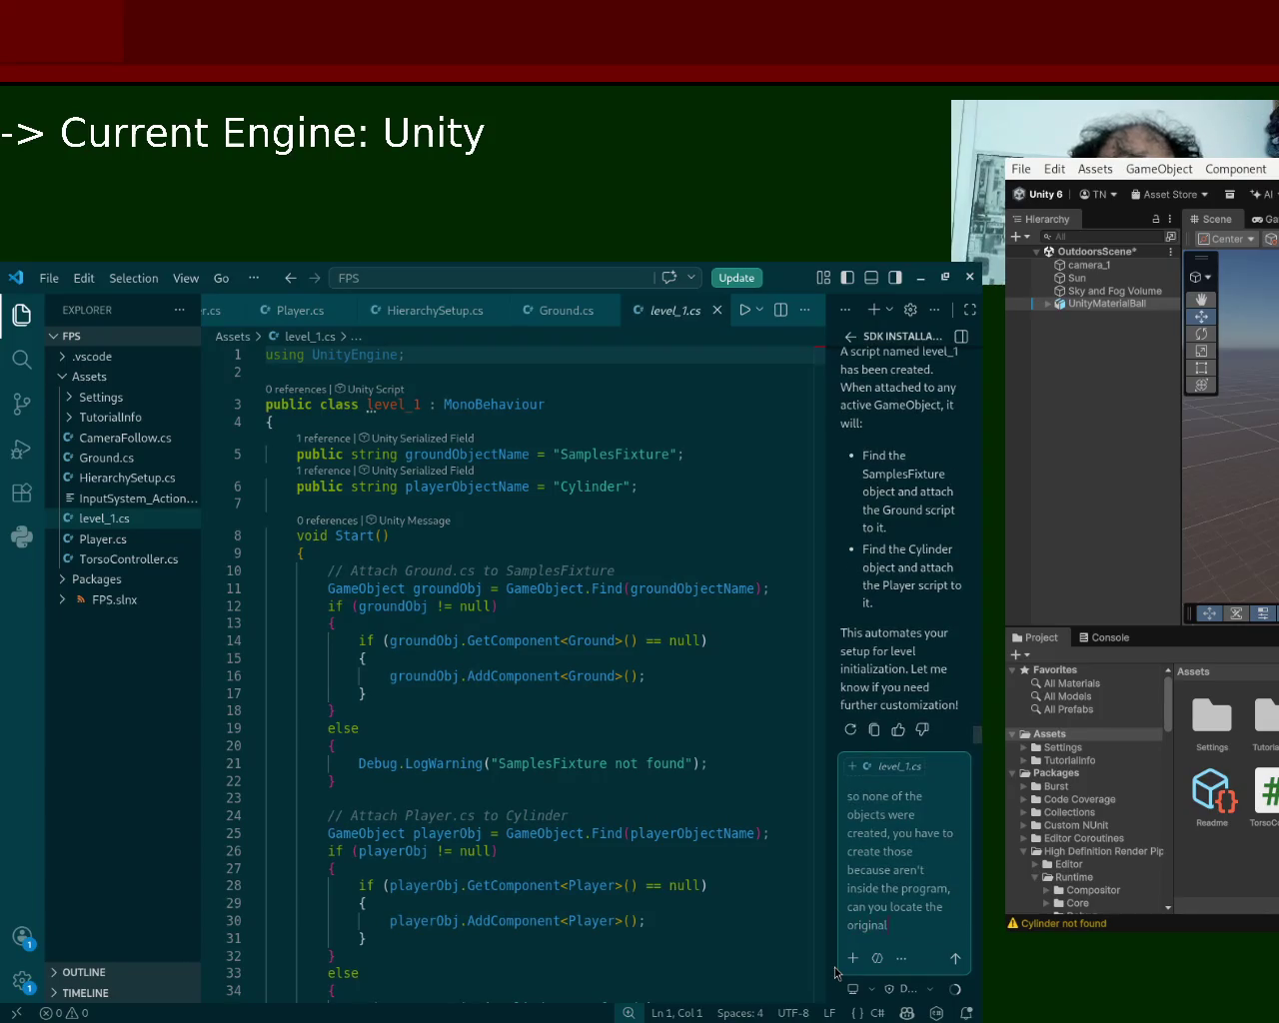
text( file within the)
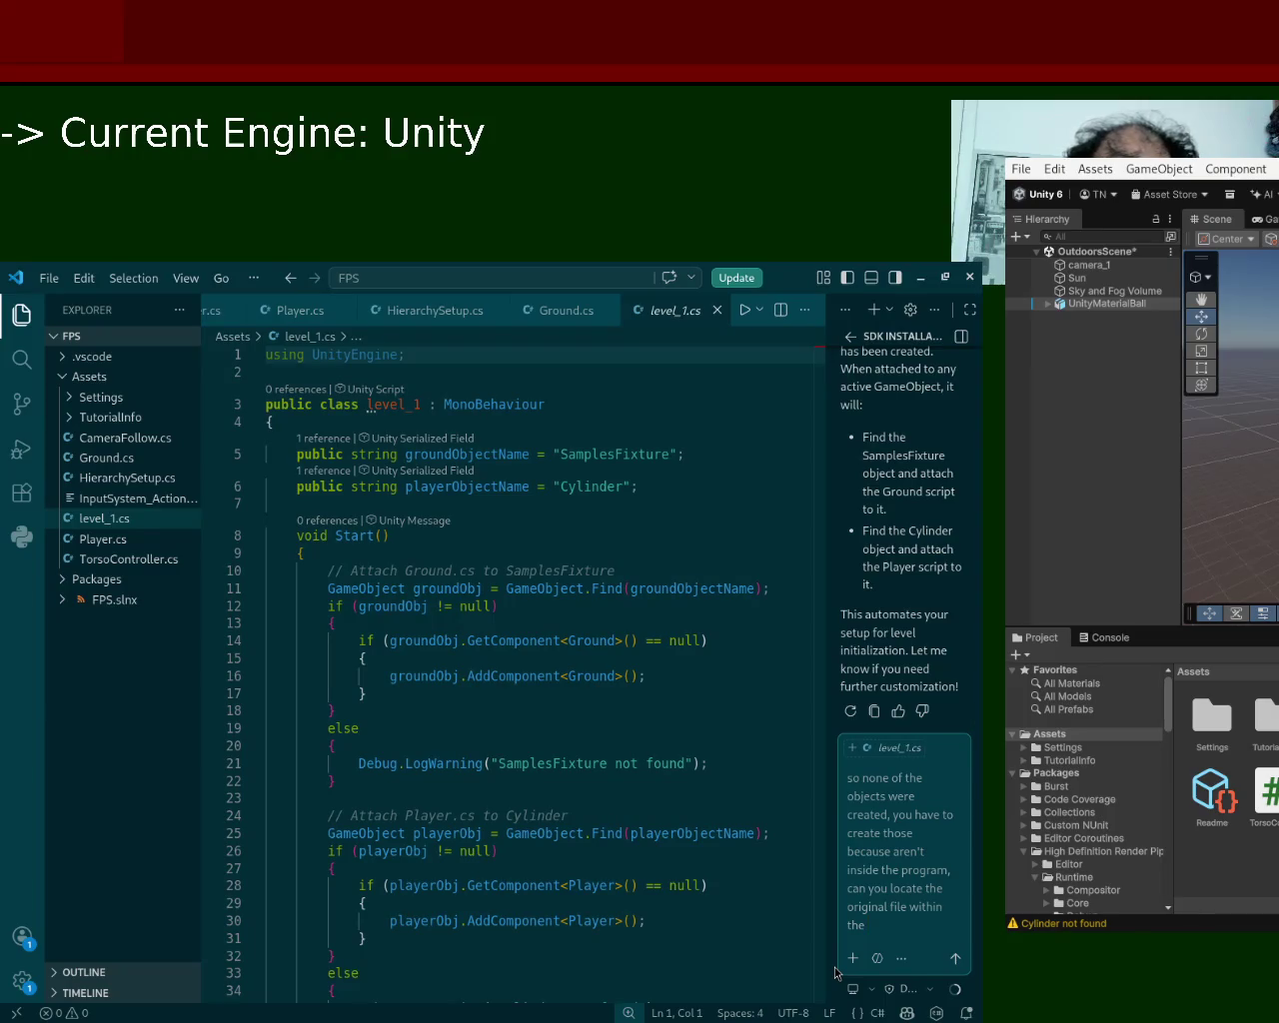
key(BackSpace)
key(BackSpace)
key(BackSpace)
key(BackSpace)
key(BackSpace)
key(BackSpace)
key(Return)
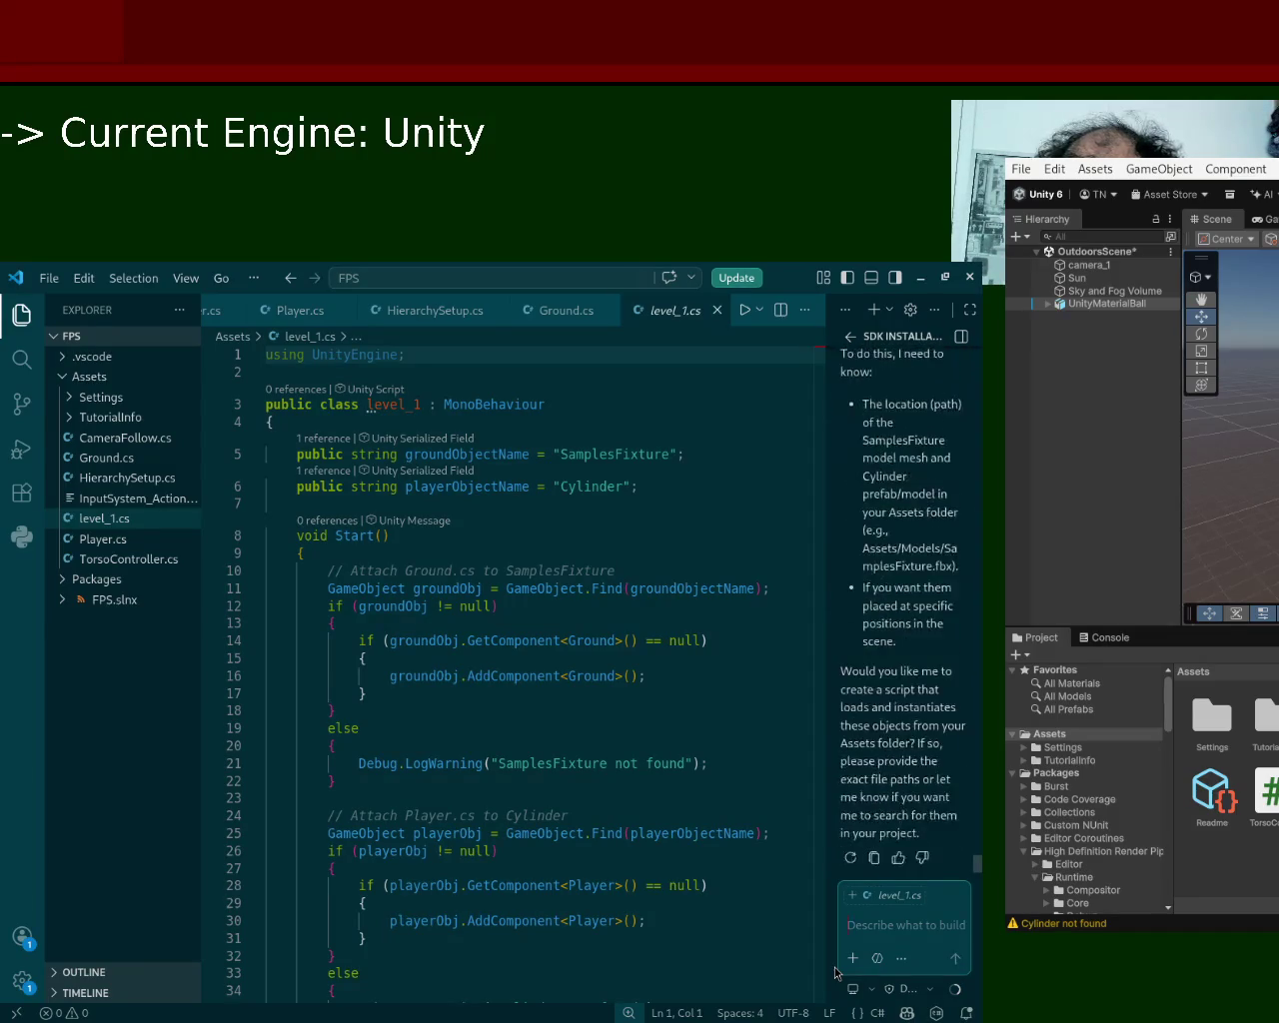
Go back to the Unity editor after the assistant replies asking for the asset paths.
click(1228, 393)
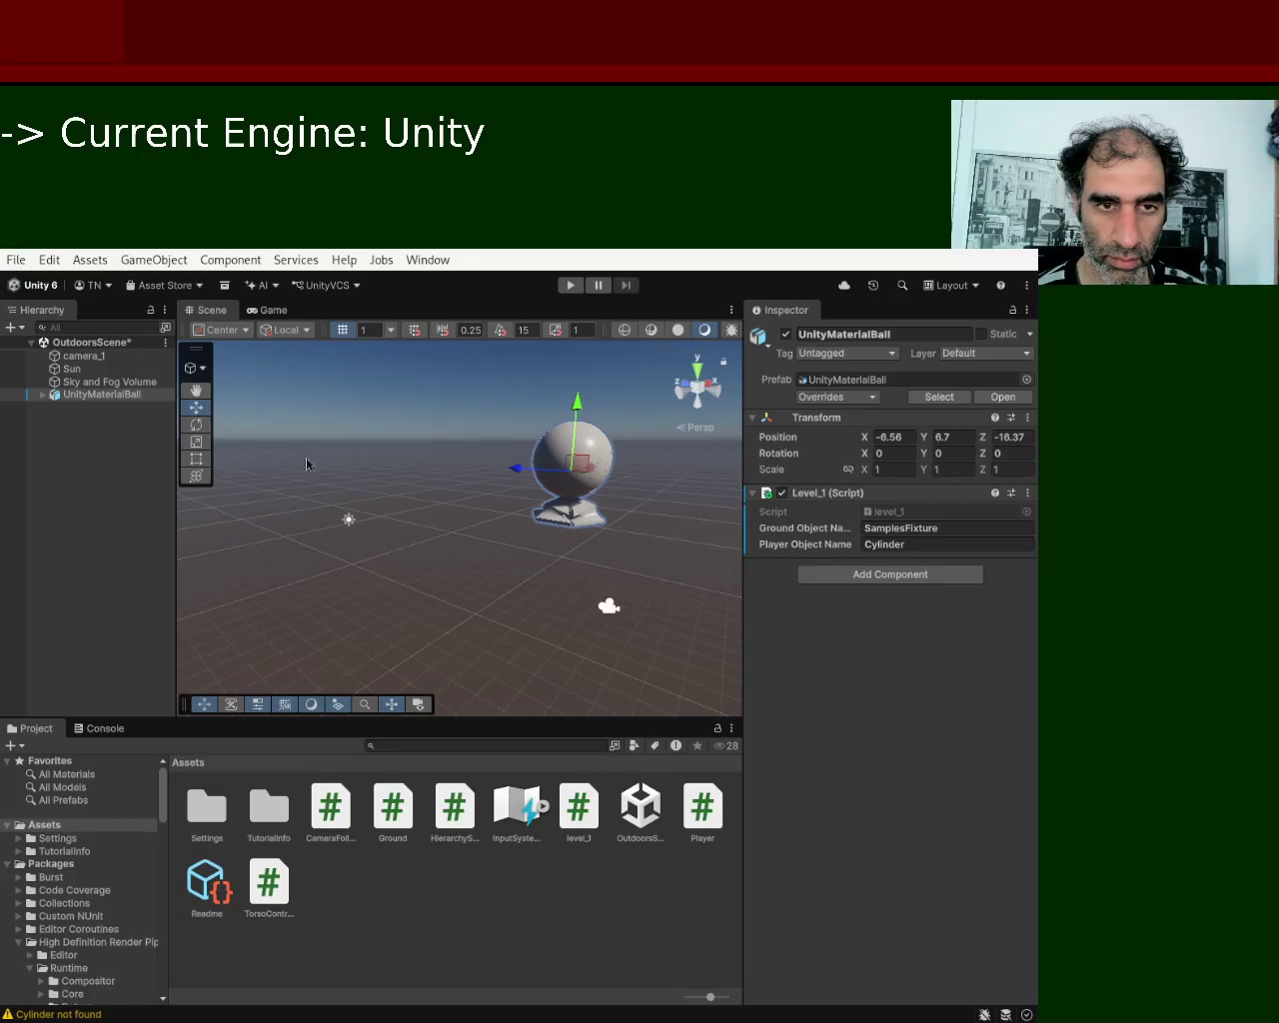
click(66, 787)
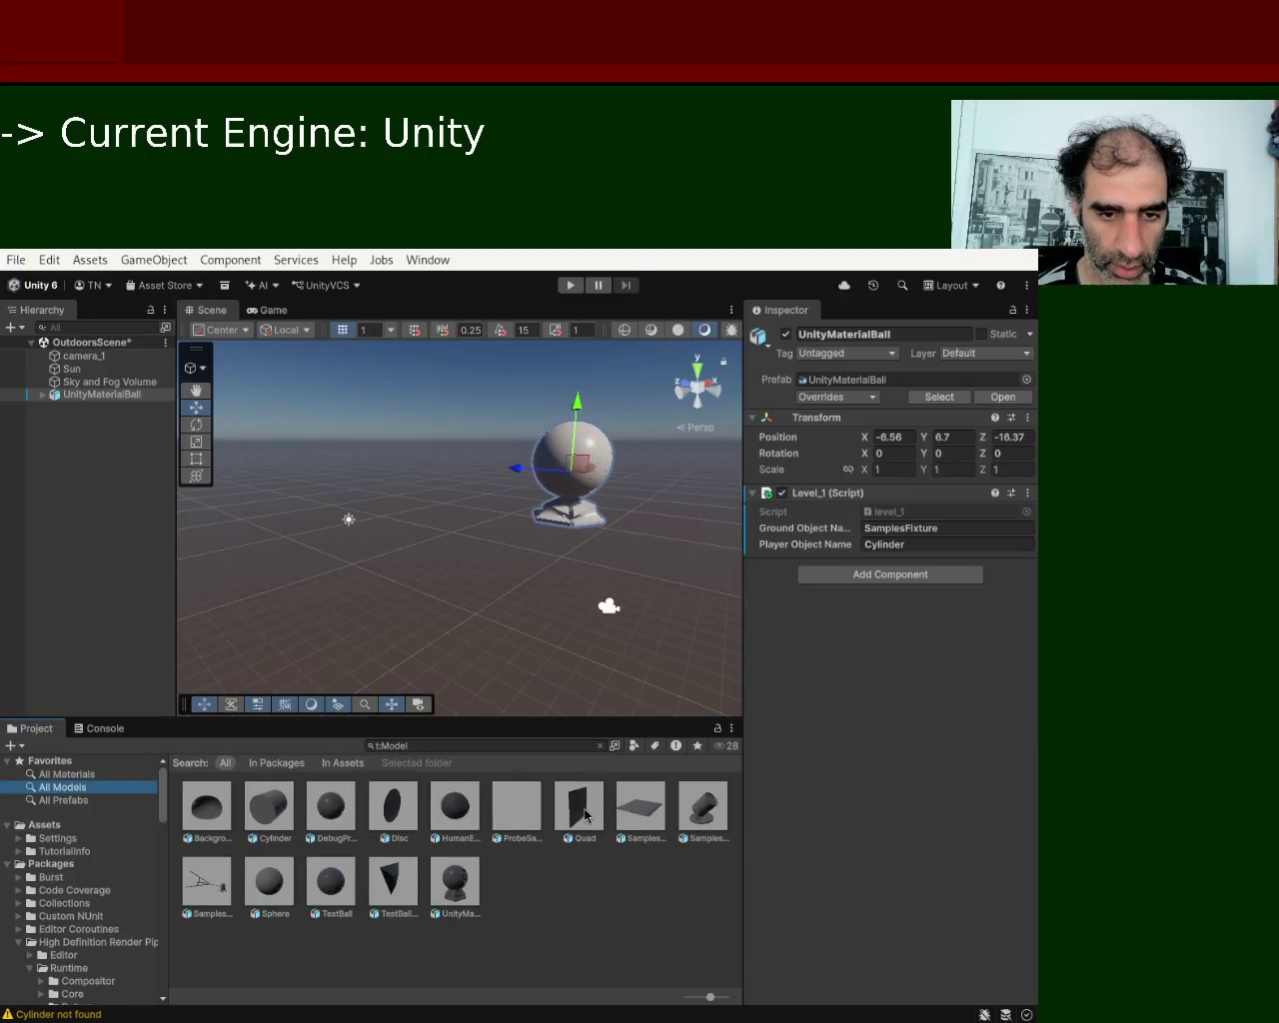
Place the SamplesFixture plane in the scene, raising it to about Y 5.85 and Z -23.1.
click(646, 817)
drag(645, 817, 460, 665)
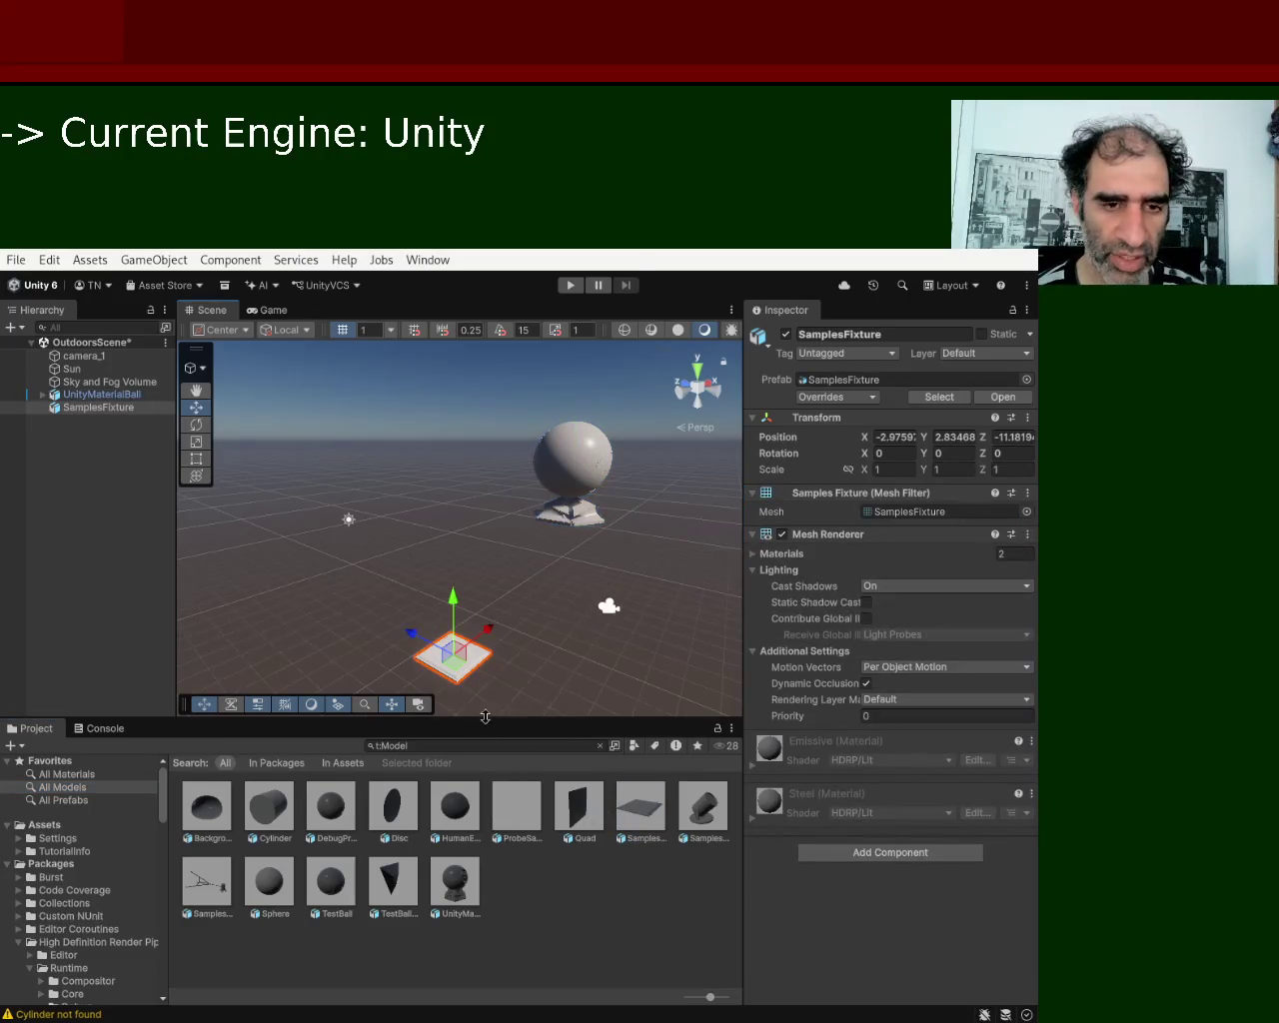
drag(456, 604, 480, 447)
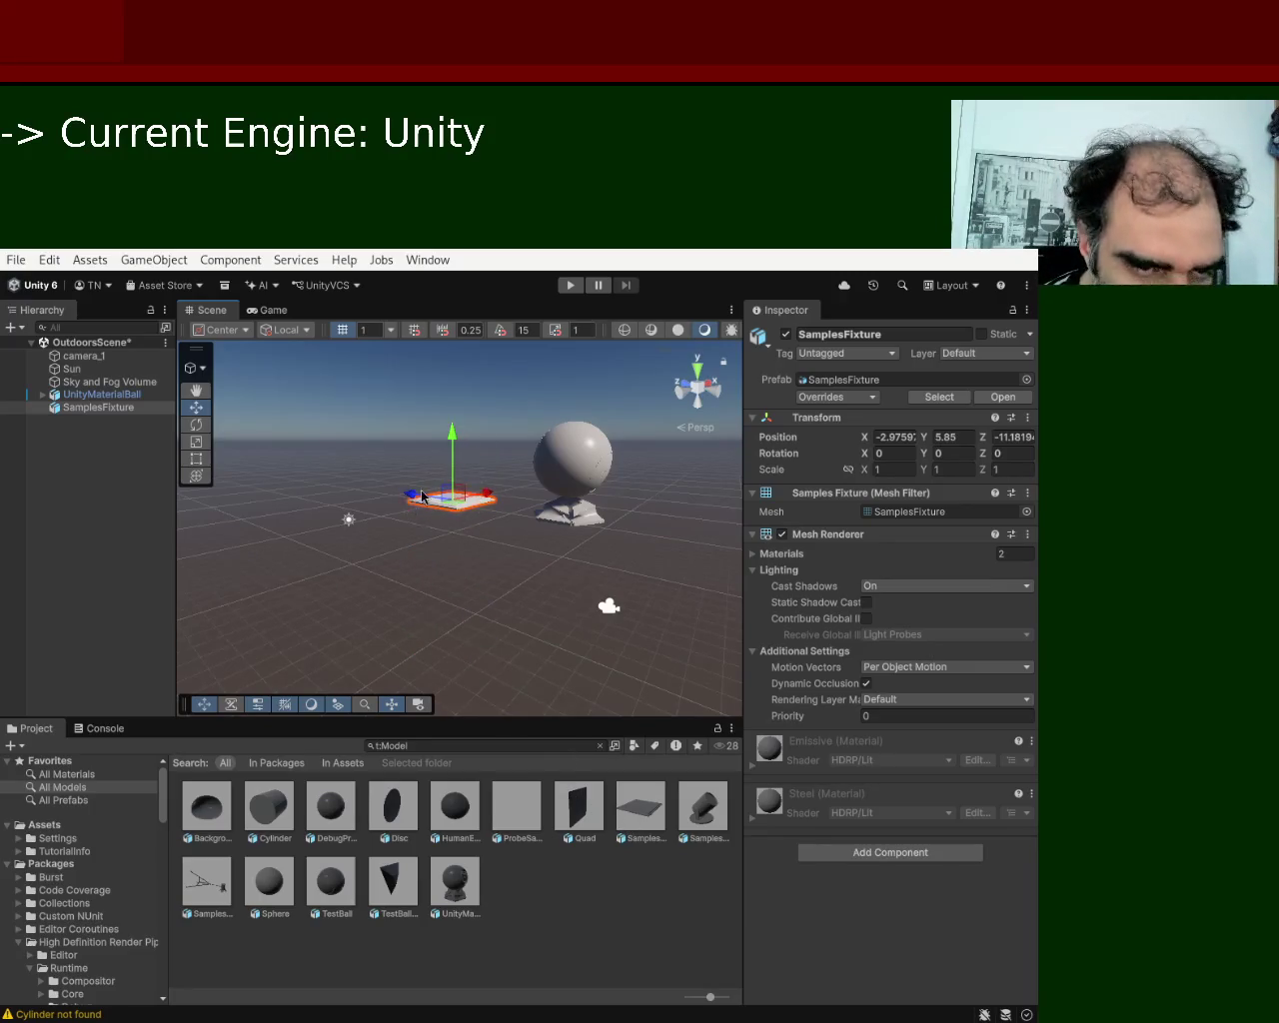
drag(422, 489, 571, 548)
click(468, 502)
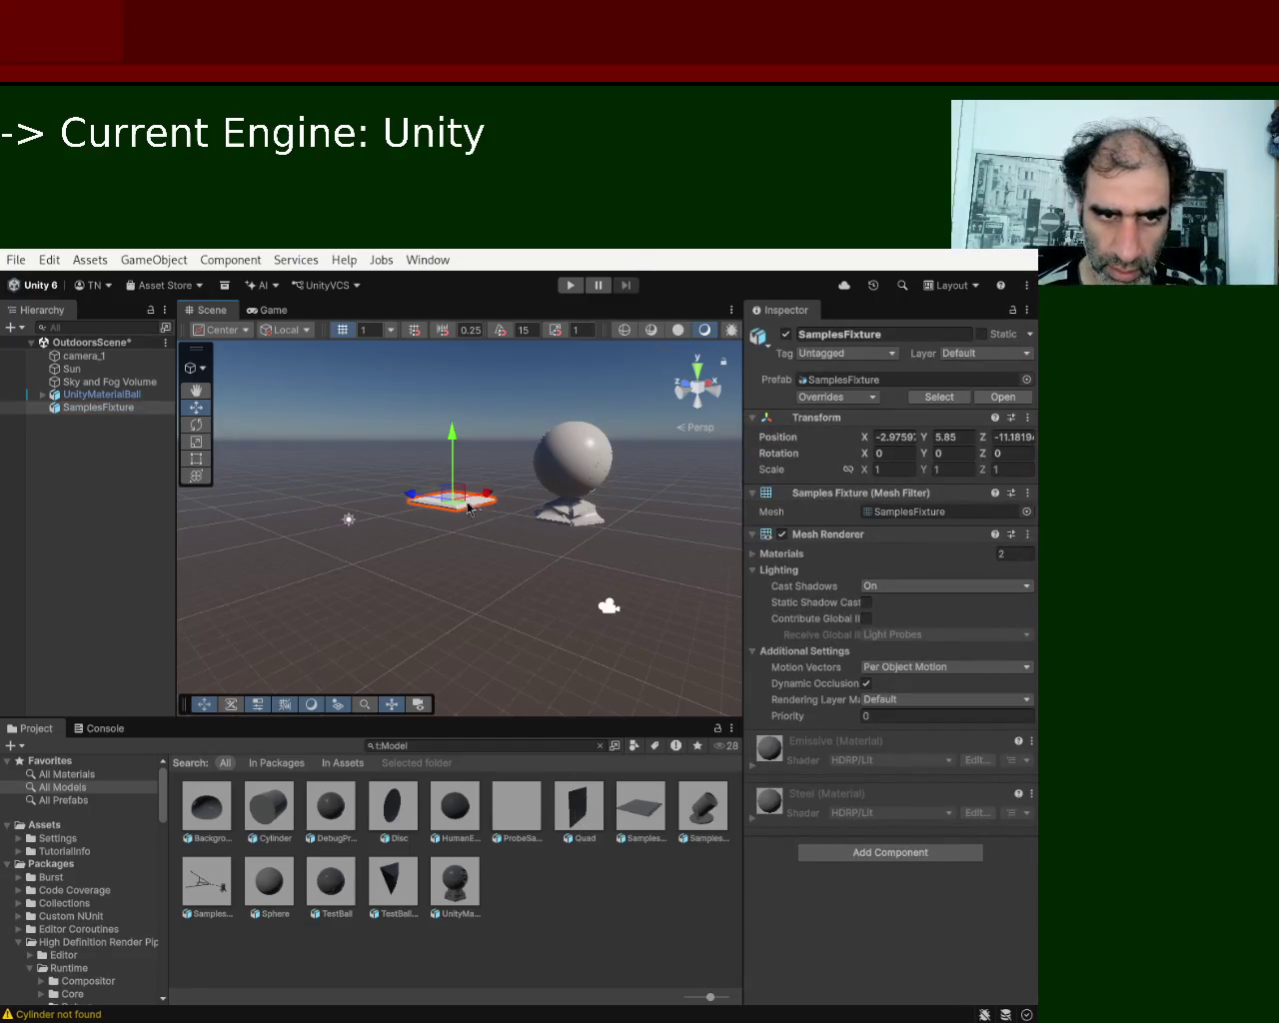
mouse_move(474, 507)
mouse_down()
mouse_move(700, 523)
mouse_move(480, 548)
mouse_up()
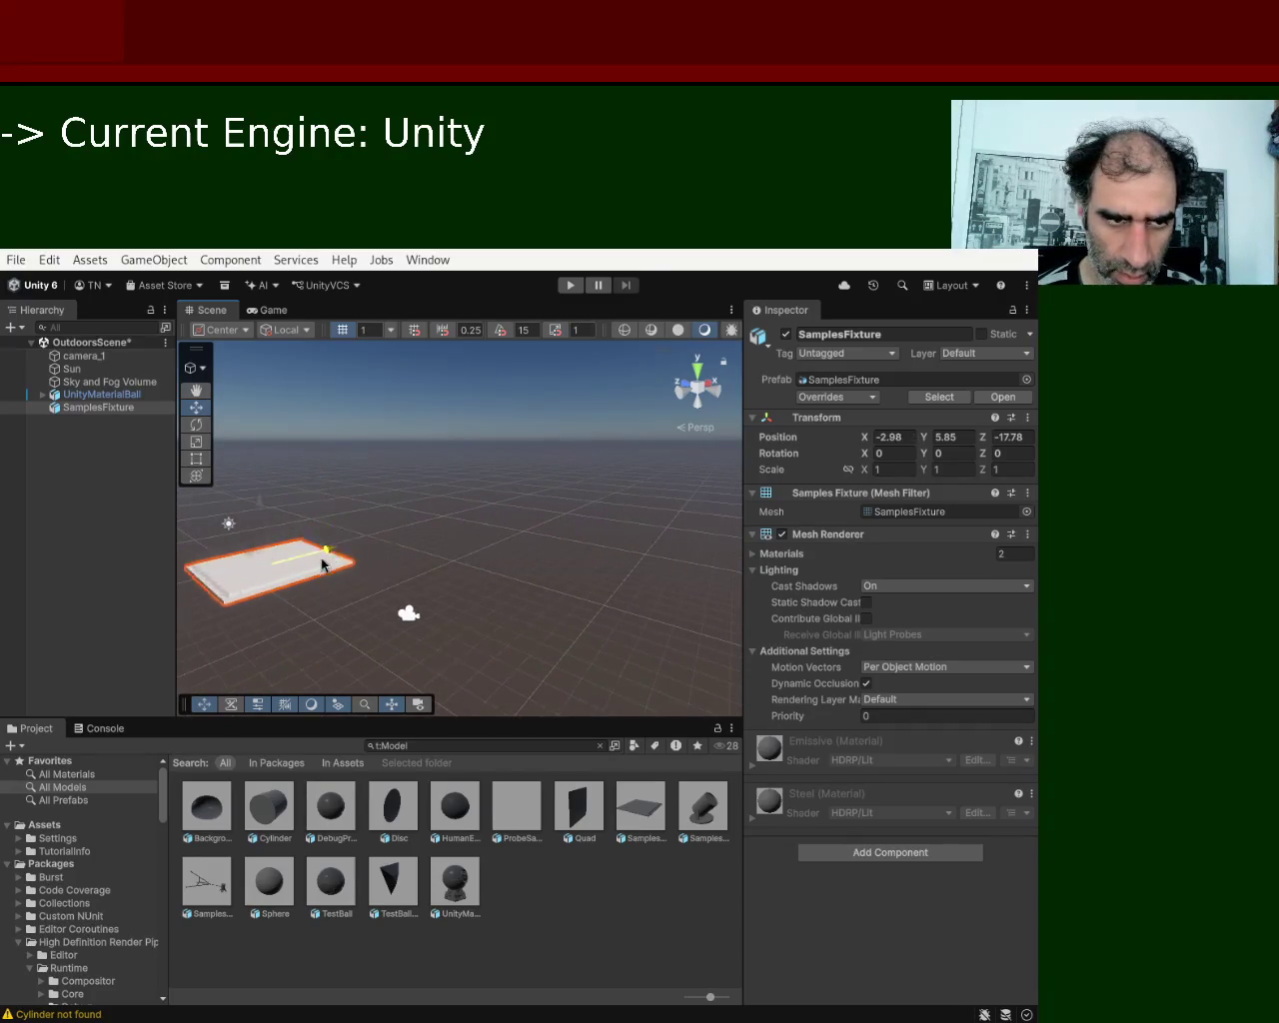
drag(326, 562, 583, 490)
mouse_move(435, 504)
mouse_down()
mouse_move(714, 555)
mouse_move(580, 578)
mouse_move(641, 651)
mouse_up()
Reselect the SamplesFixture plane and lift it slightly to Y 6.89.
scroll(590, 610, up, 3)
click(640, 656)
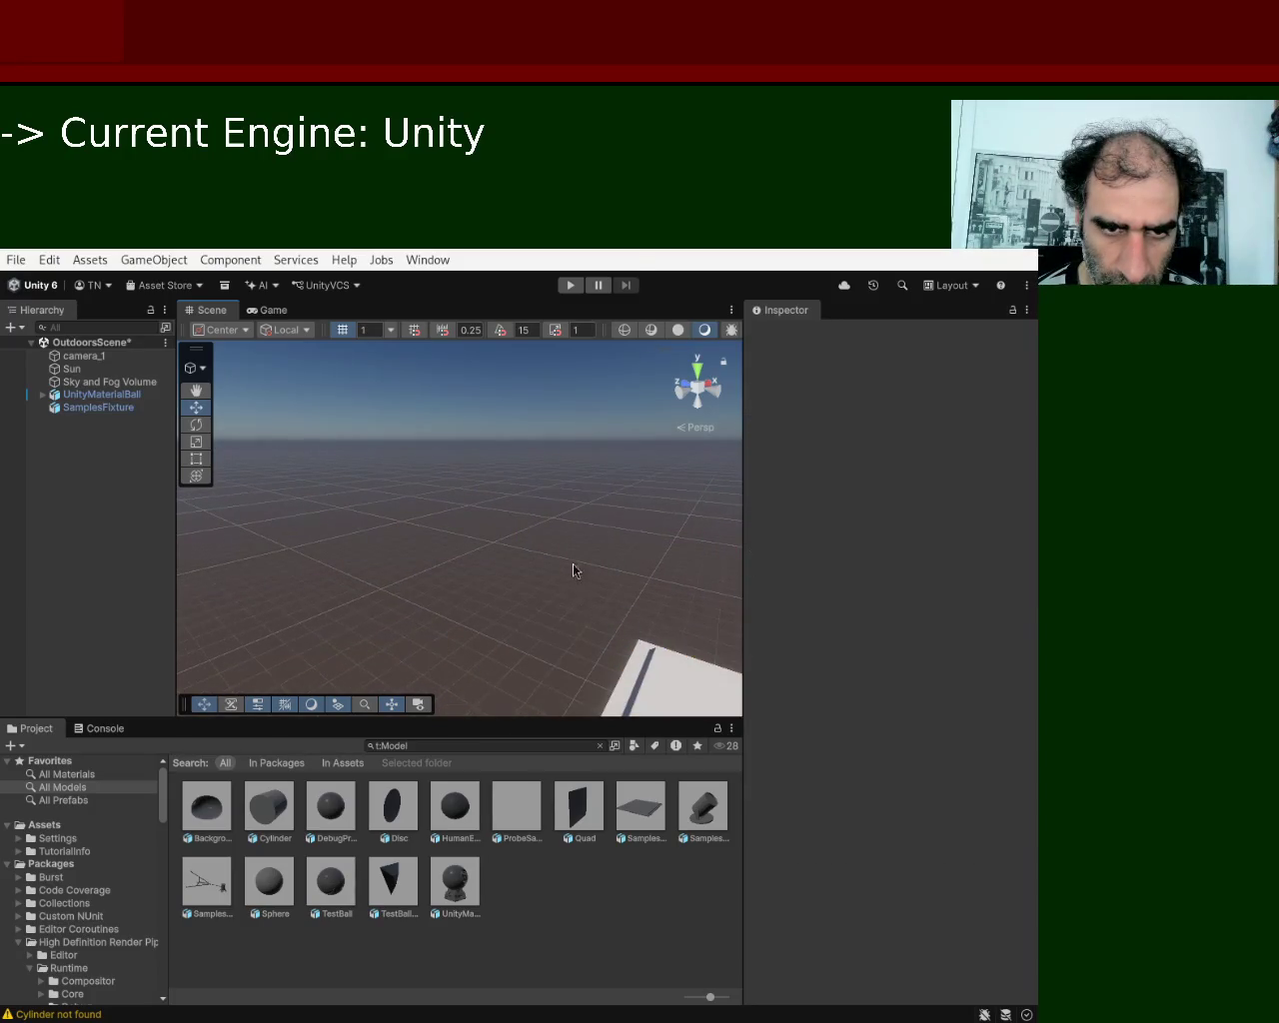
scroll(575, 564, down, 5)
scroll(545, 555, down, 1)
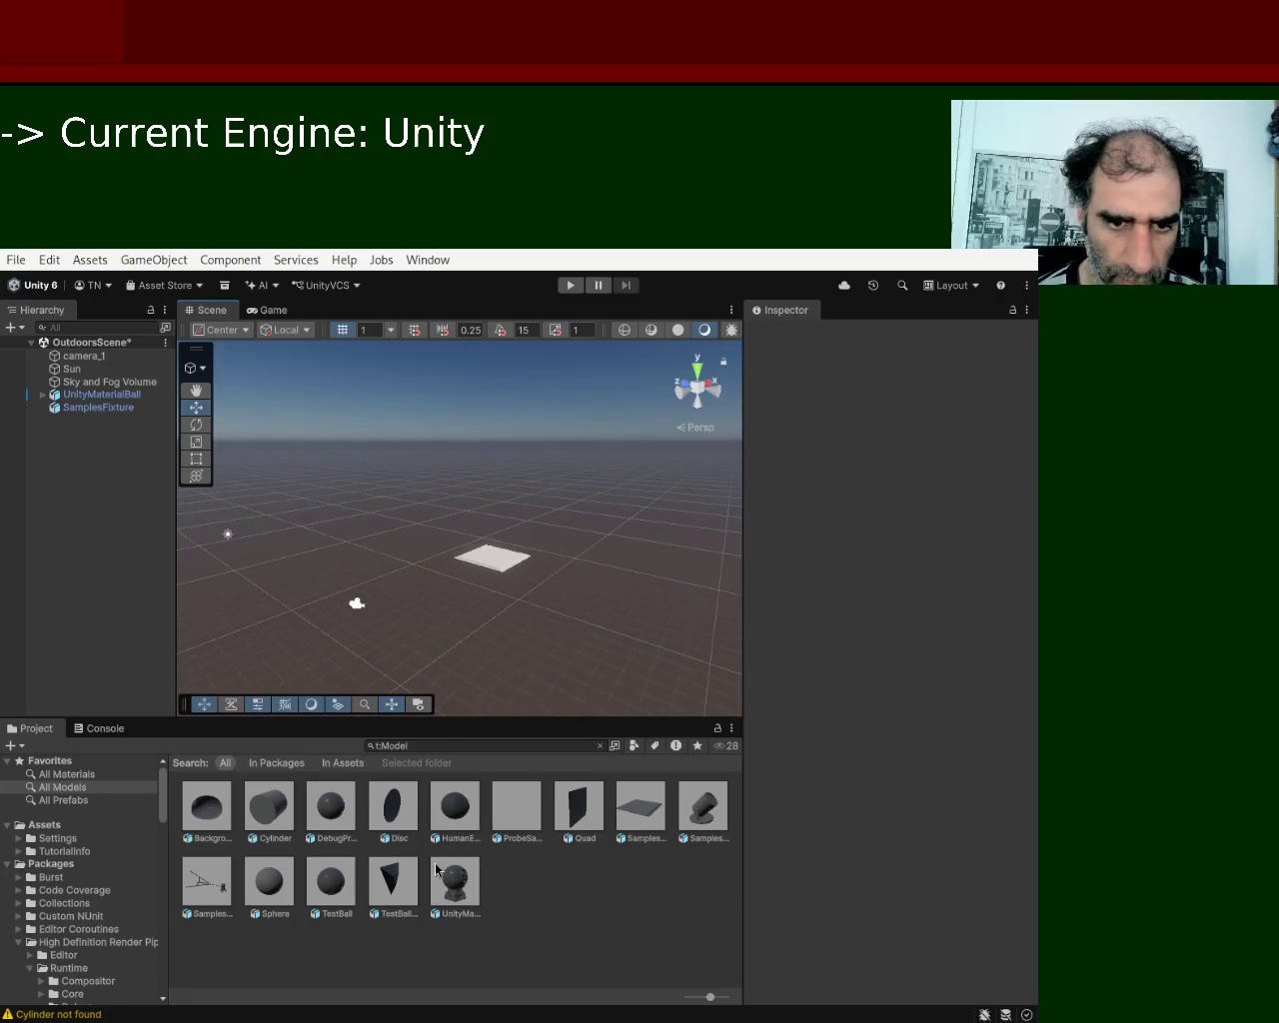
click(502, 559)
mouse_move(503, 560)
mouse_down()
mouse_move(356, 527)
mouse_move(371, 536)
mouse_up()
key(w)
click(611, 373)
click(605, 510)
click(595, 450)
click(603, 521)
click(620, 469)
click(604, 507)
drag(603, 458, 602, 440)
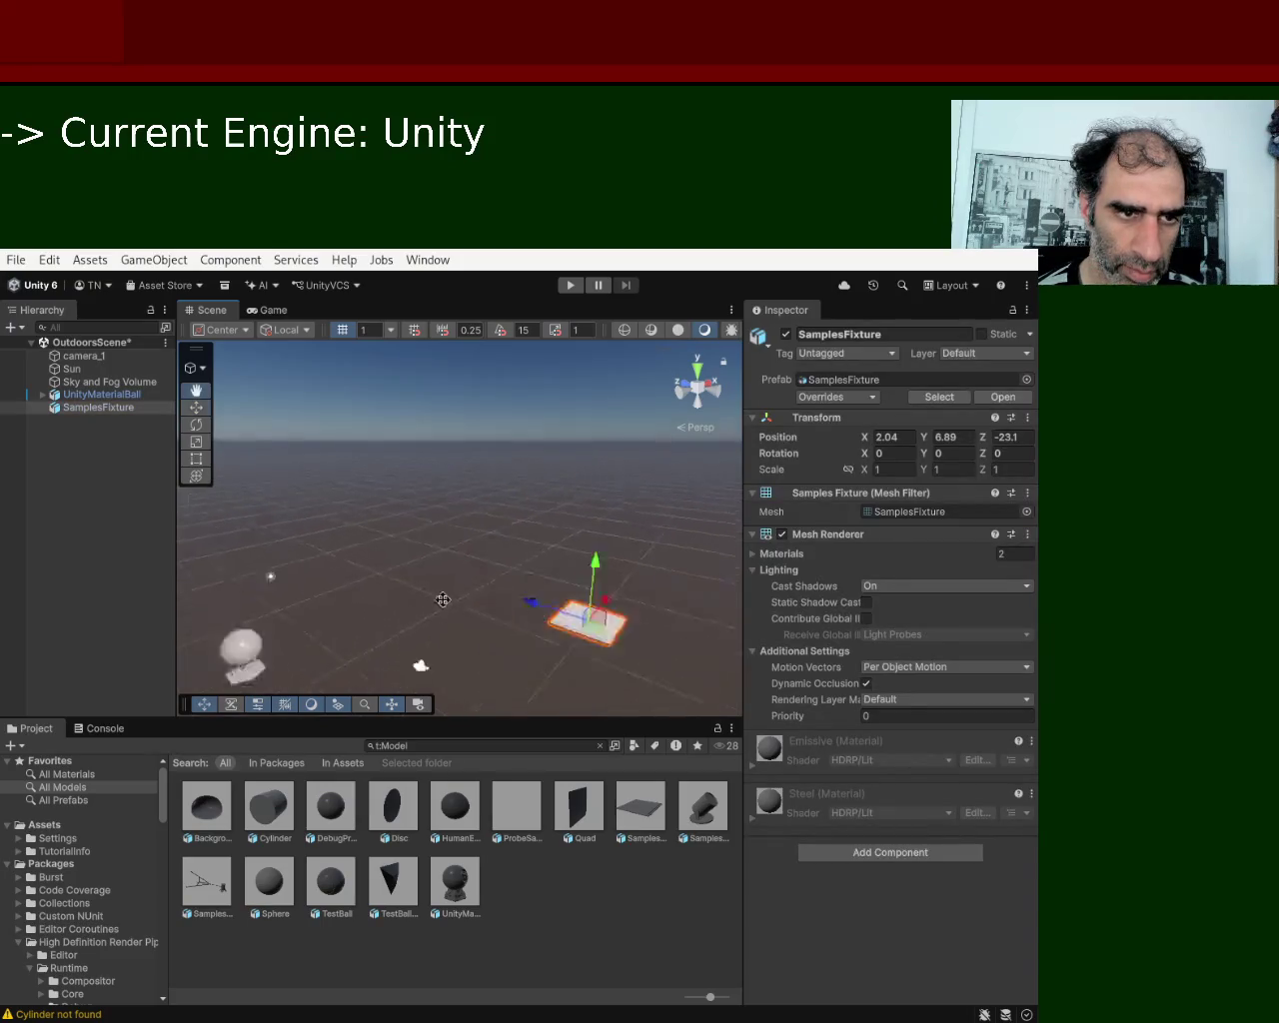
mouse_move(497, 515)
mouse_down()
mouse_move(465, 553)
mouse_move(508, 572)
mouse_move(500, 713)
mouse_move(491, 446)
mouse_move(486, 544)
mouse_move(604, 624)
mouse_move(477, 650)
mouse_up()
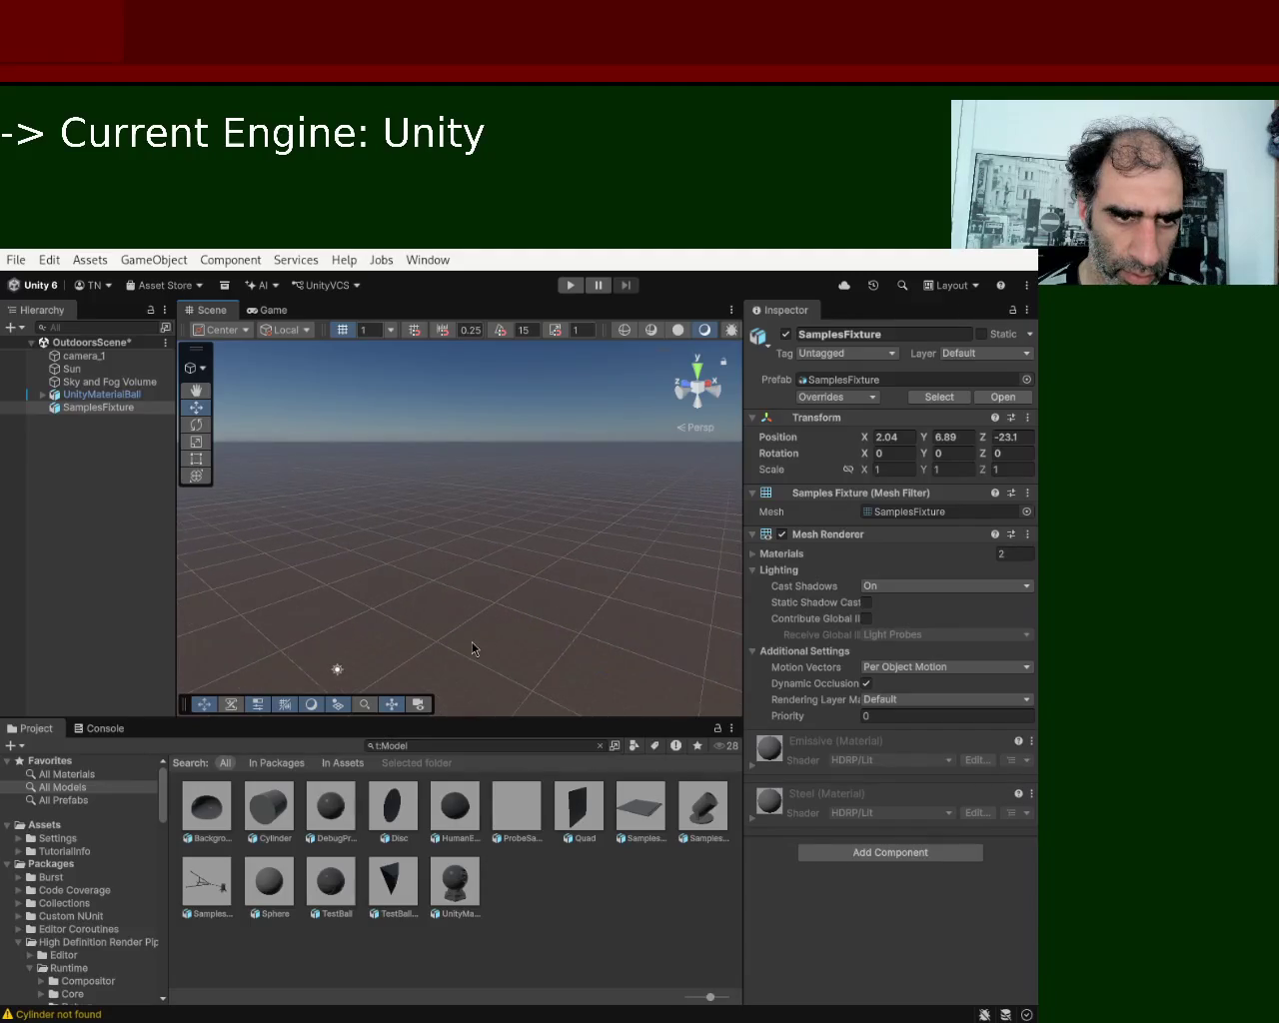
click(503, 572)
scroll(497, 602, down, 5)
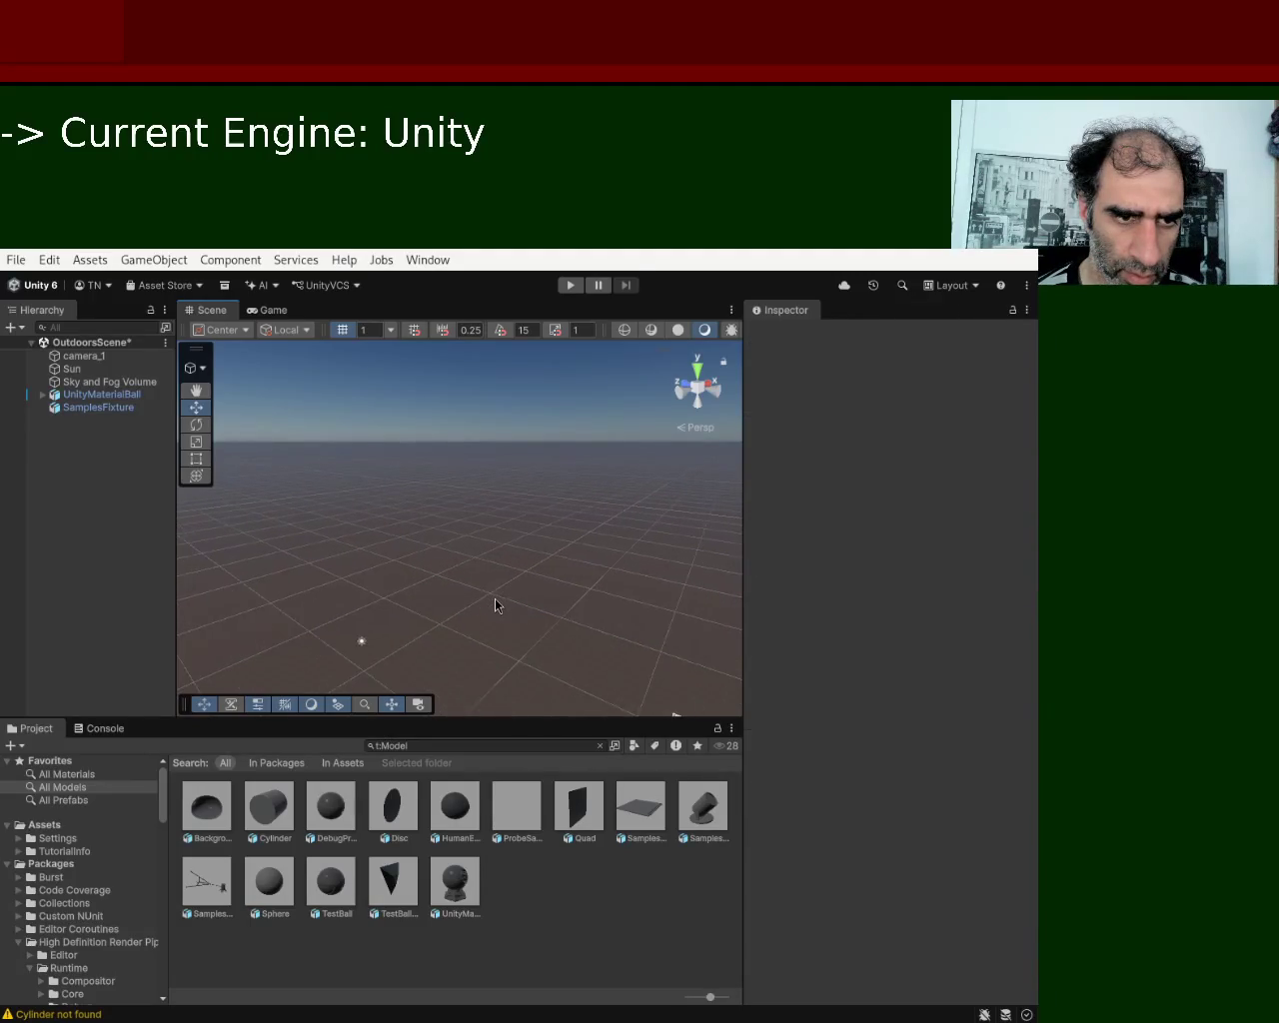
scroll(472, 641, up, 2)
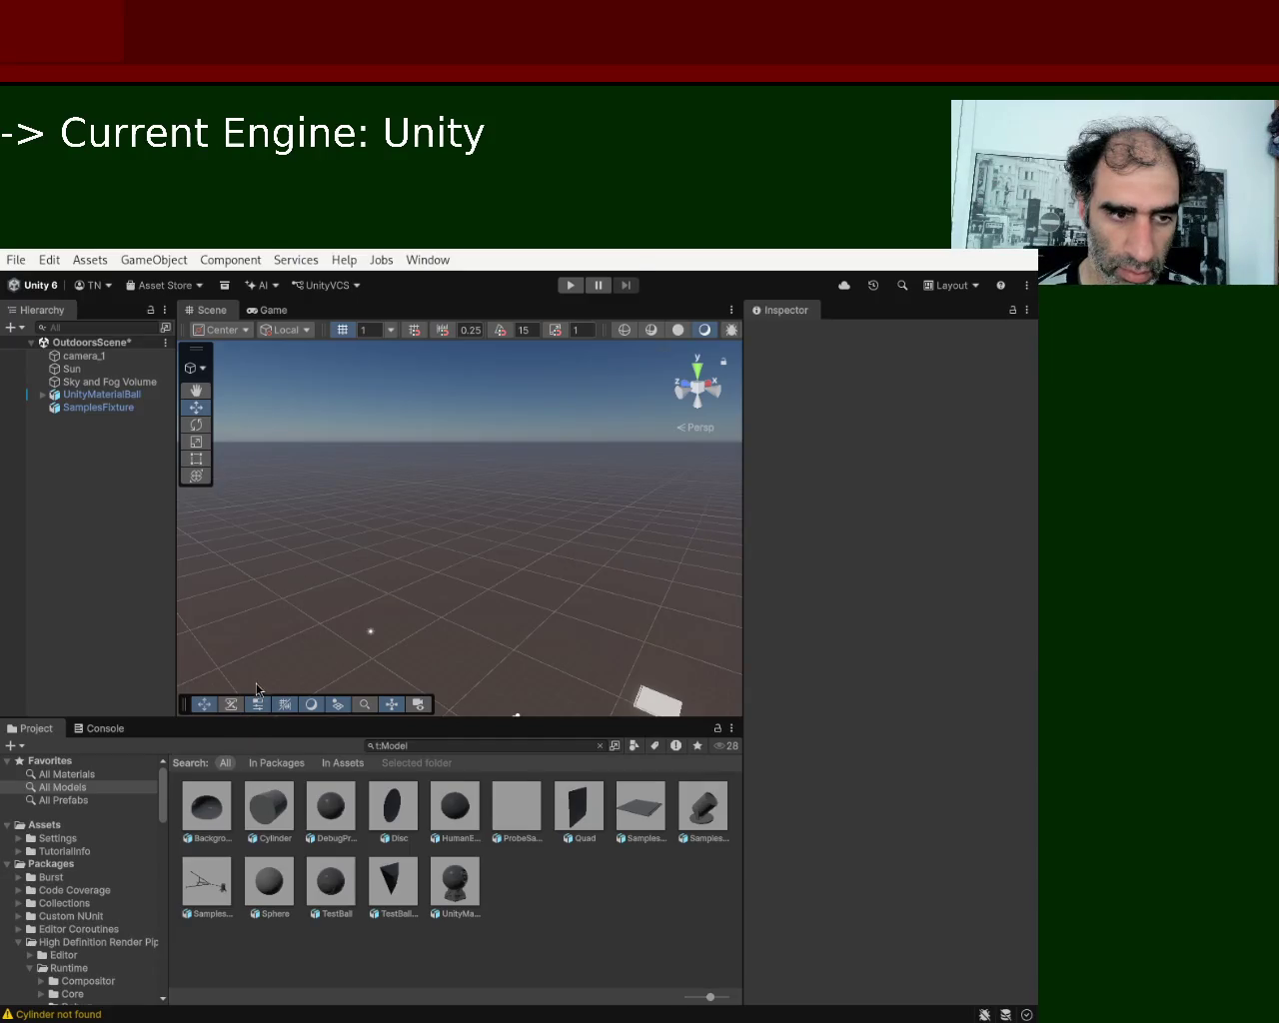
Add a Cylinder model to the scene and move the SamplesFixture plate to X -3.13.
mouse_move(255, 823)
mouse_down()
mouse_move(330, 725)
mouse_move(570, 617)
mouse_move(665, 639)
mouse_move(659, 655)
mouse_move(567, 555)
mouse_move(721, 599)
mouse_move(699, 665)
mouse_up()
scroll(509, 548, down, 3)
click(551, 597)
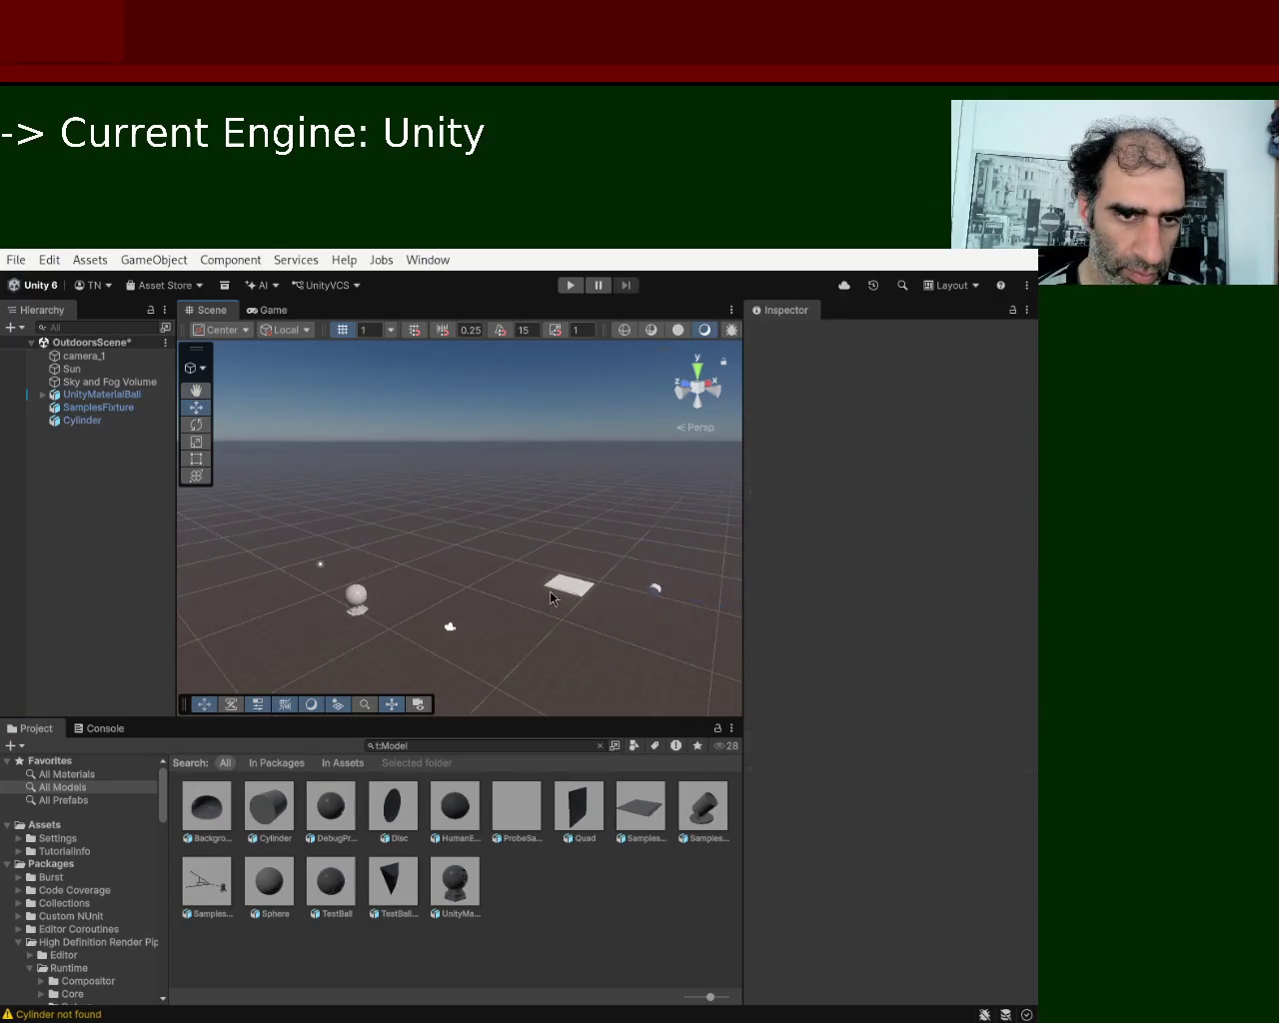
click(574, 587)
mouse_move(551, 581)
mouse_down()
mouse_move(606, 595)
mouse_move(614, 635)
mouse_up()
mouse_move(672, 578)
mouse_down()
mouse_move(647, 633)
mouse_move(659, 637)
mouse_move(658, 605)
mouse_up()
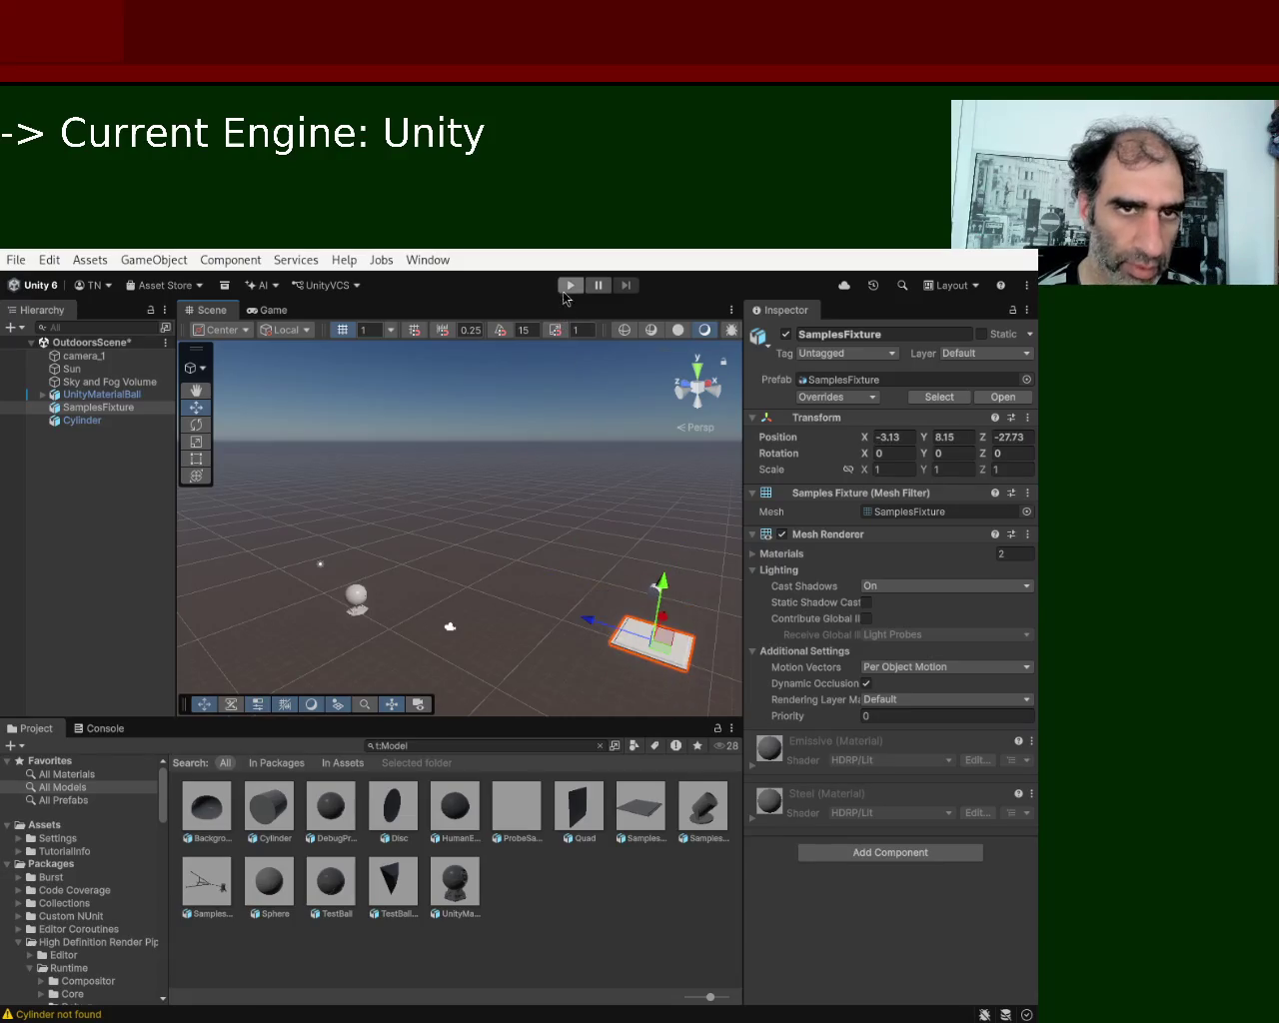
Play-test the scene to check SamplesFixture's Ground script and Mesh Collider, then stop.
click(569, 289)
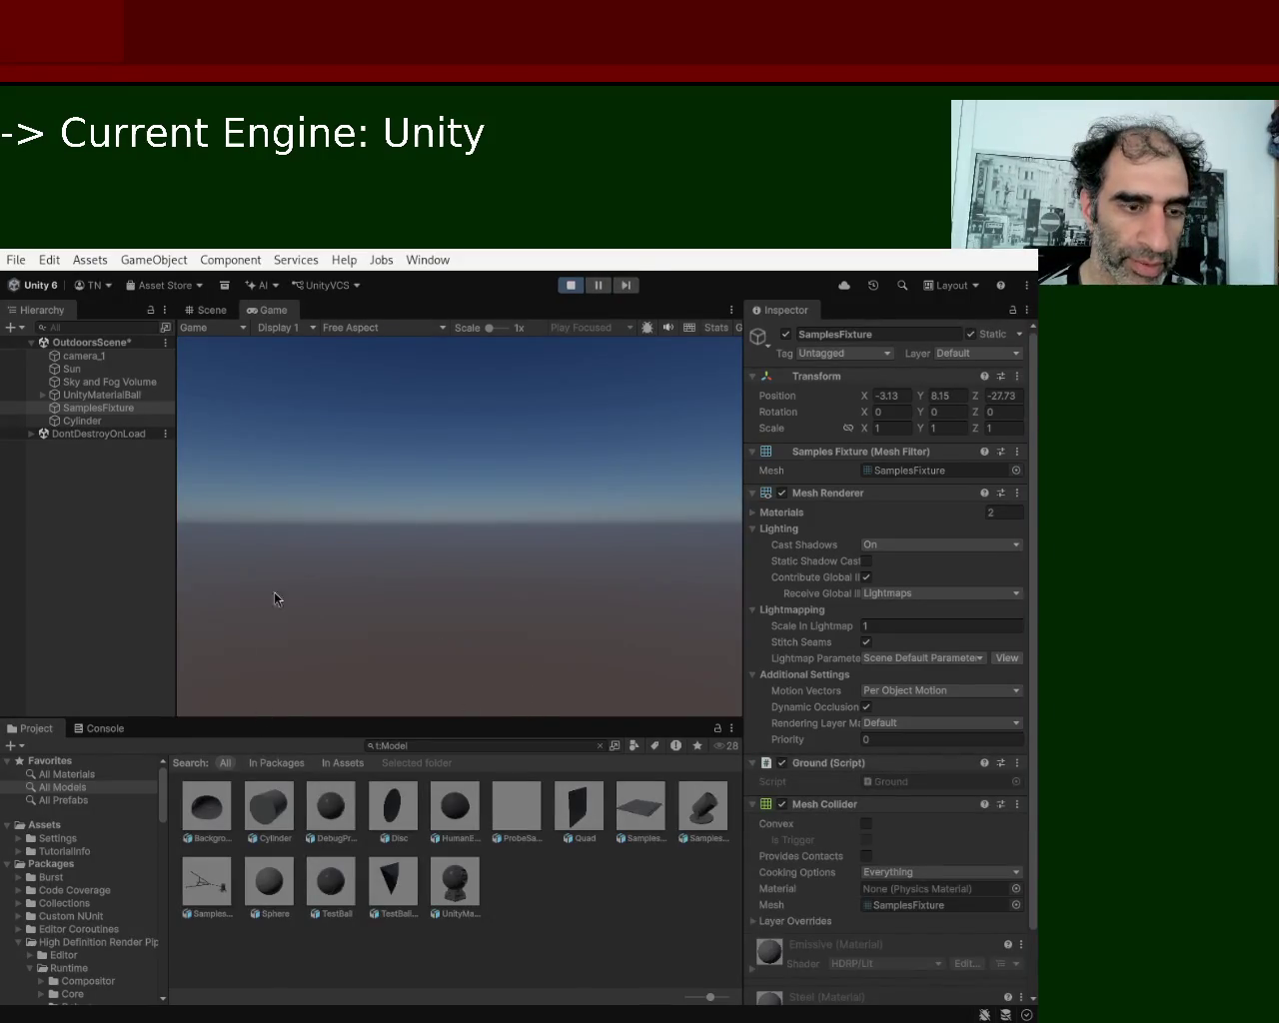
click(572, 287)
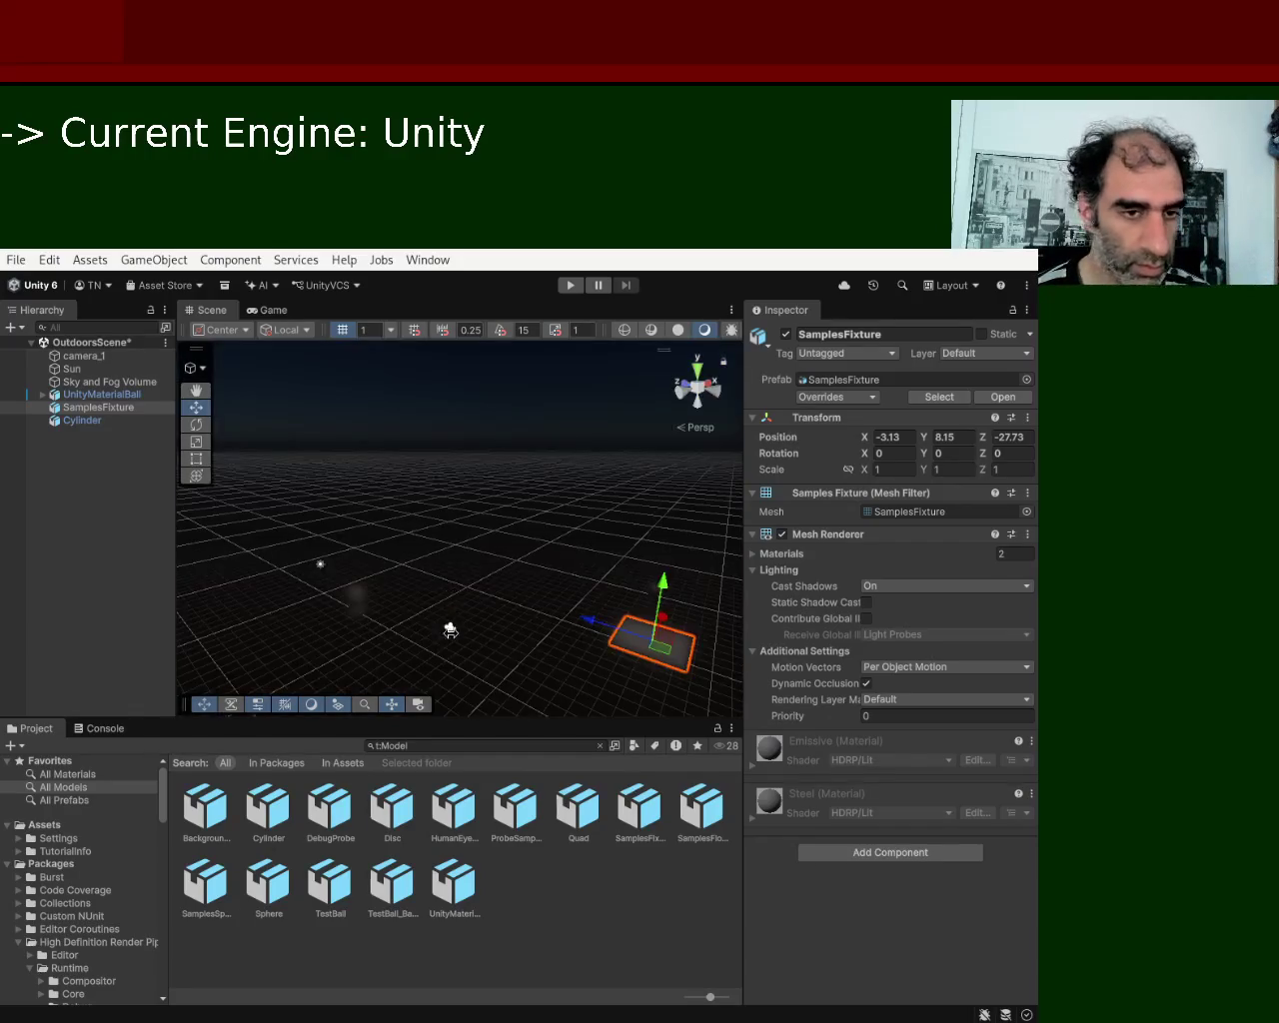
Inspect camera_1 and UnityMaterialBall, then play the scene so SamplesFixture_Copy and Cylinder_Copy spawn.
click(450, 631)
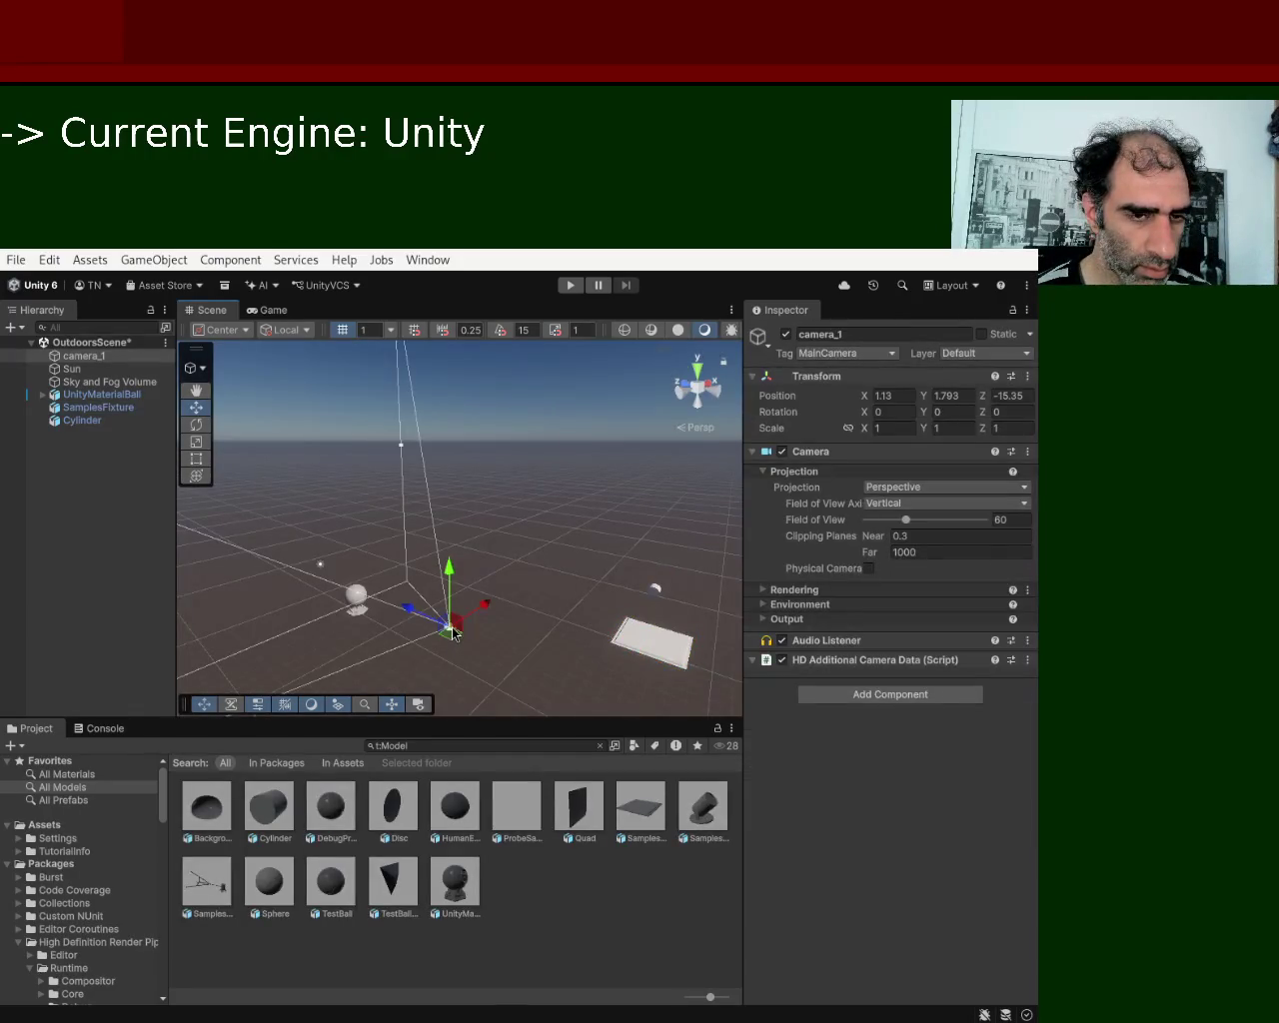
mouse_move(502, 605)
mouse_down()
mouse_move(523, 519)
mouse_move(560, 523)
mouse_move(583, 475)
mouse_move(389, 468)
mouse_move(408, 465)
mouse_move(412, 600)
mouse_move(588, 517)
mouse_move(417, 550)
mouse_move(414, 603)
mouse_move(502, 636)
mouse_move(531, 605)
mouse_move(429, 674)
mouse_move(460, 630)
mouse_move(446, 578)
mouse_move(480, 488)
mouse_move(584, 439)
mouse_up()
click(580, 477)
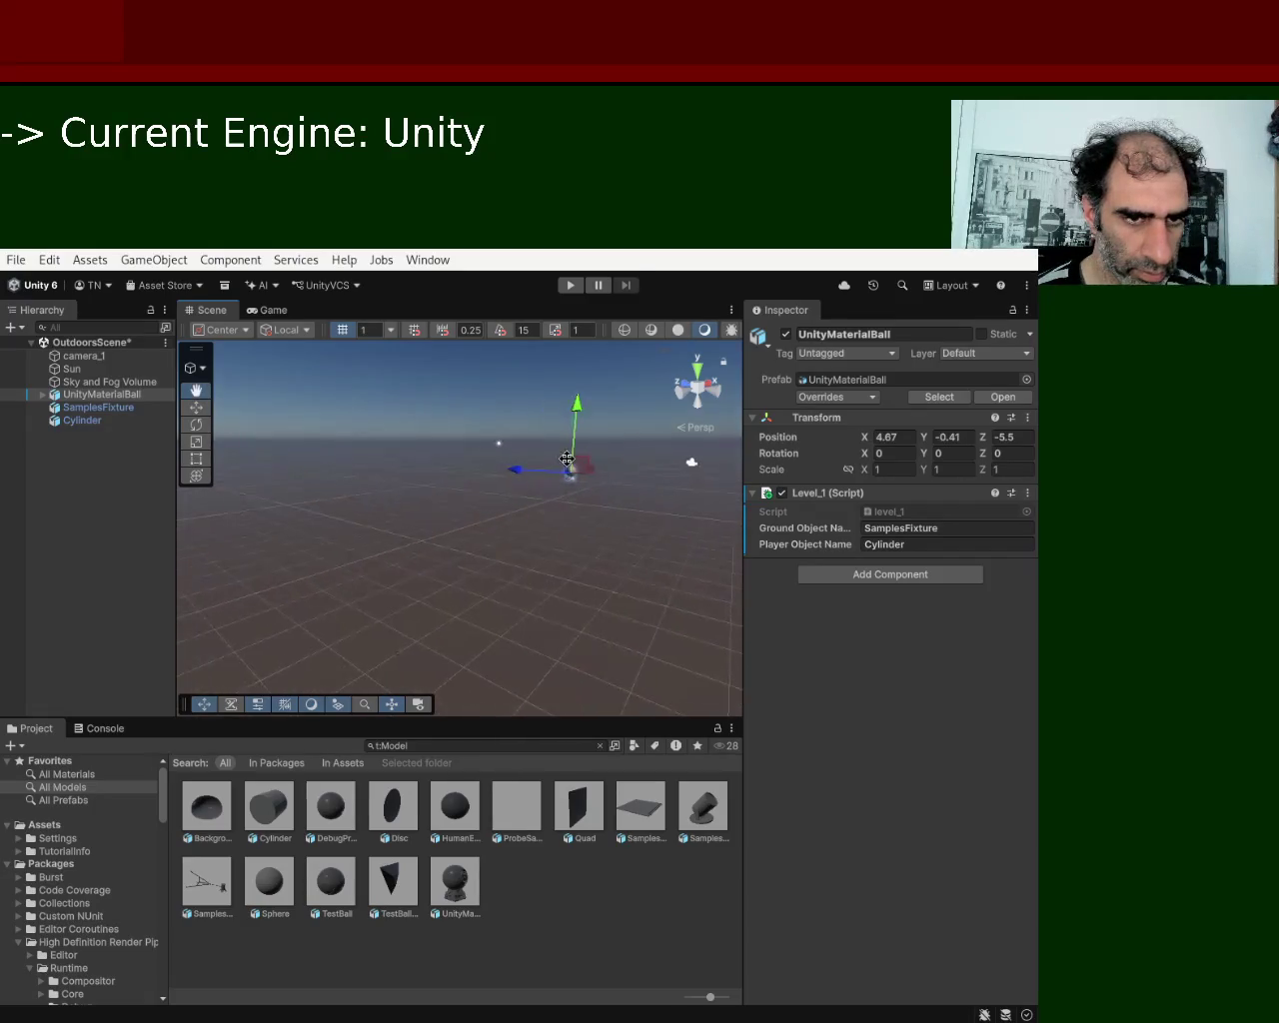
click(581, 417)
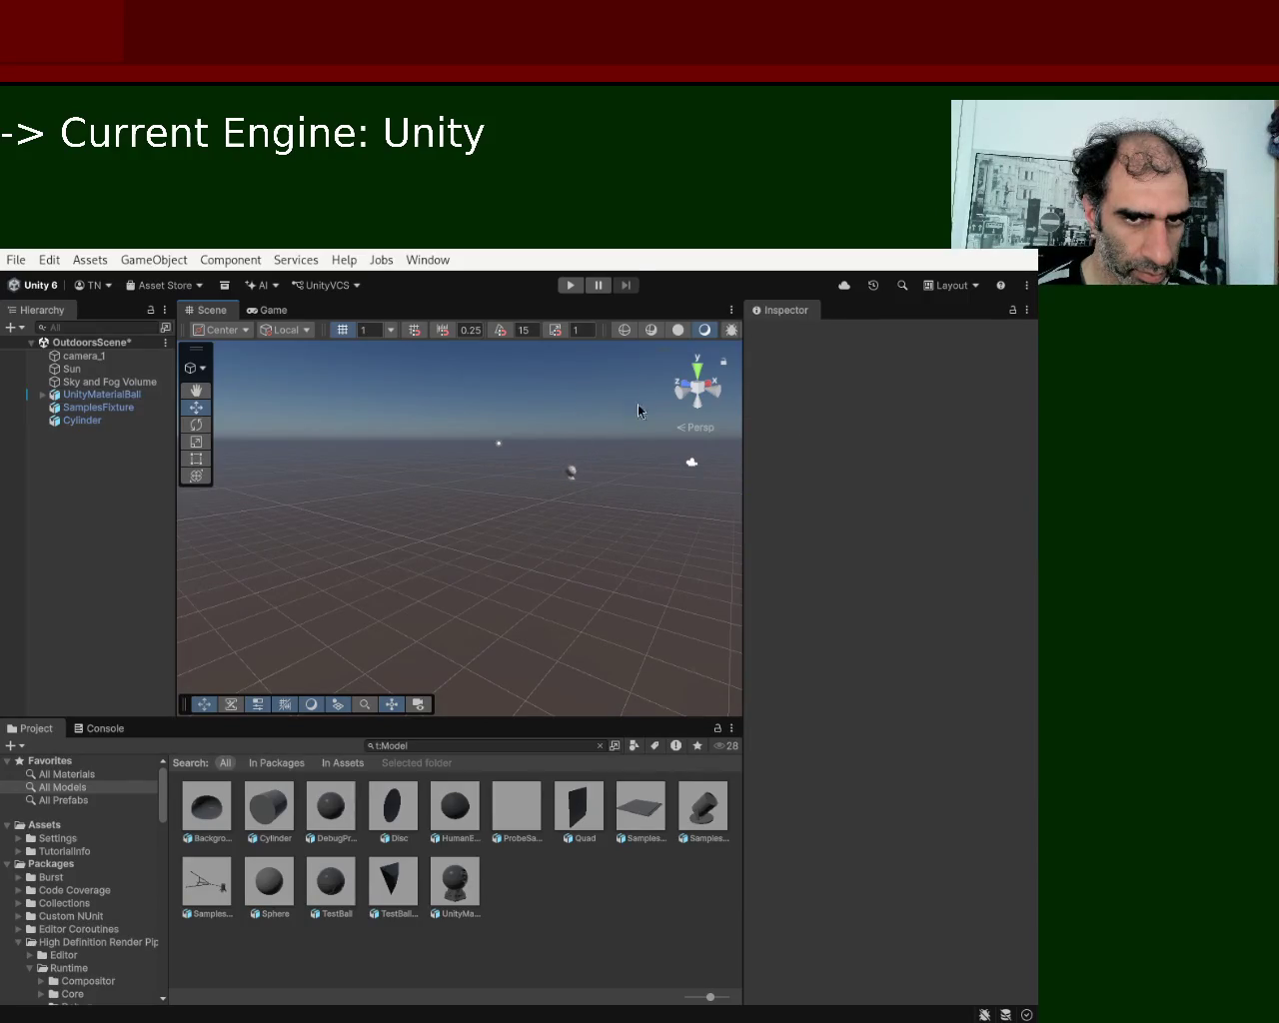
click(566, 288)
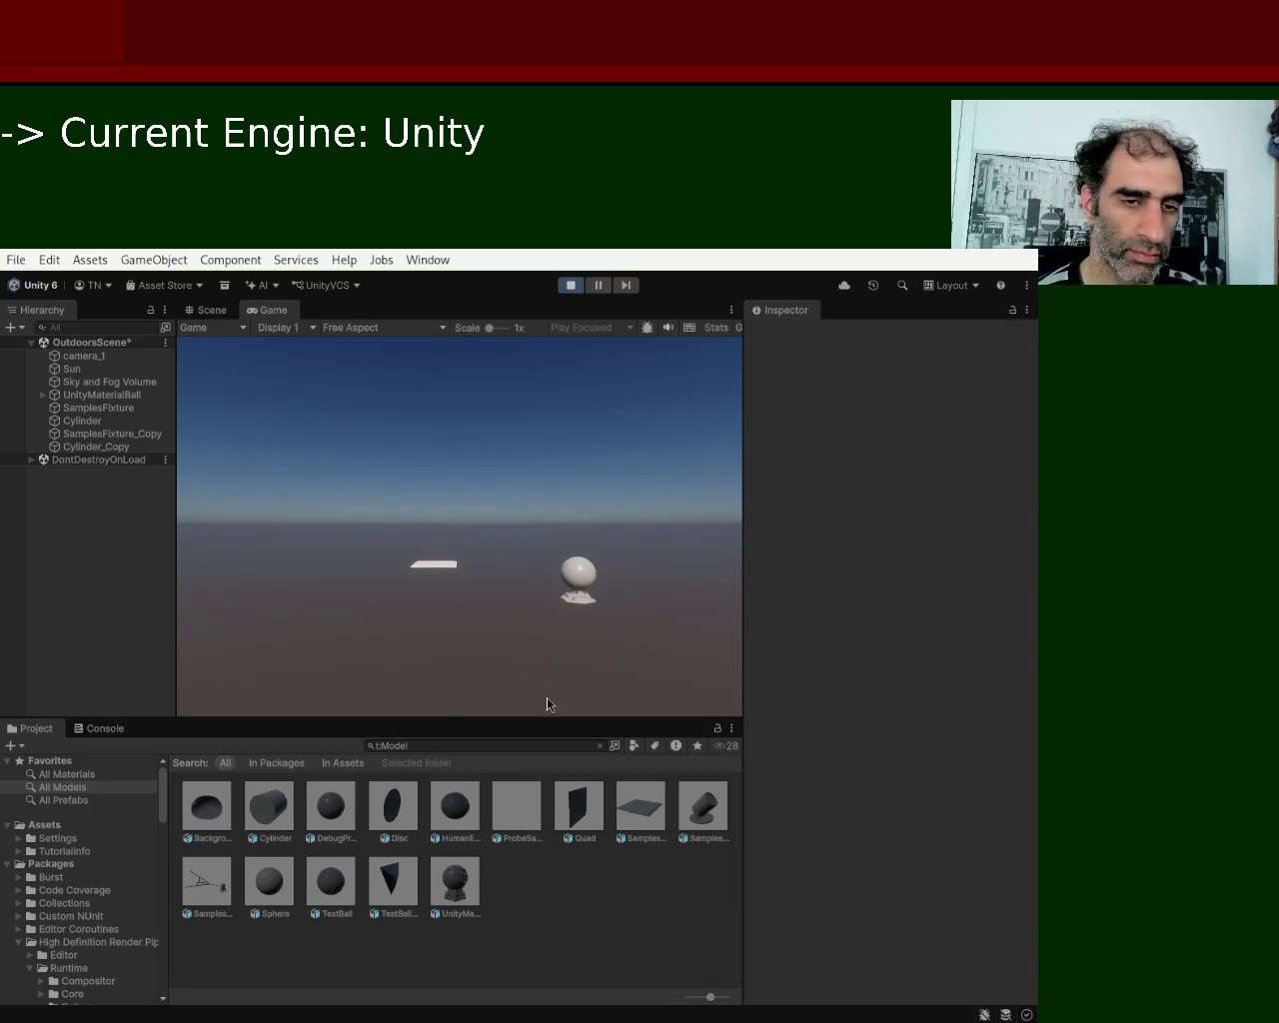
Stop play, drag SamplesFixture down near the ground at about (15.17, 0.85, -27.76), and play again.
click(571, 287)
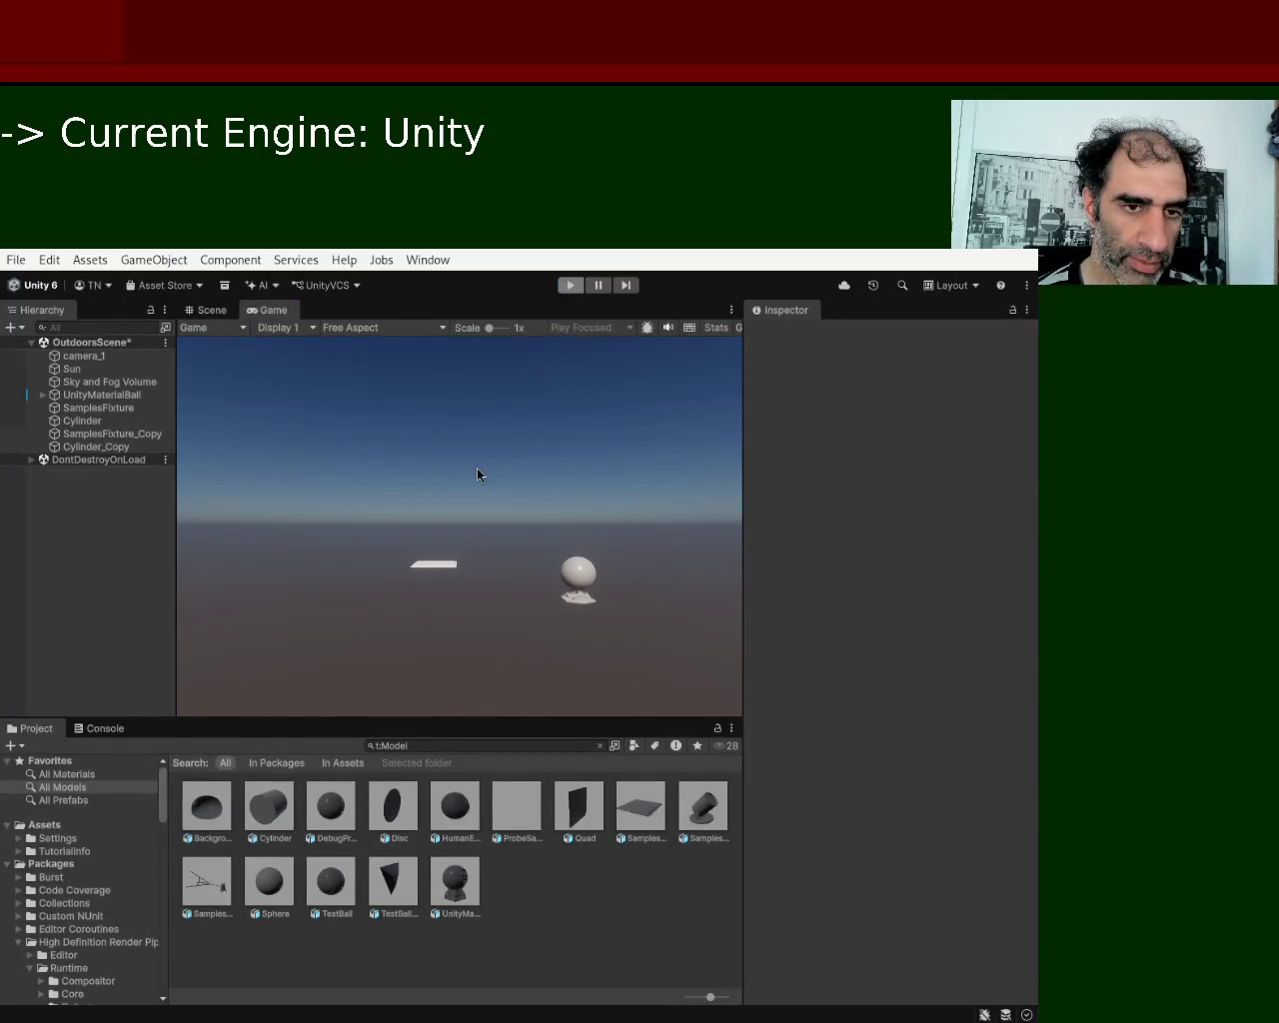
mouse_move(465, 520)
mouse_down()
mouse_move(297, 574)
mouse_move(297, 607)
mouse_move(470, 605)
mouse_move(513, 570)
mouse_move(534, 480)
mouse_move(400, 554)
mouse_move(509, 556)
mouse_move(543, 494)
mouse_move(449, 530)
mouse_move(477, 537)
mouse_move(408, 530)
mouse_move(426, 581)
mouse_up()
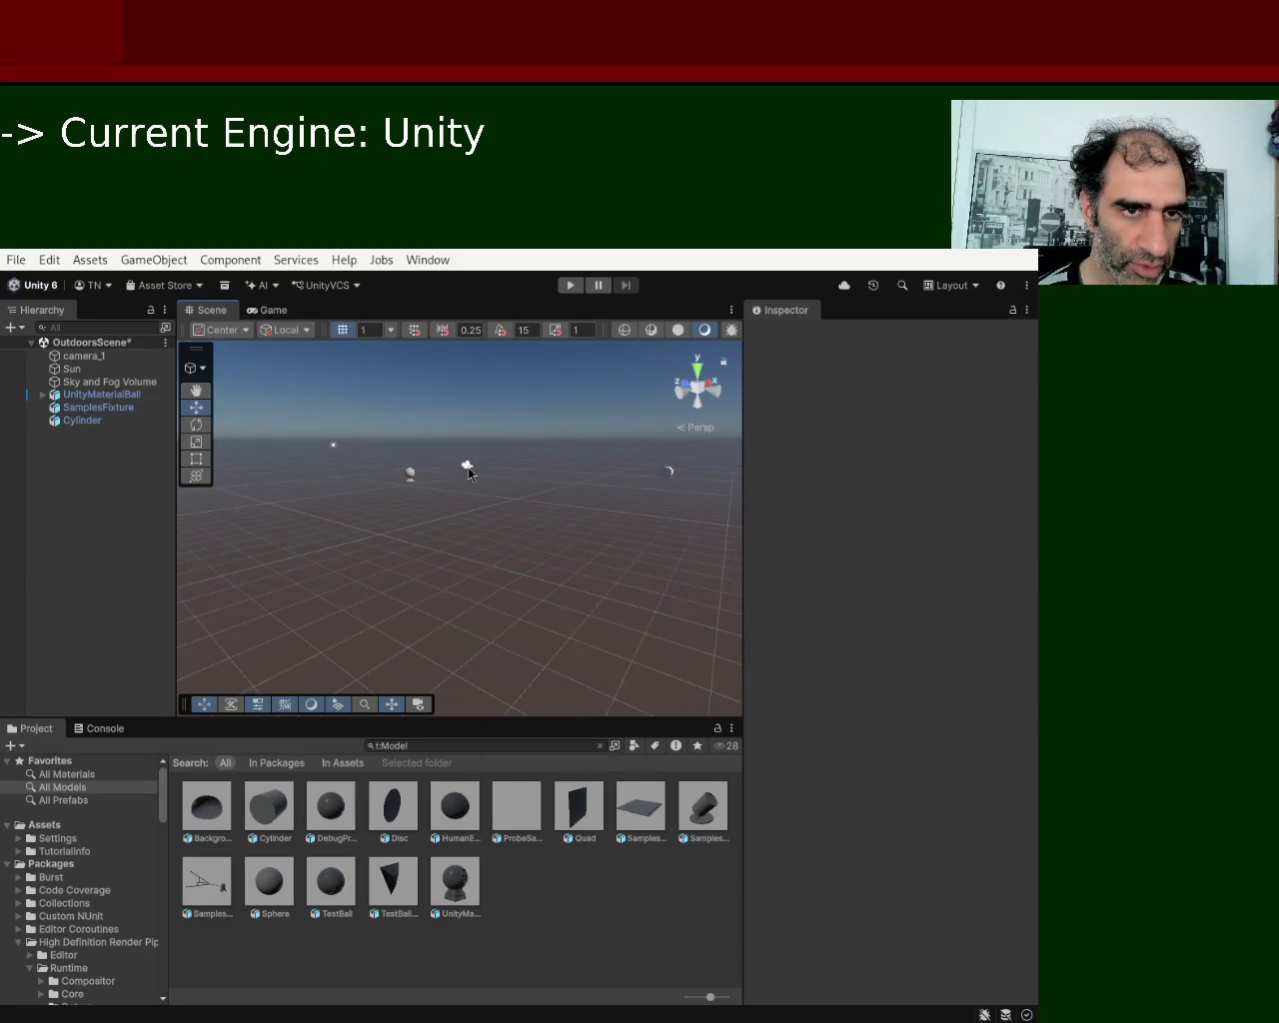
click(468, 471)
click(505, 583)
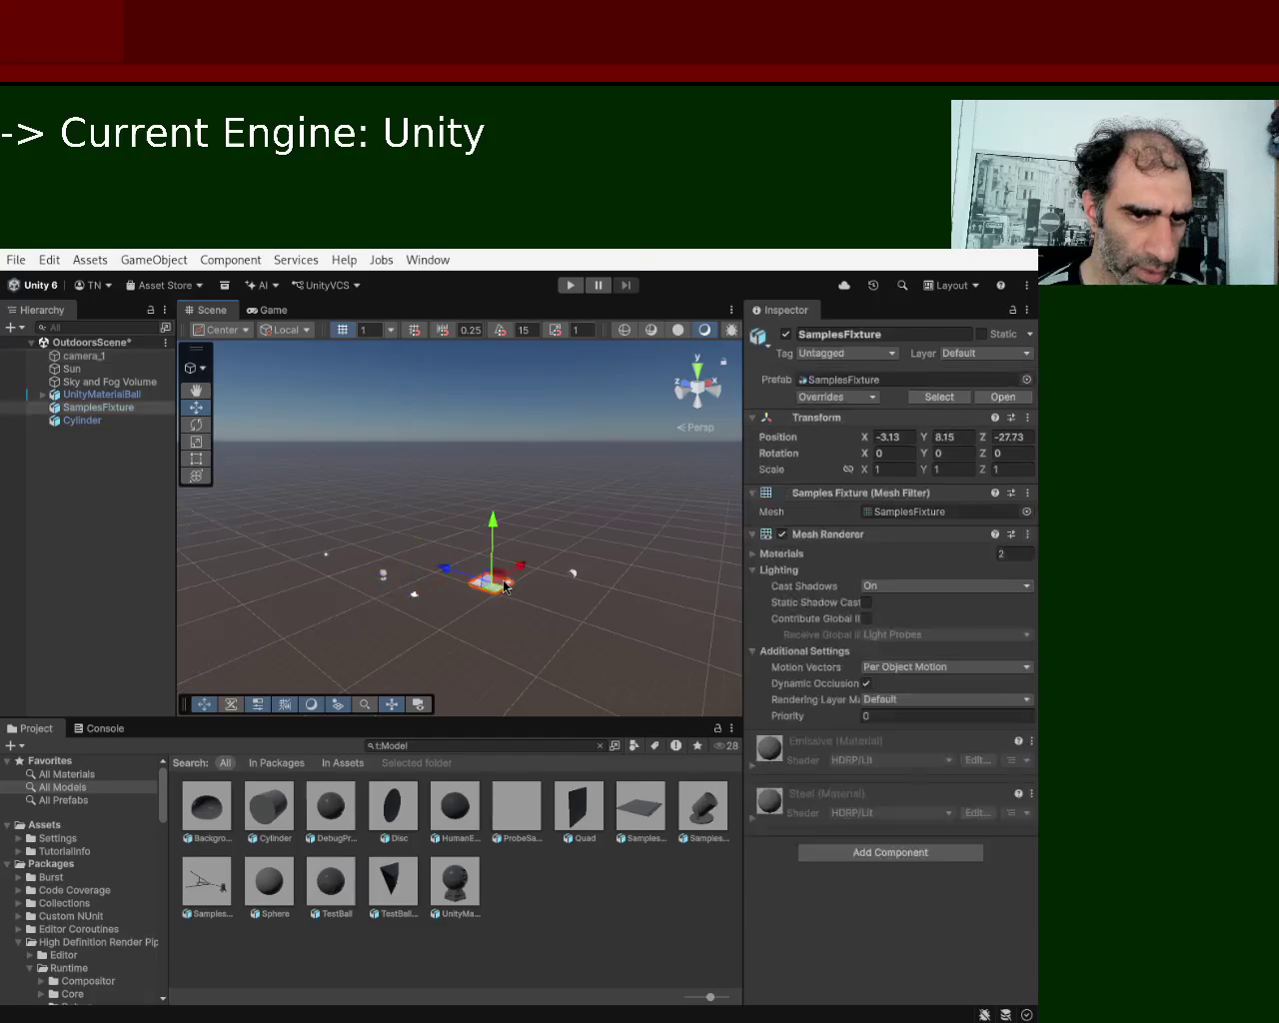
drag(511, 577, 604, 521)
click(491, 583)
mouse_move(520, 568)
mouse_down()
mouse_move(678, 503)
mouse_move(635, 520)
mouse_up()
mouse_move(569, 477)
mouse_down()
mouse_move(570, 548)
mouse_move(593, 597)
mouse_move(599, 577)
mouse_move(588, 582)
mouse_move(645, 550)
mouse_up()
click(587, 587)
click(564, 605)
click(570, 285)
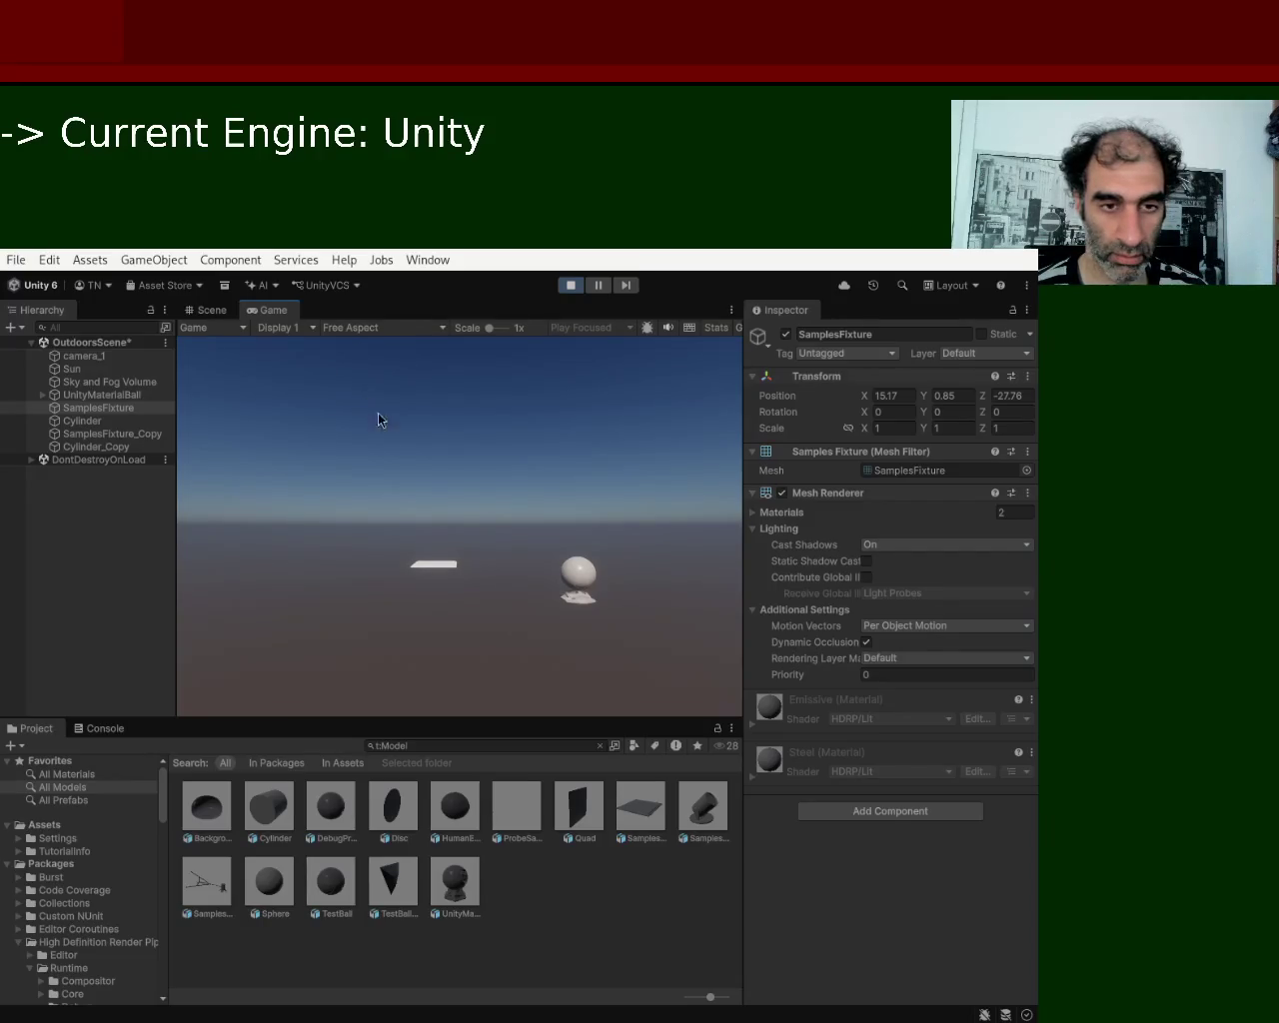
Stop the game after watching the spawned copies, rerun it with Ctrl+P, then stop it again.
click(566, 288)
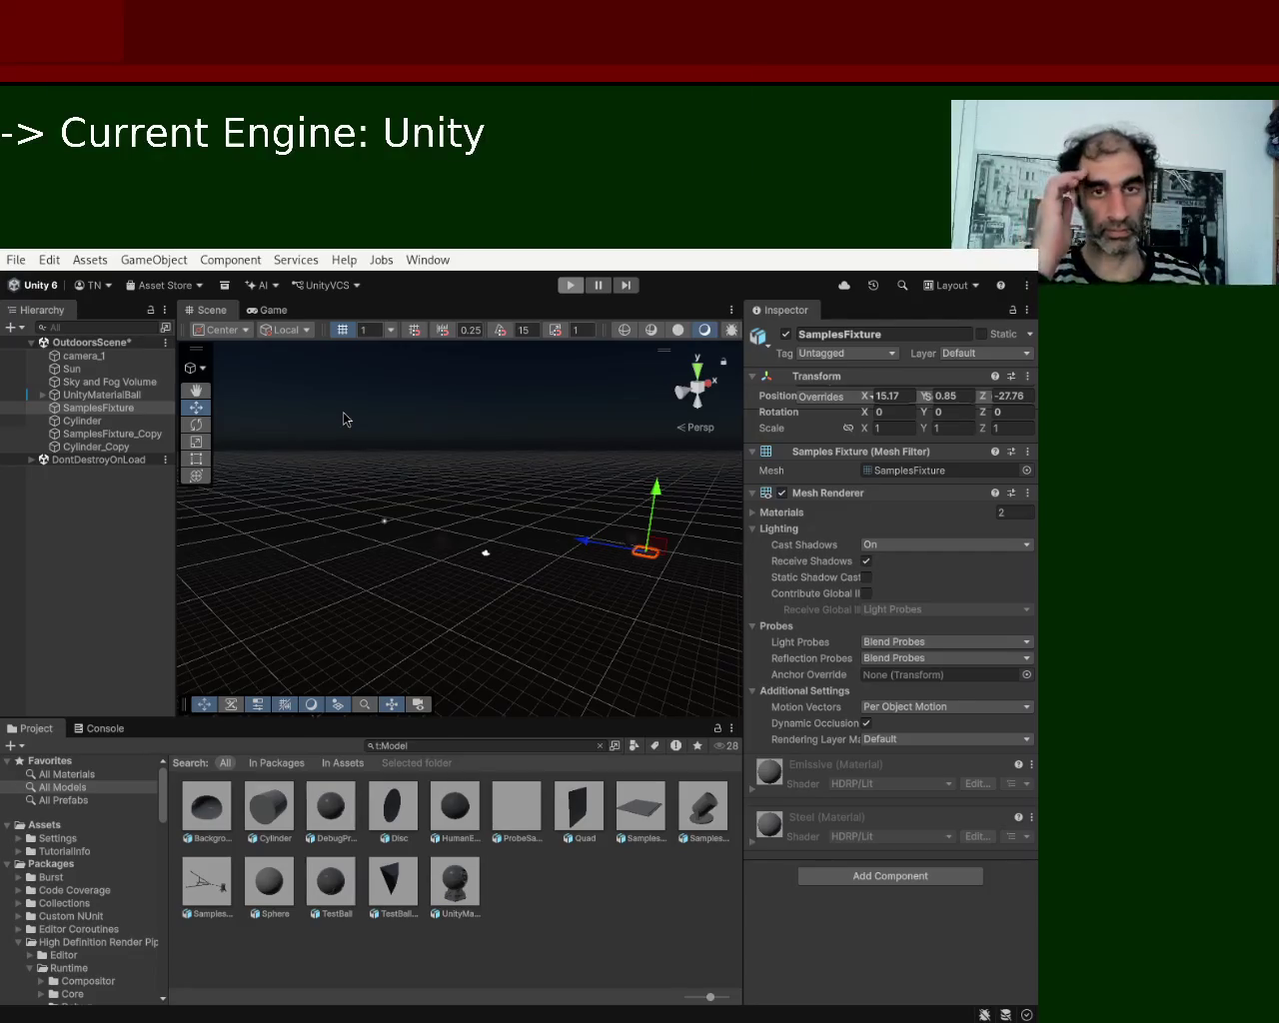
key(ctrl+p)
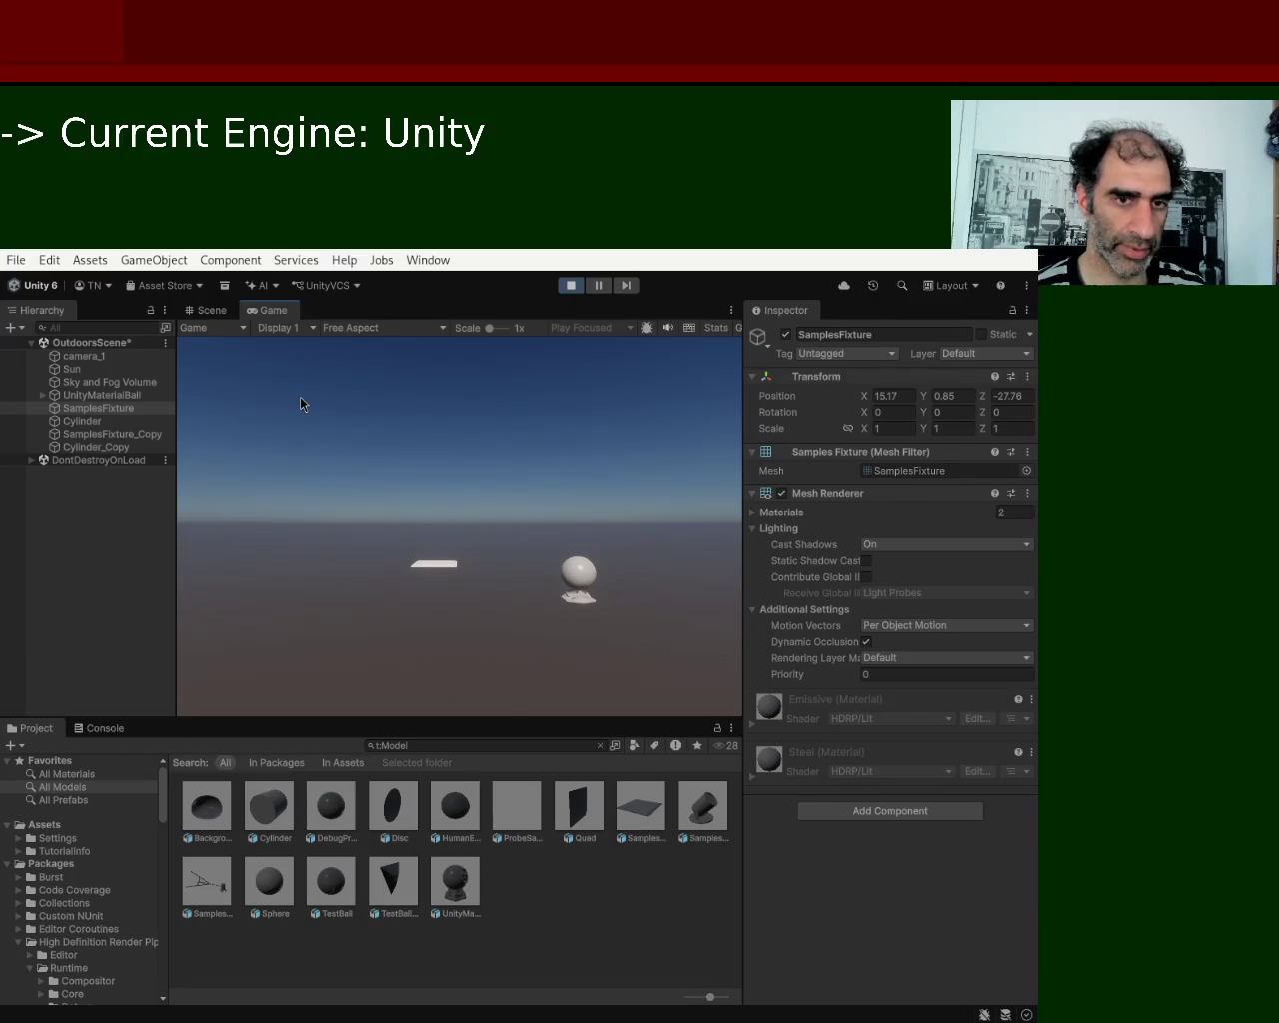
click(571, 285)
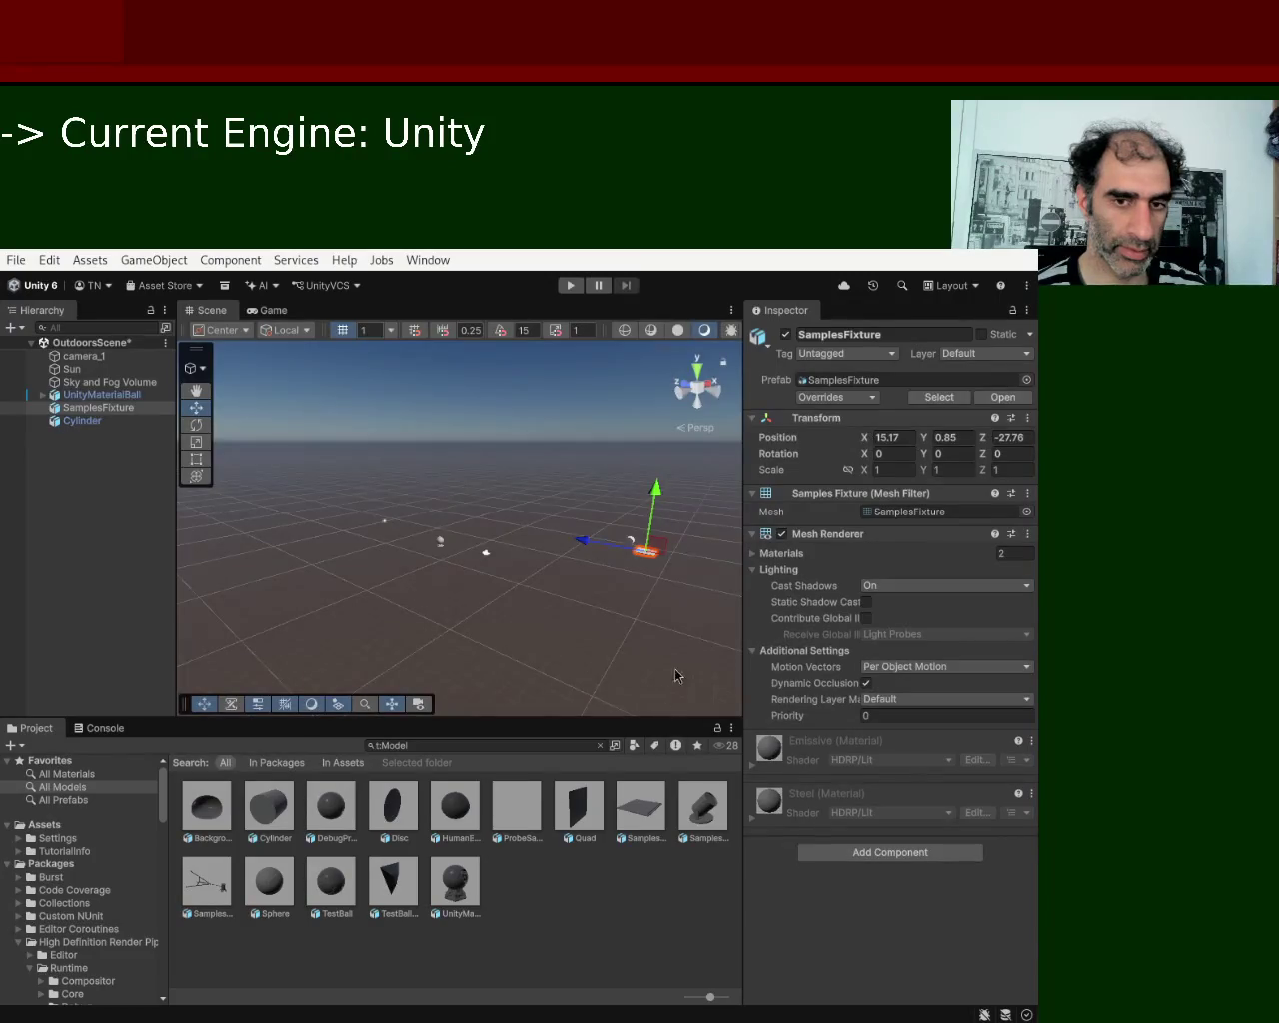
Nudge the Cylinder to X 17.8, Z -25 and start play mode again.
mouse_move(425, 596)
mouse_down()
mouse_move(433, 465)
mouse_move(520, 482)
mouse_move(431, 535)
mouse_move(300, 552)
mouse_move(242, 608)
mouse_move(345, 529)
mouse_move(440, 590)
mouse_up()
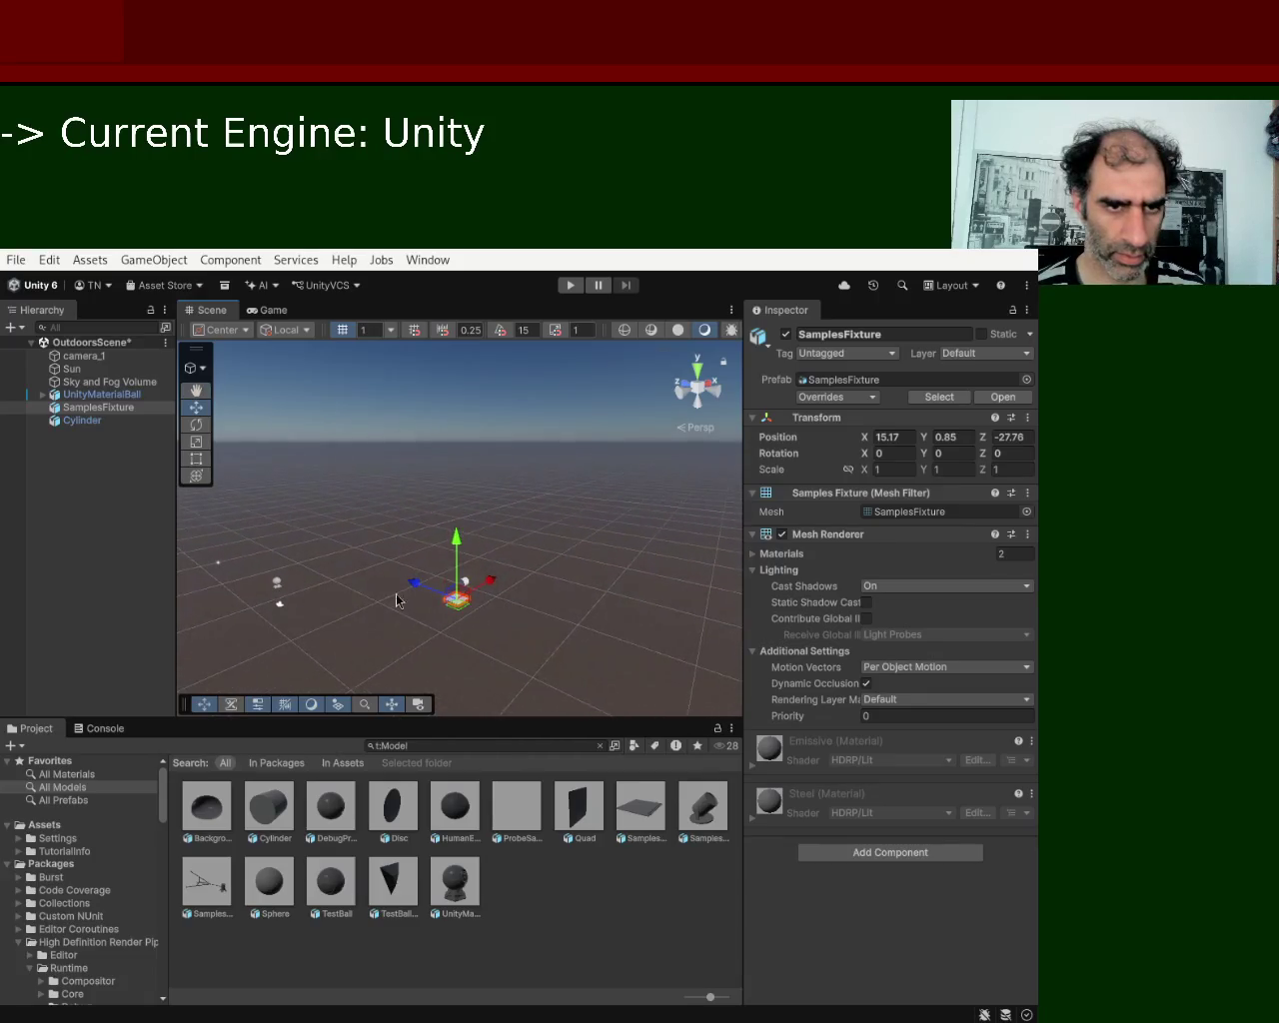
click(468, 591)
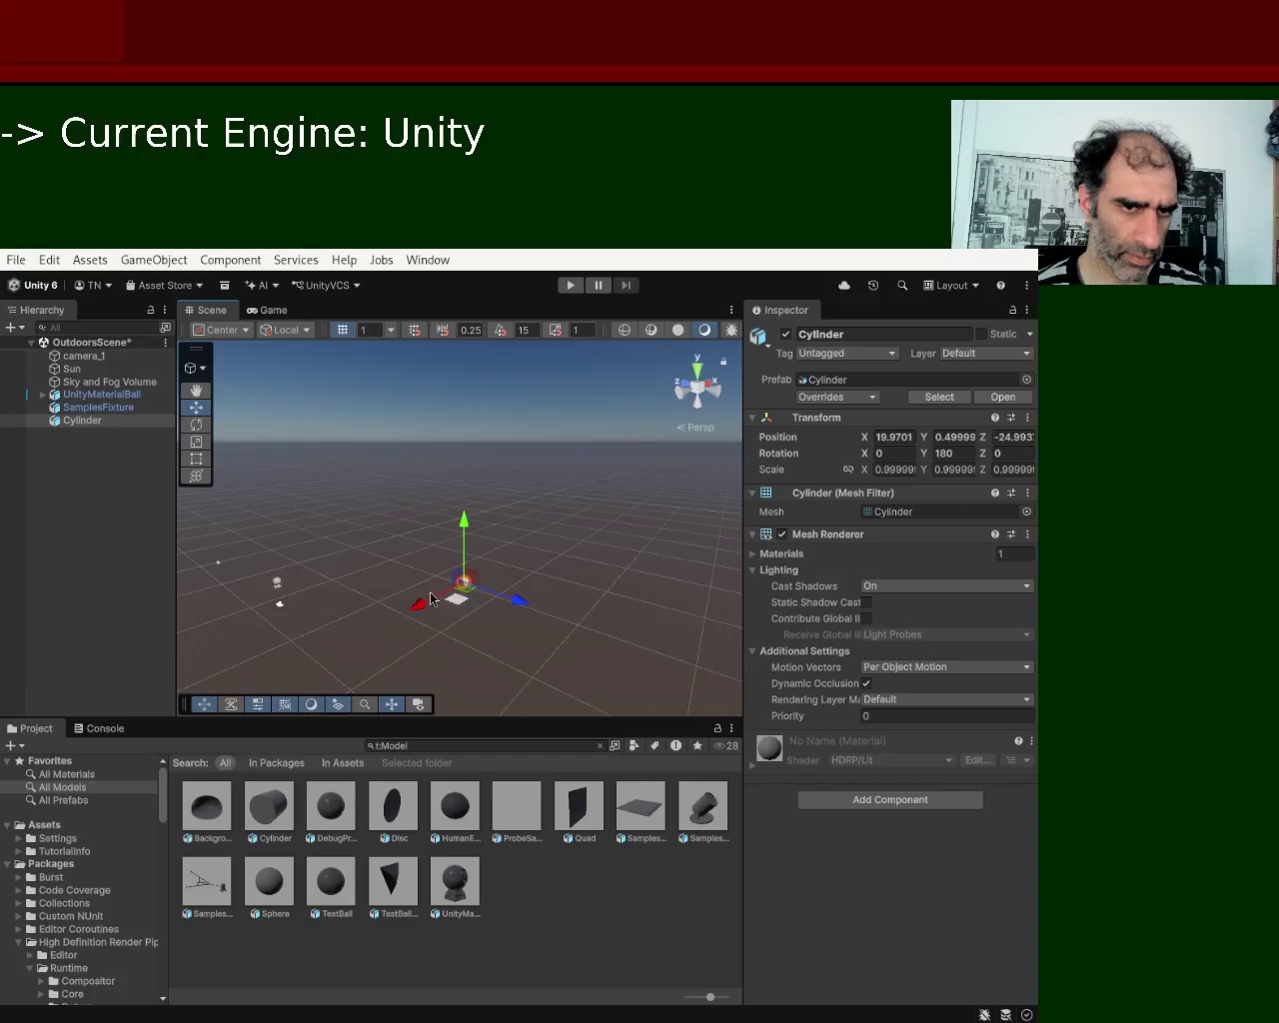
drag(424, 604, 418, 622)
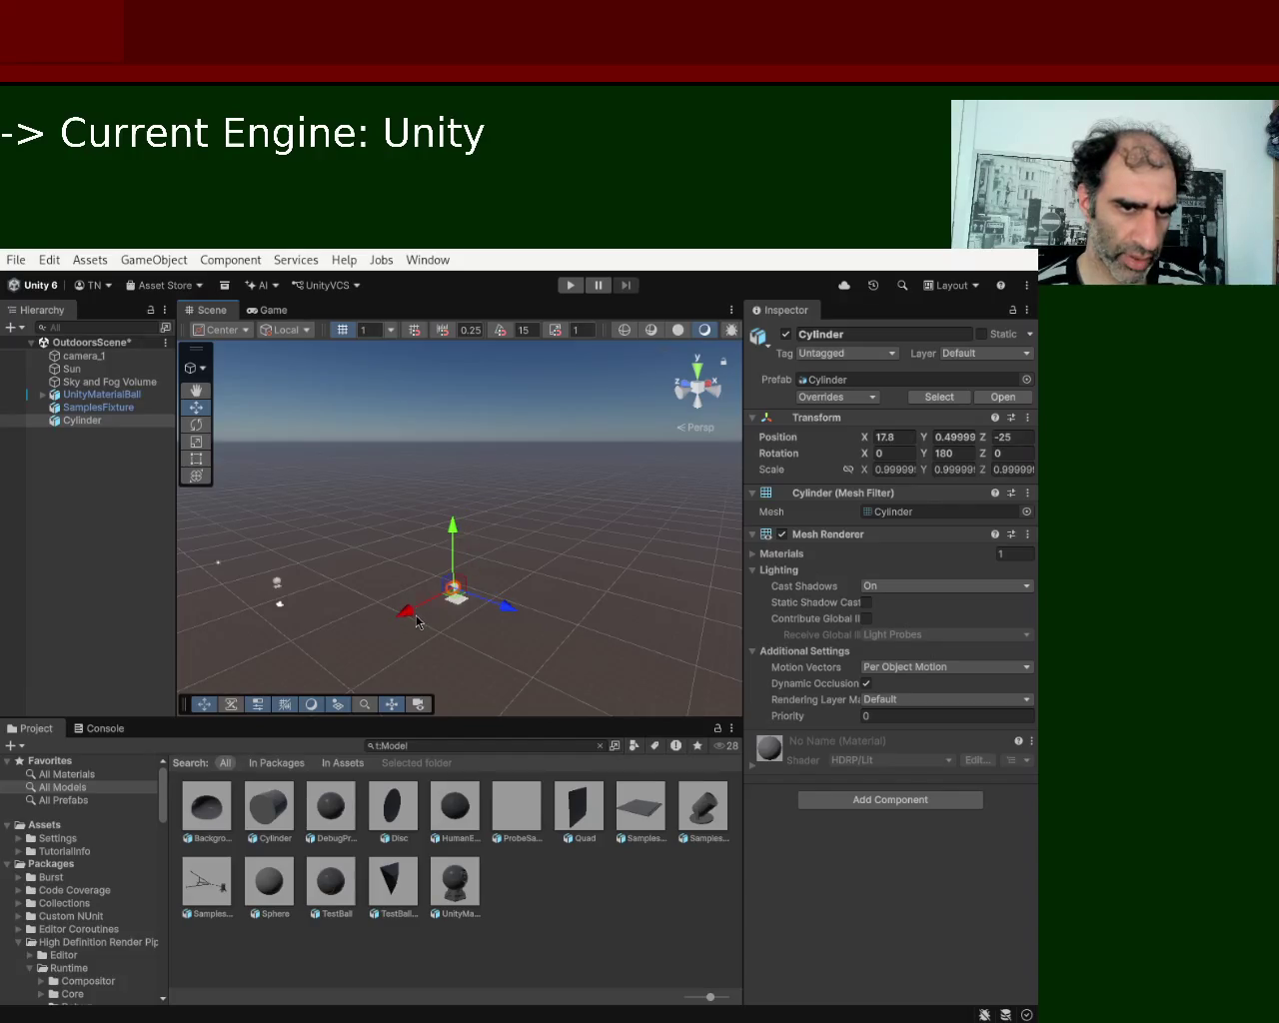
click(489, 615)
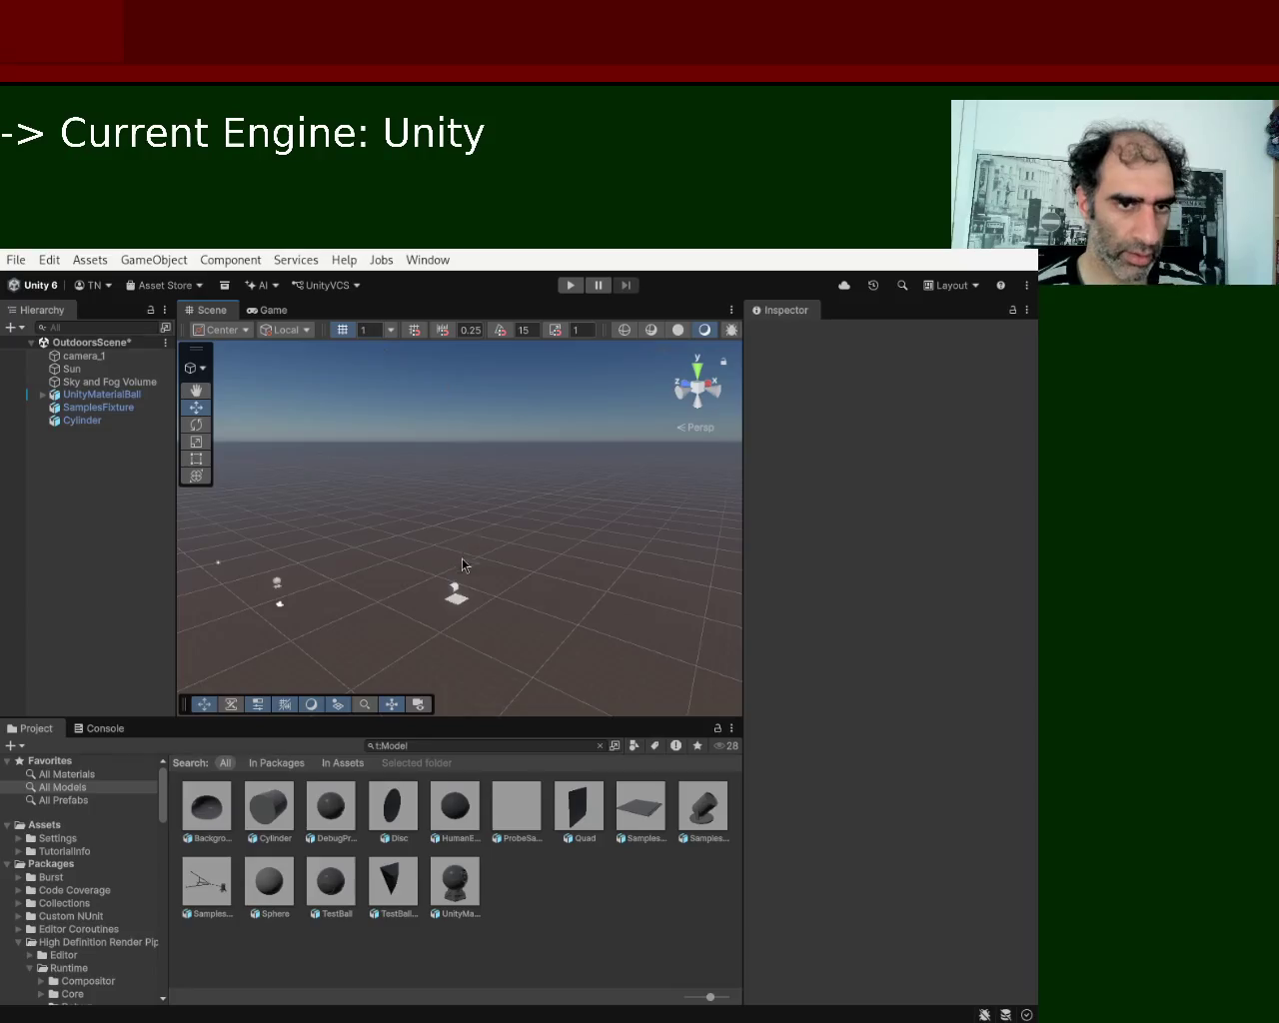
click(577, 288)
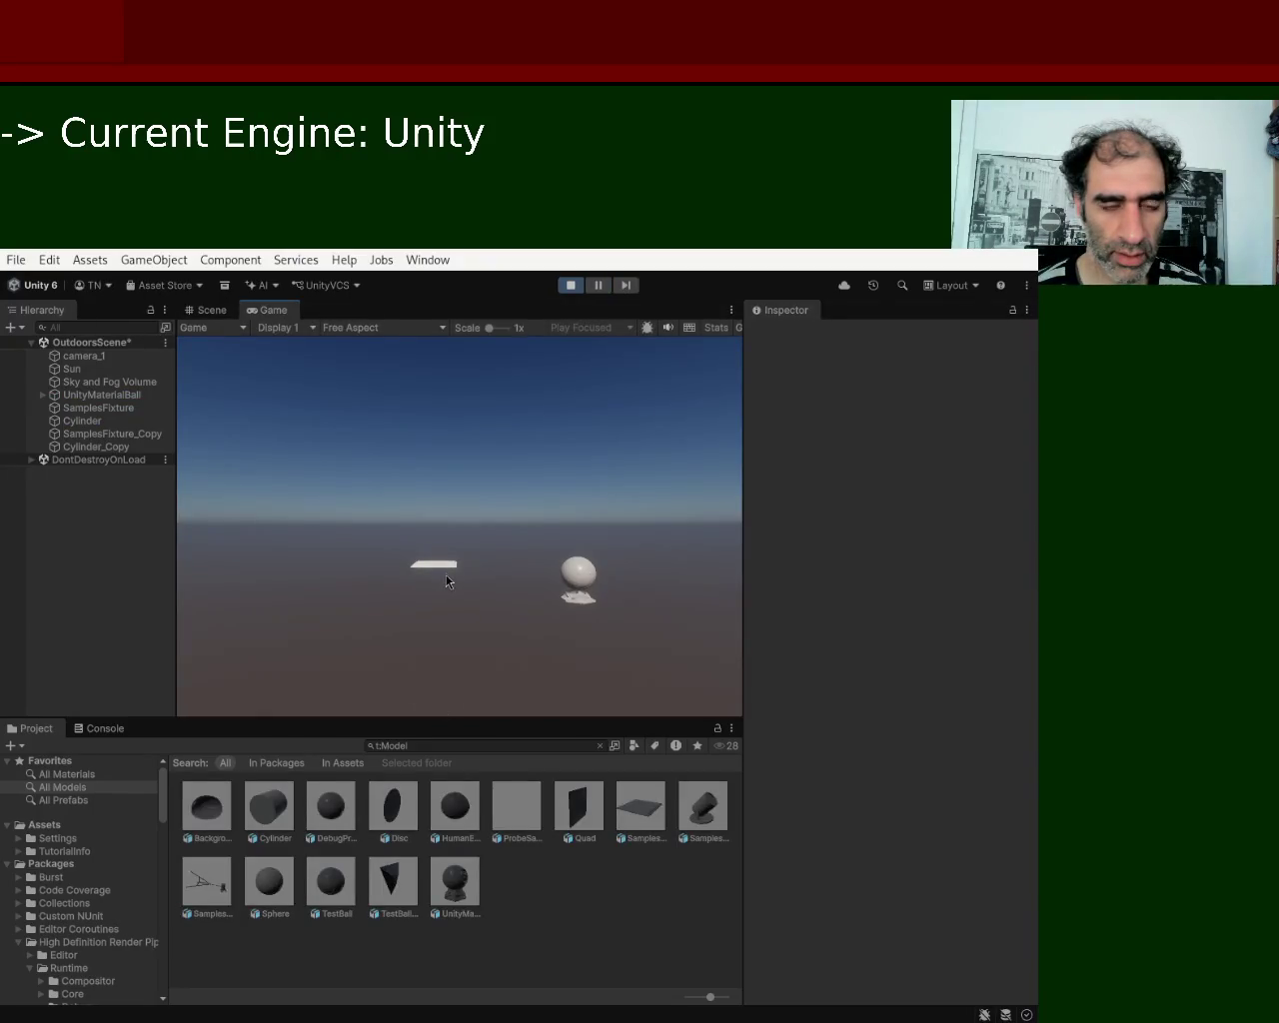
Stop the second play-test once the spawned platform and sphere have appeared.
click(571, 287)
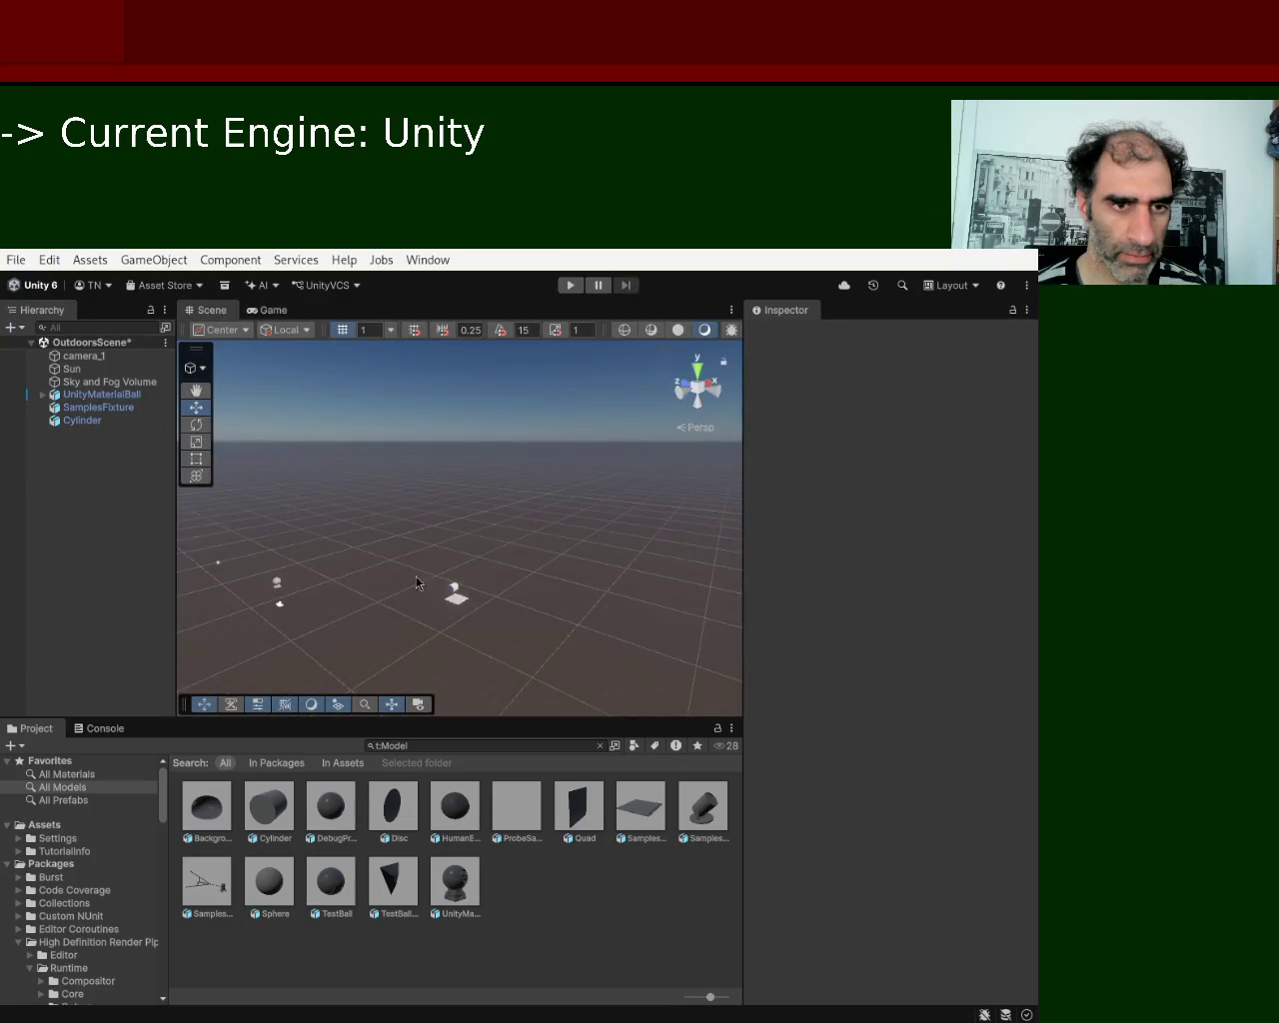
drag(350, 519, 442, 490)
scroll(428, 625, up, 8)
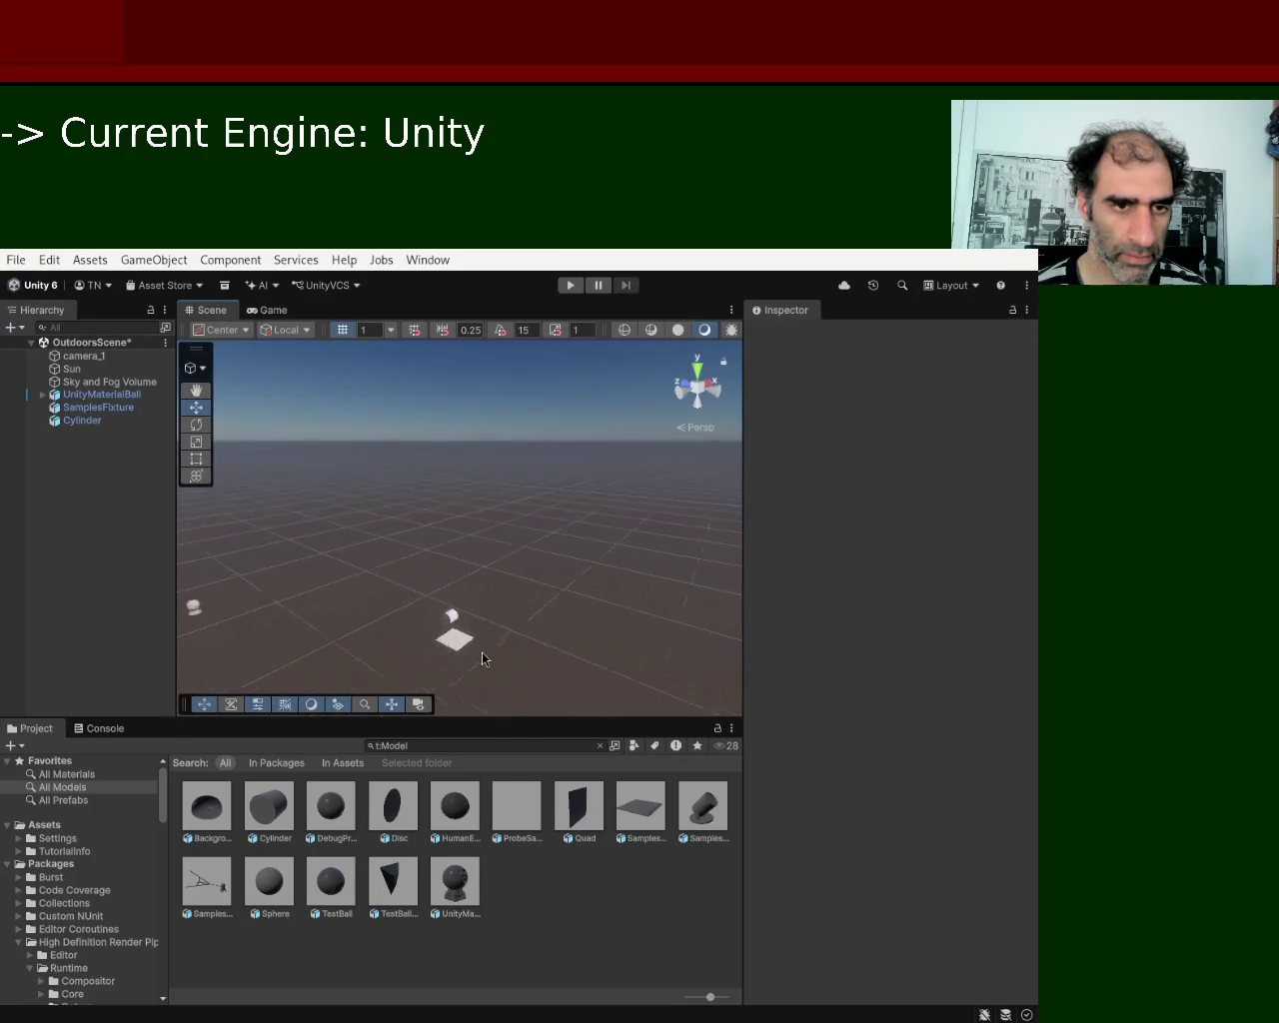
scroll(534, 517, down, 8)
mouse_move(499, 517)
mouse_down()
mouse_move(410, 654)
mouse_move(523, 597)
mouse_move(329, 565)
mouse_move(278, 600)
mouse_move(343, 611)
mouse_up()
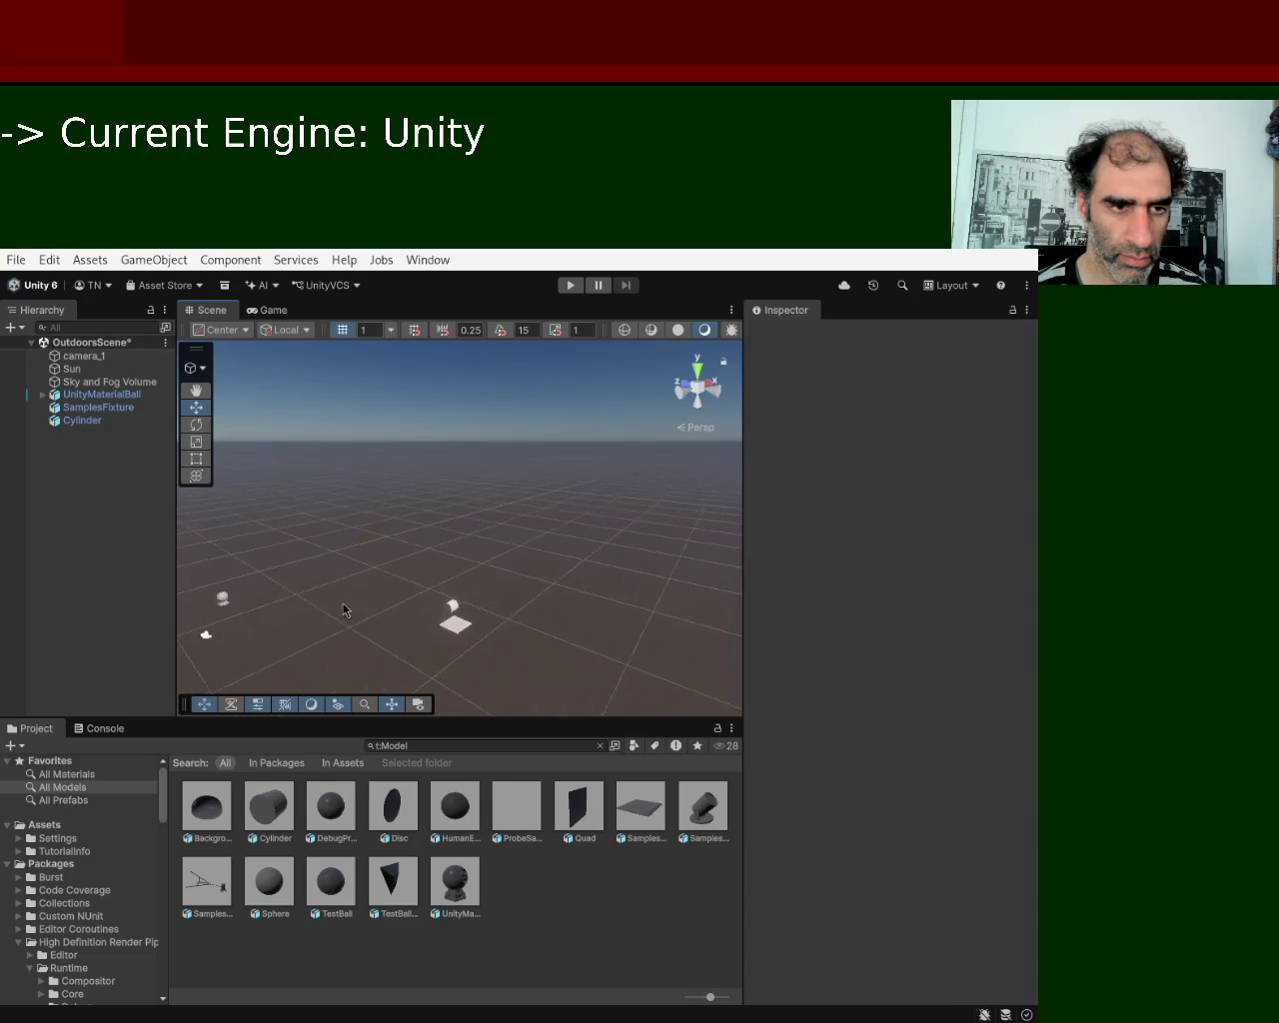
scroll(440, 566, up, 2)
scroll(516, 533, down, 4)
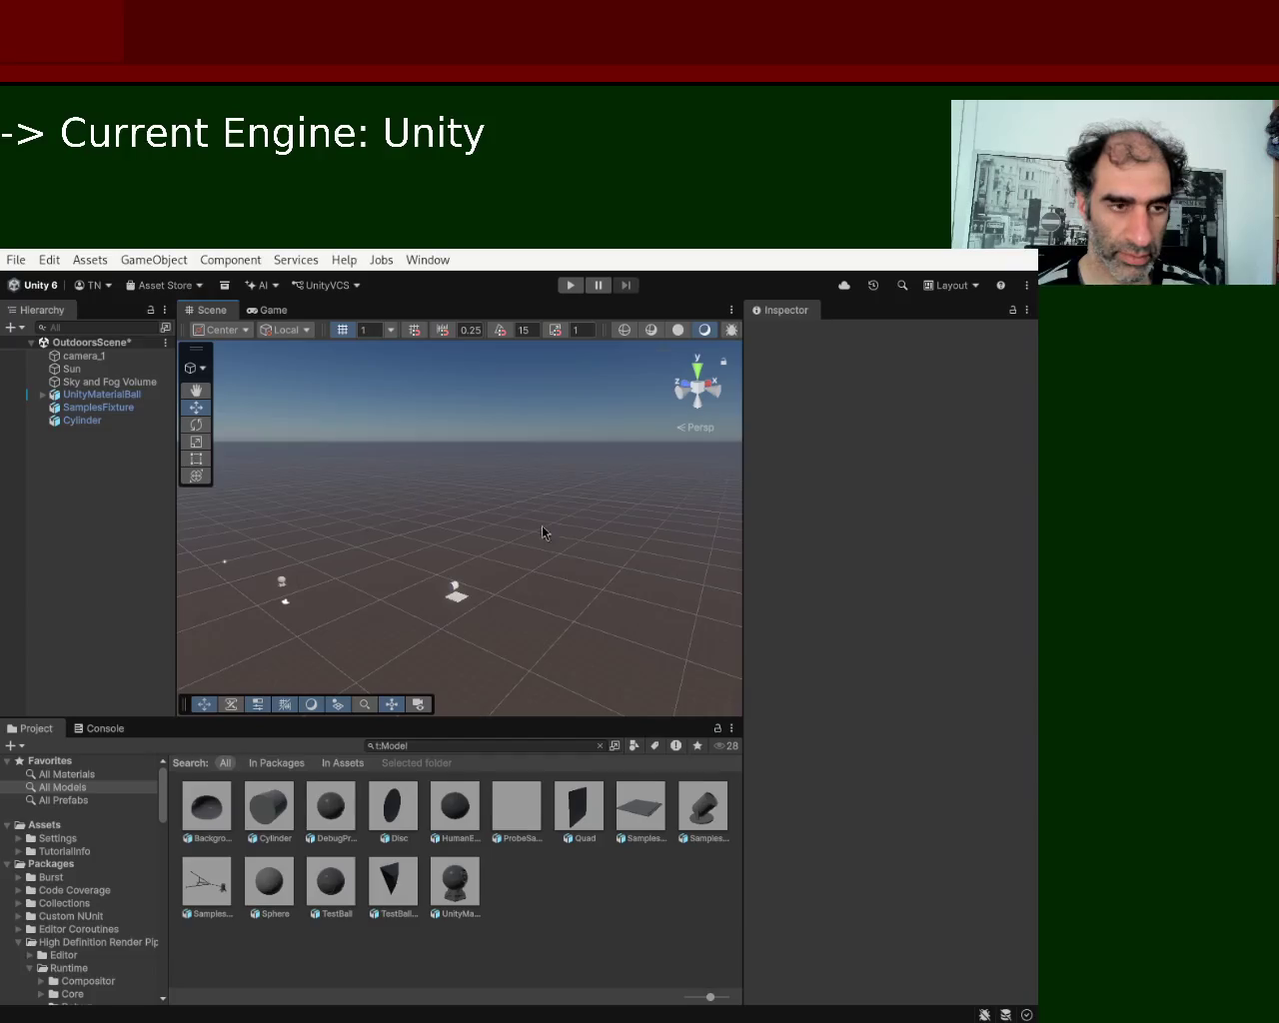
Run another play-test of the scene, then exit Play mode with Ctrl+P.
click(571, 285)
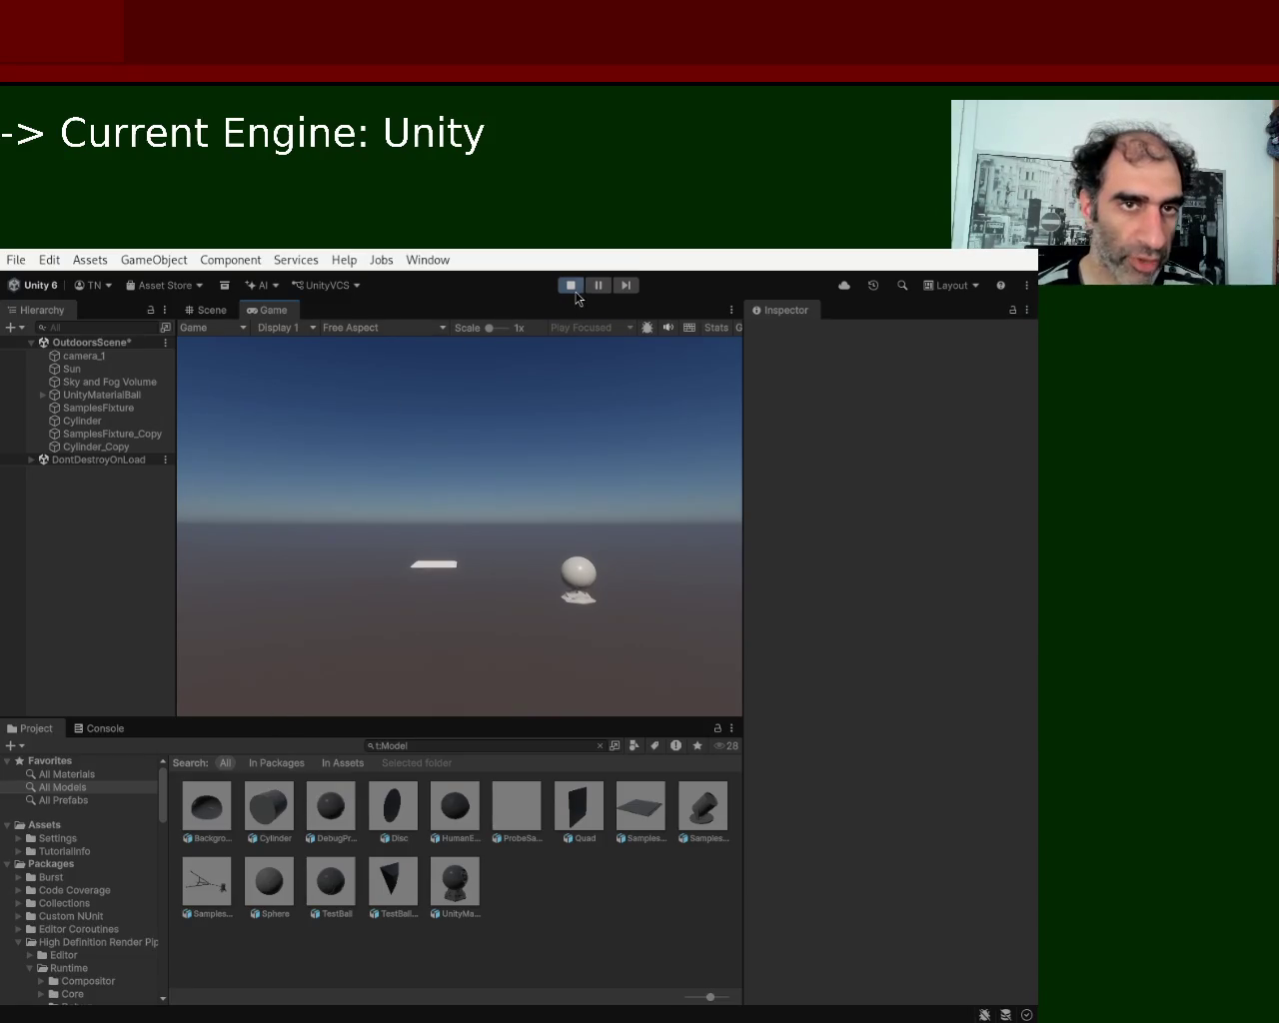
key(ctrl+p)
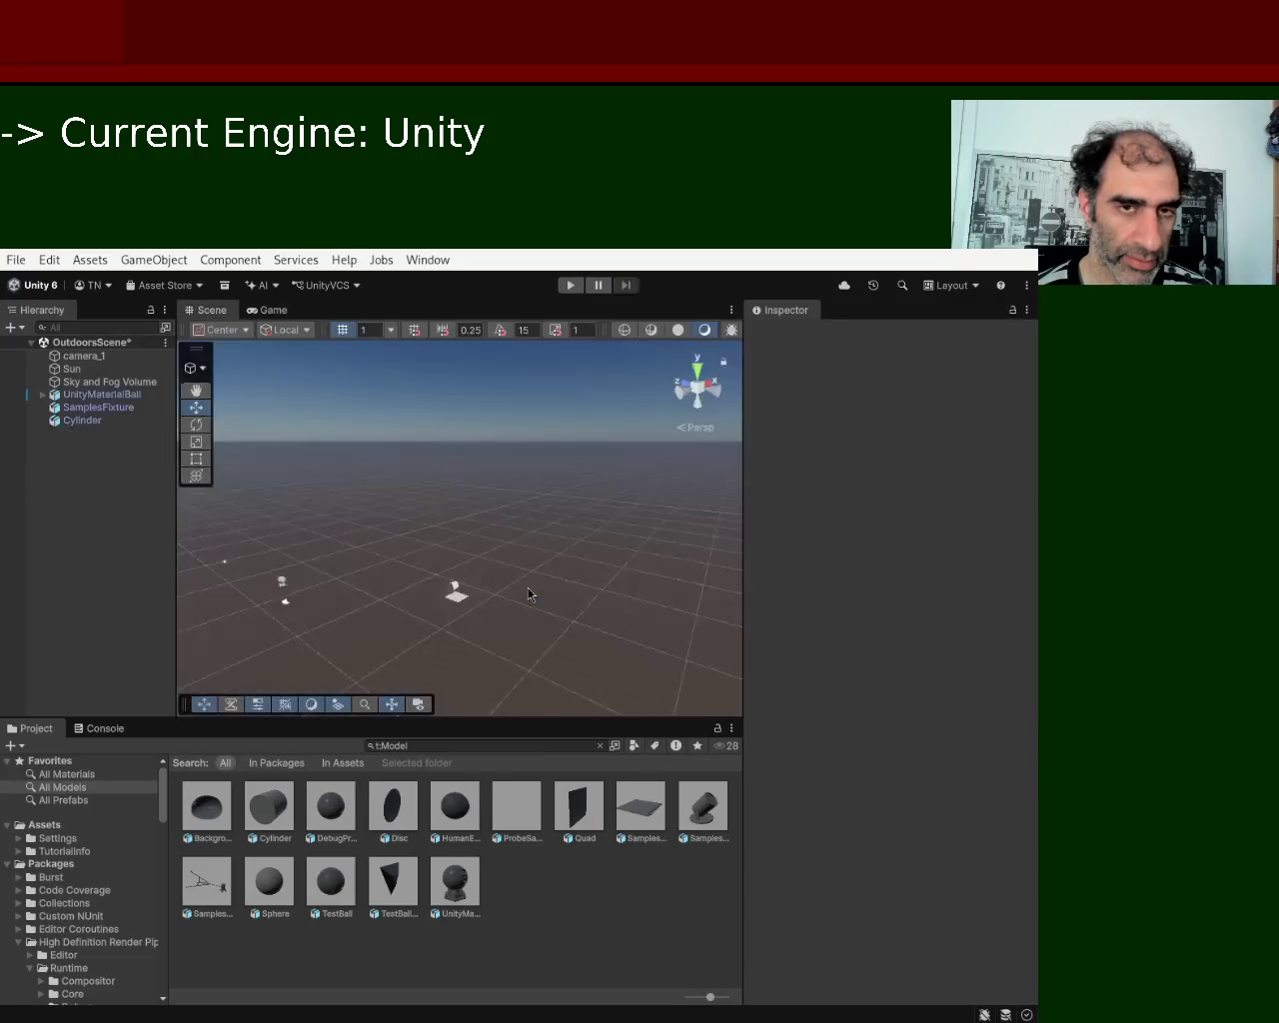
Slide the Cylinder to X 9.88 beside the ground piece and start a play test.
click(456, 596)
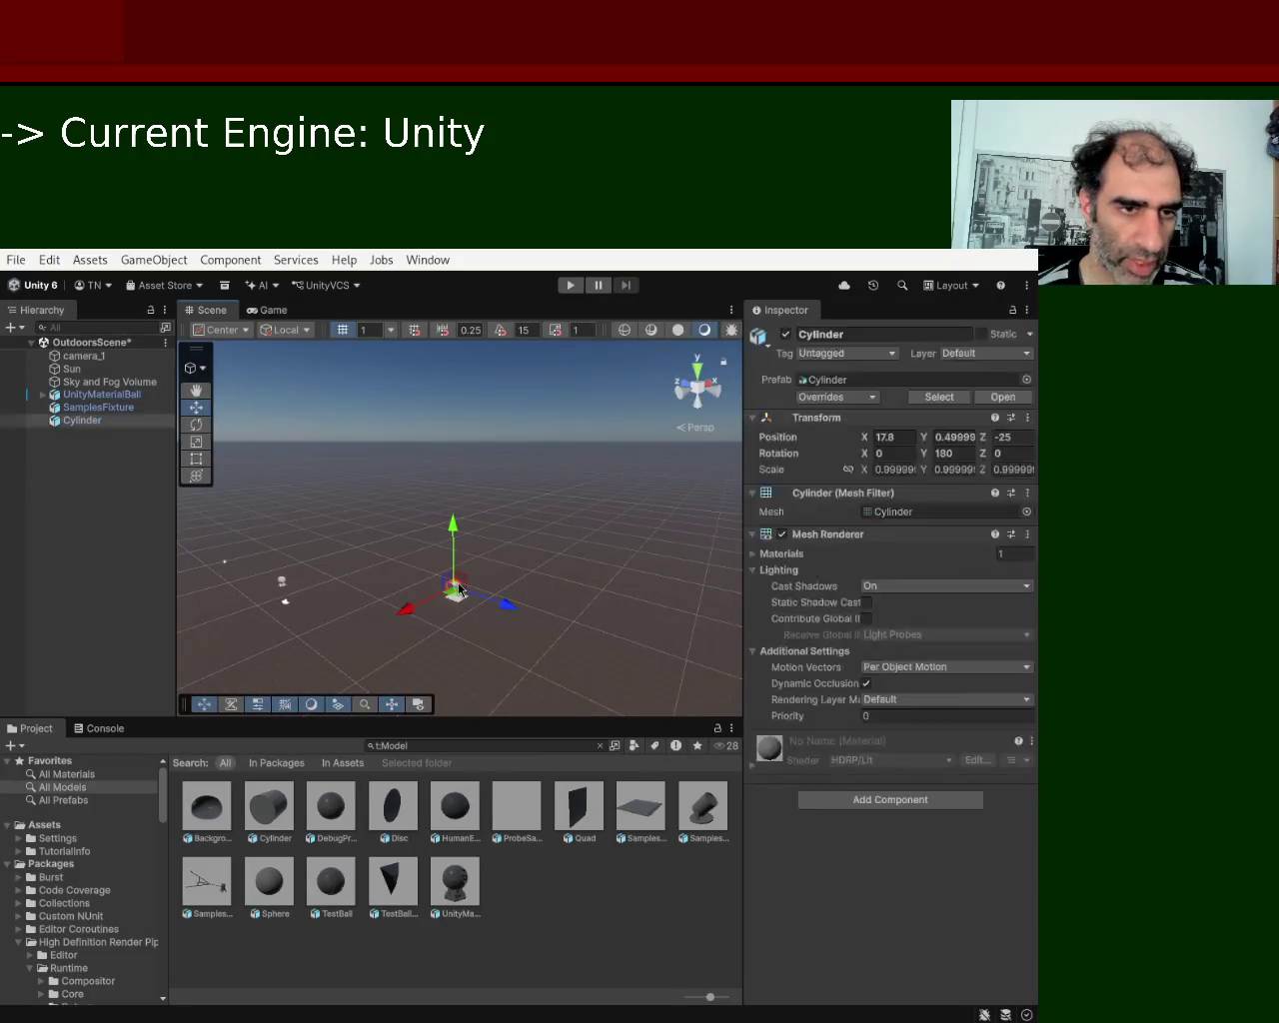
drag(410, 627, 389, 642)
click(571, 286)
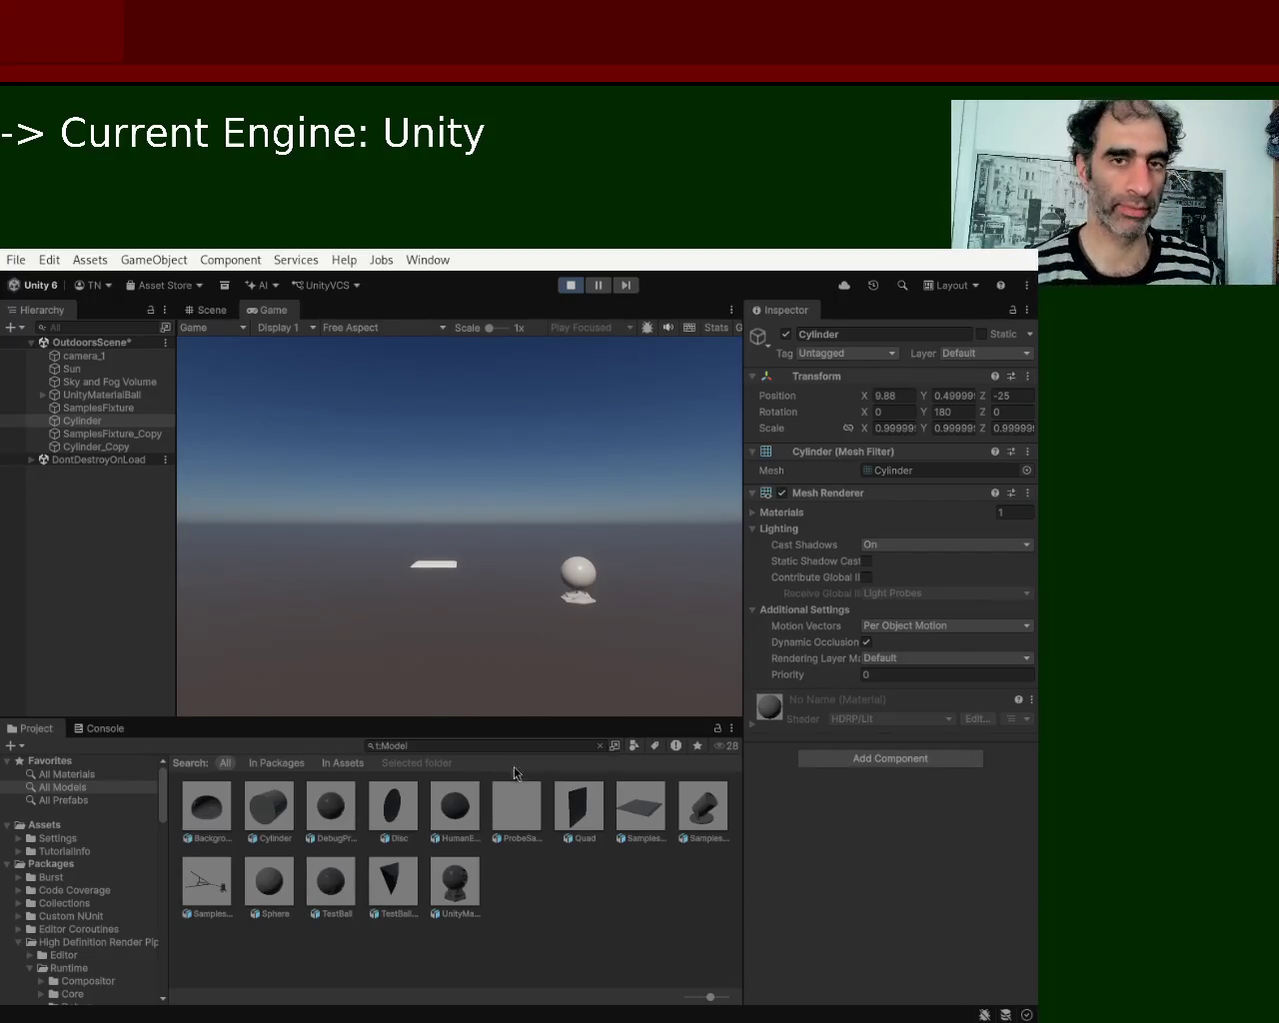
Stop the play test, keeping the Cylinder at X 9.88.
click(566, 290)
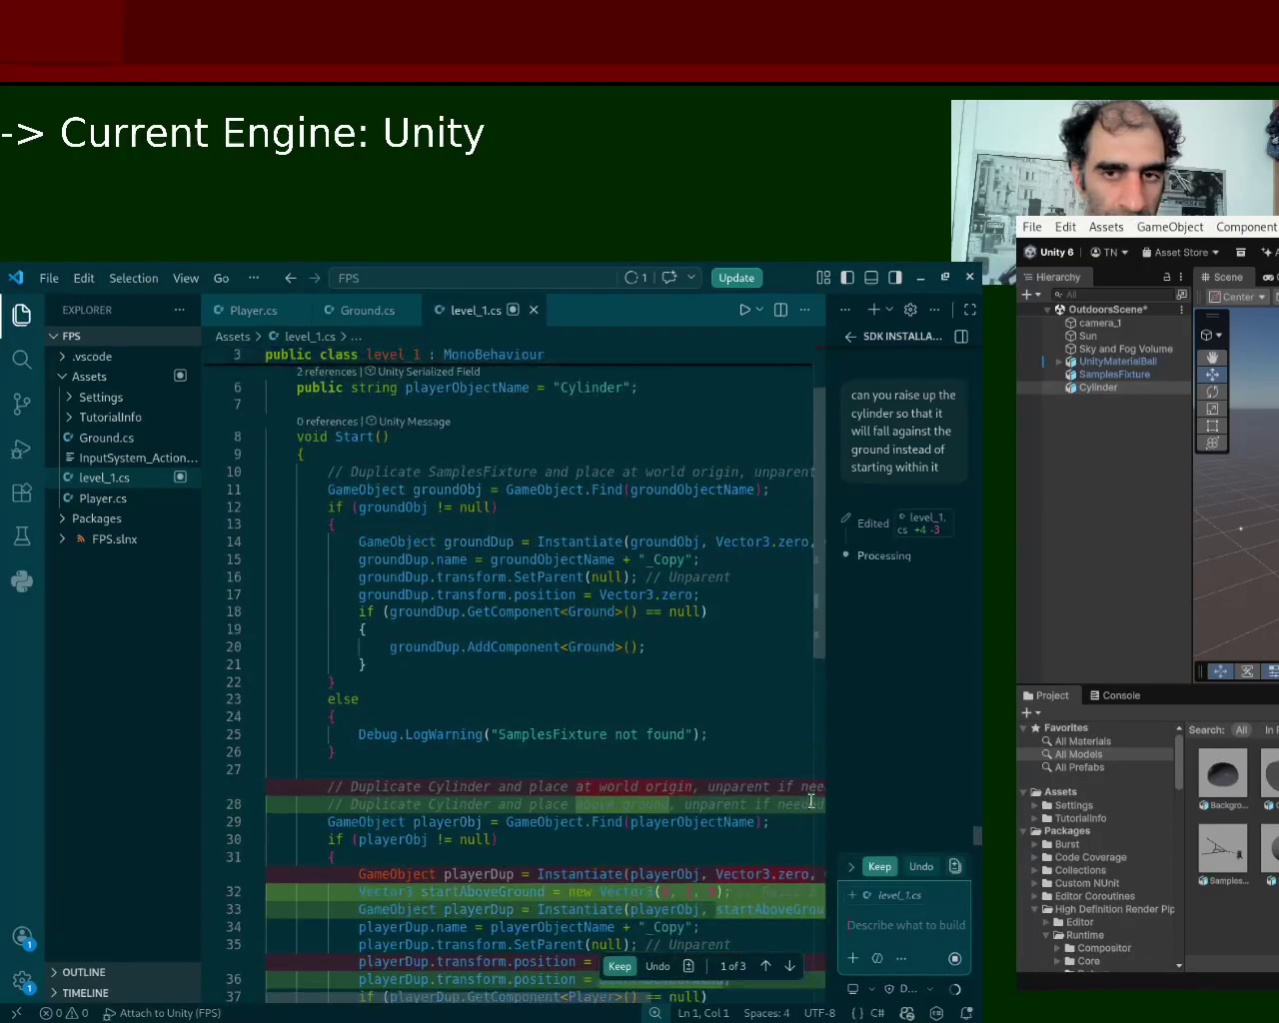
Keep the level_1.cs edit spawning the Cylinder copy 2 units above ground, then return to Unity.
click(620, 967)
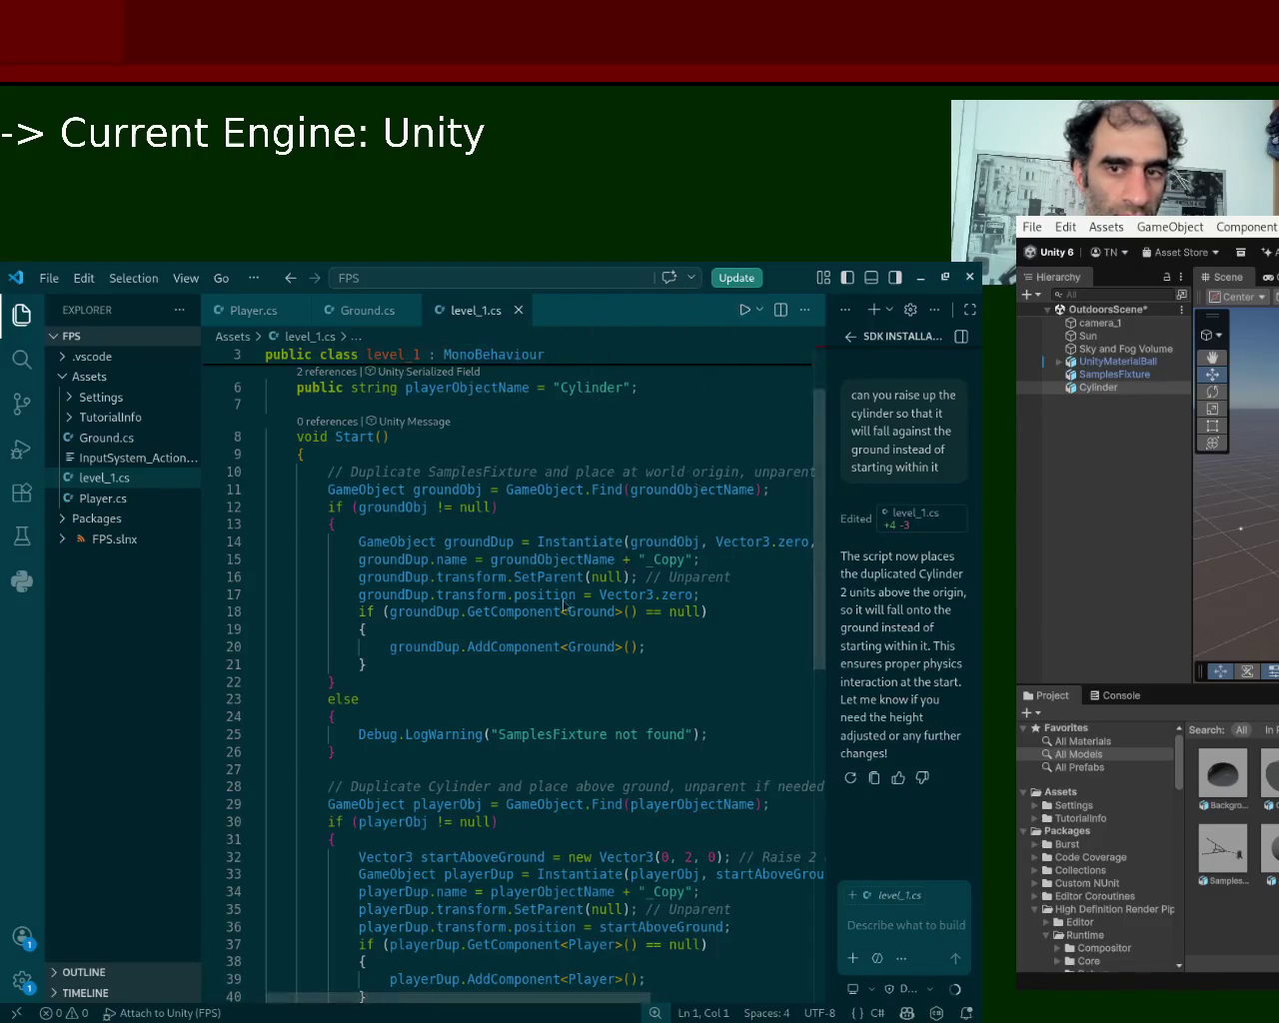
key(alt+Tab)
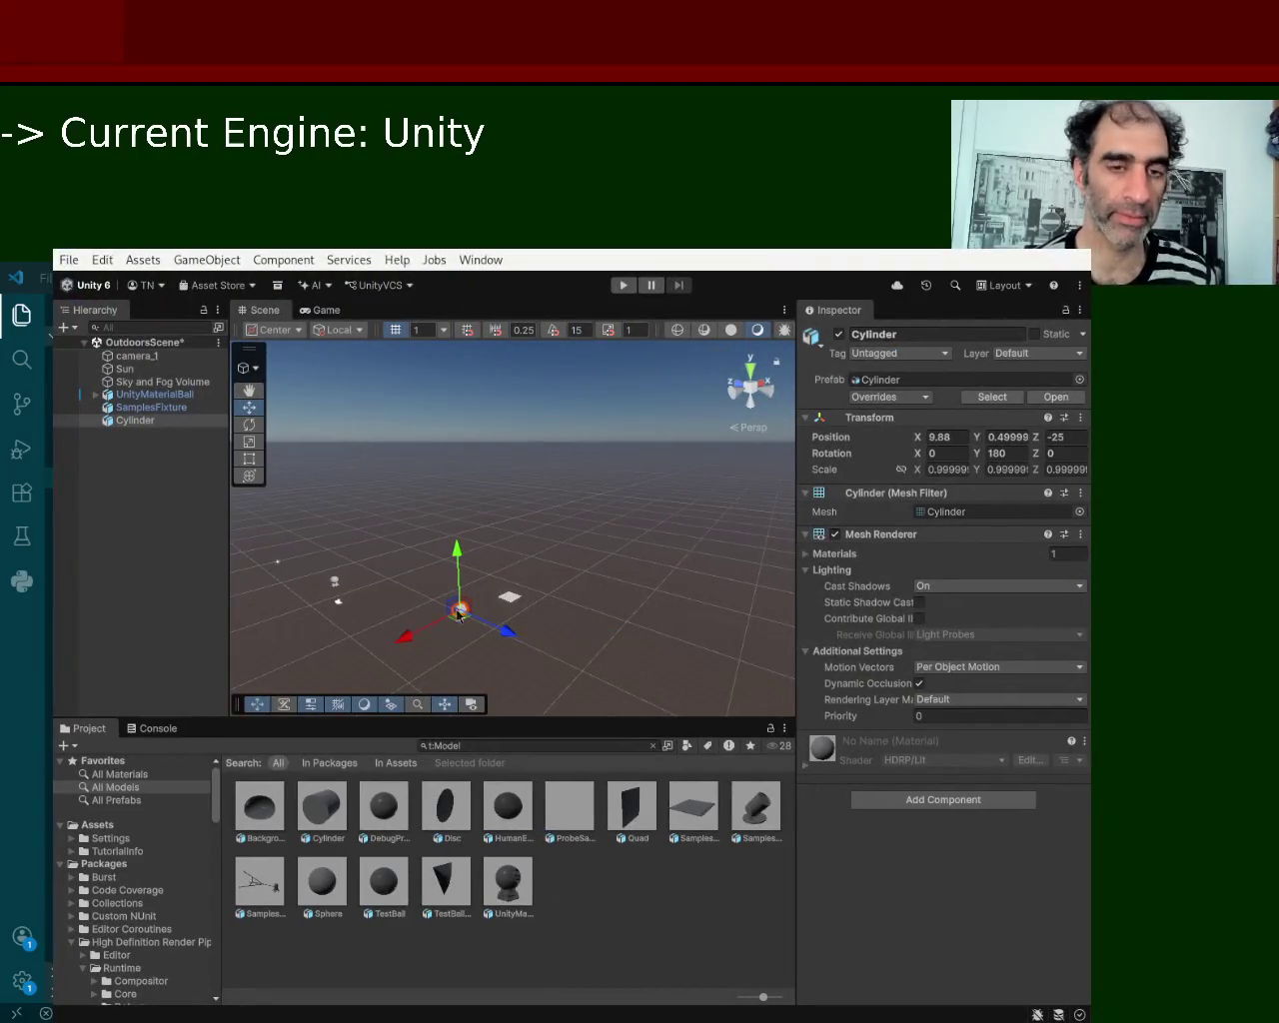
Play-test with the updated level_1 script, pressing Play again after the domain reload.
click(622, 285)
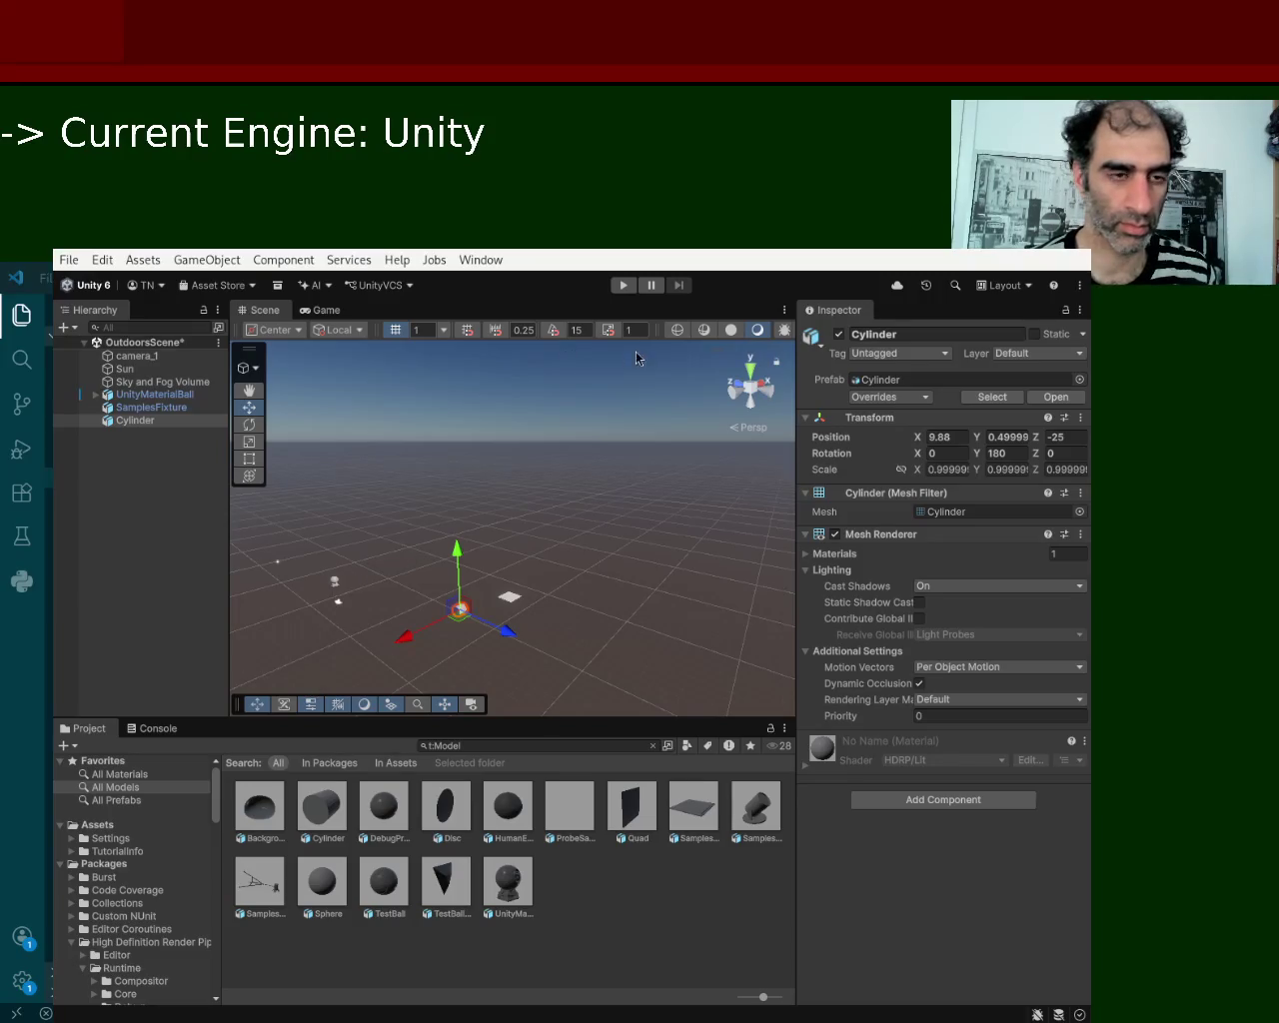
click(621, 286)
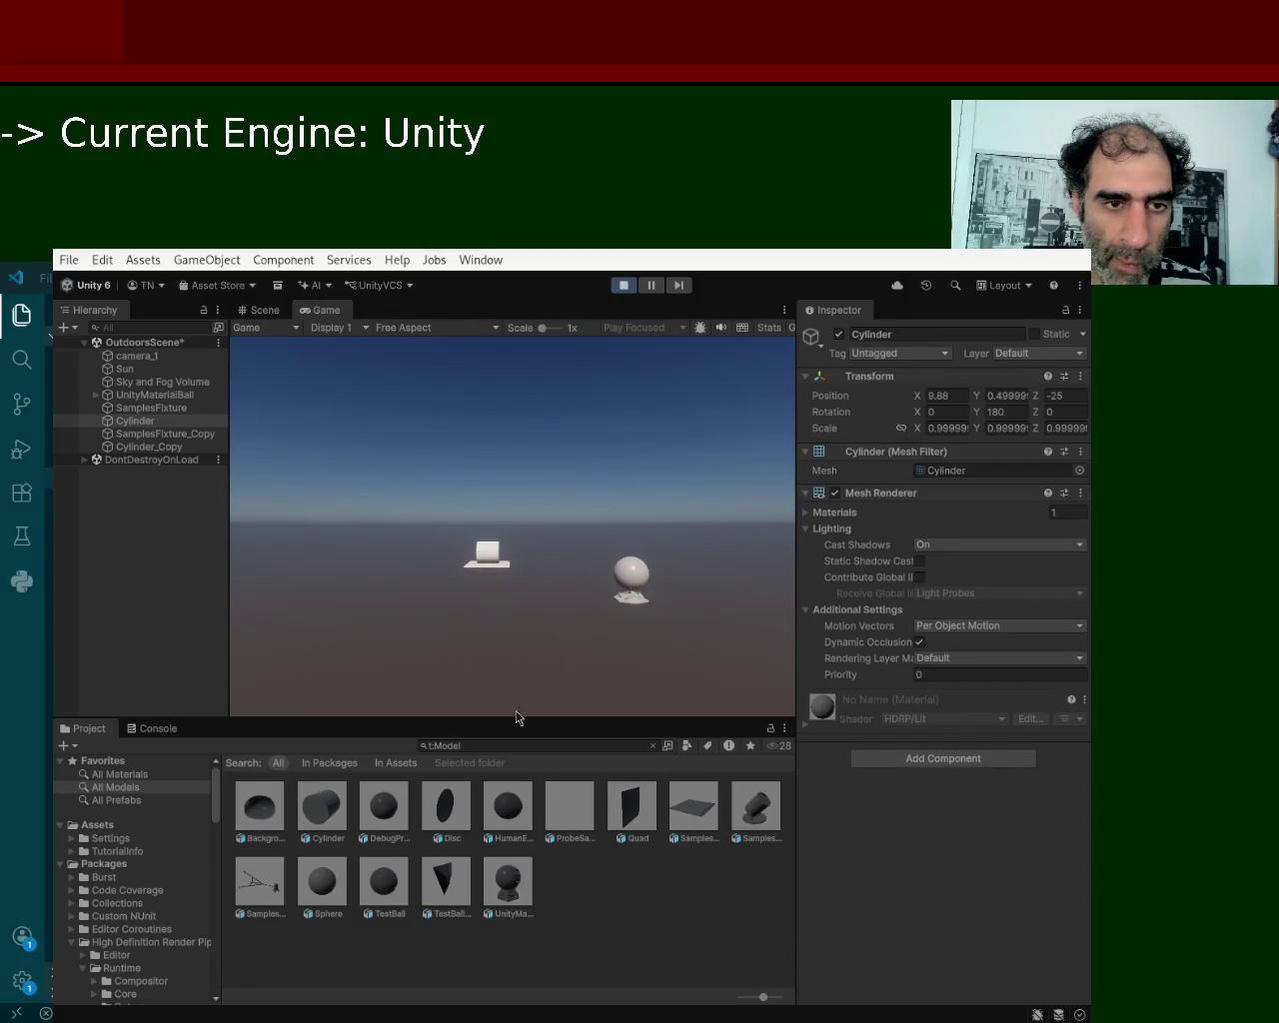
Stop the play test to resume editing OutdoorsScene.
click(623, 289)
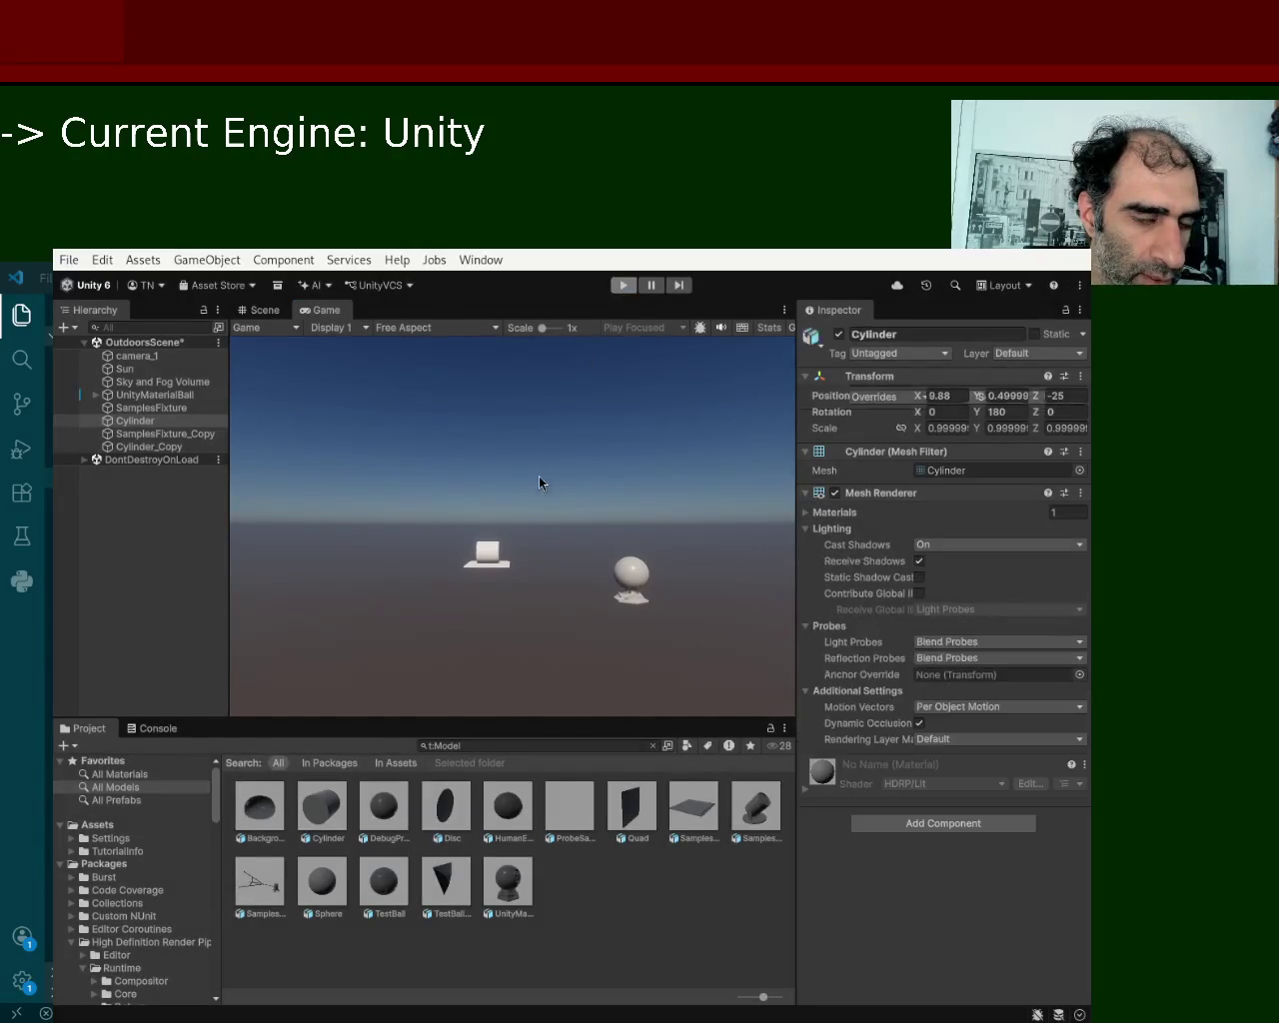
Shift the SamplesFixture ground plane to the right in the Scene view.
scroll(501, 540, up, 3)
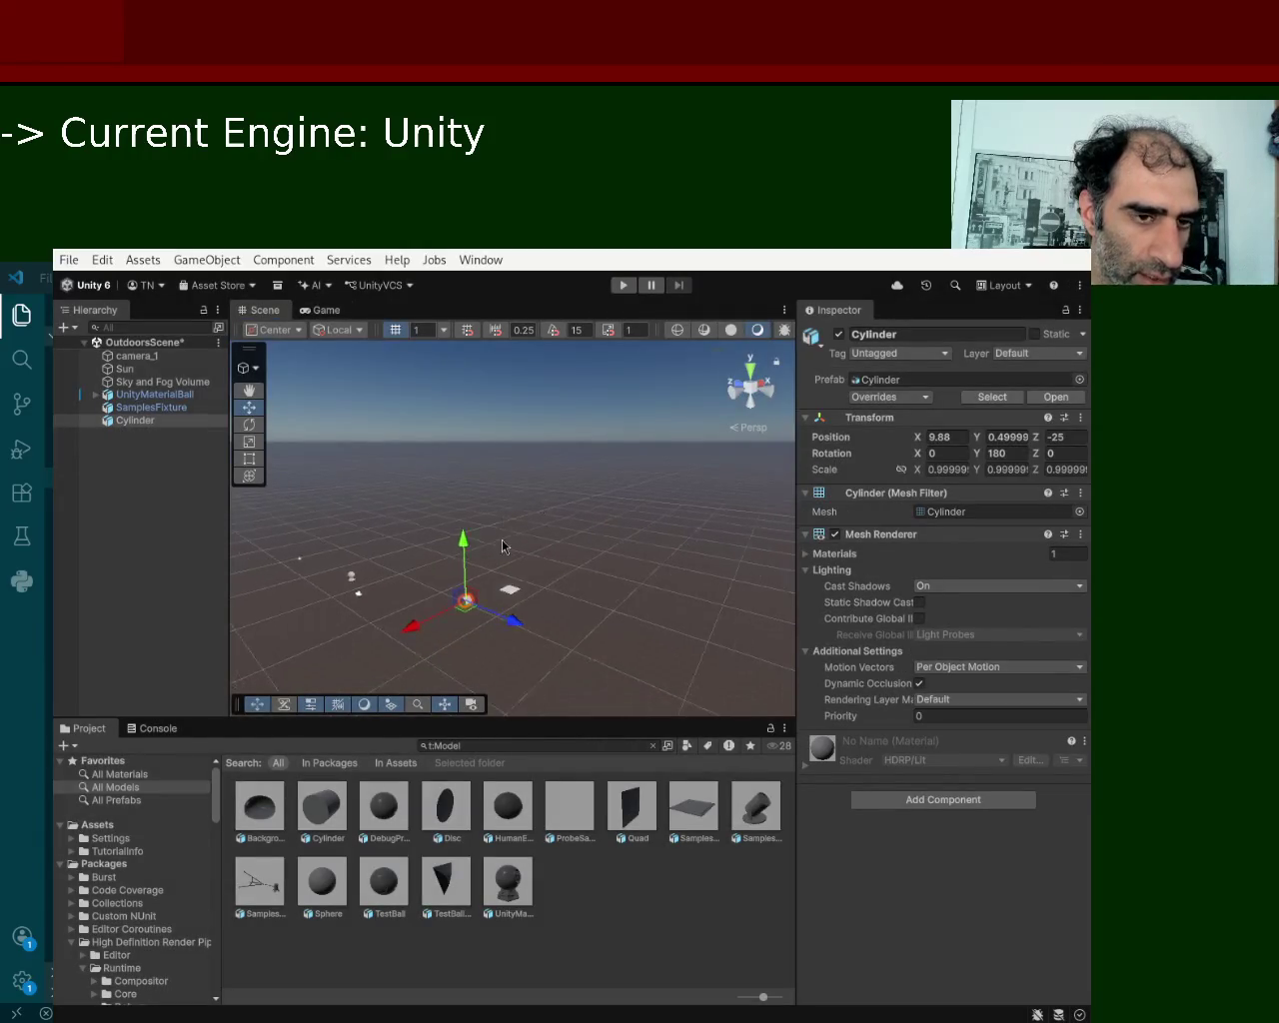
scroll(499, 555, up, 3)
scroll(500, 550, down, 2)
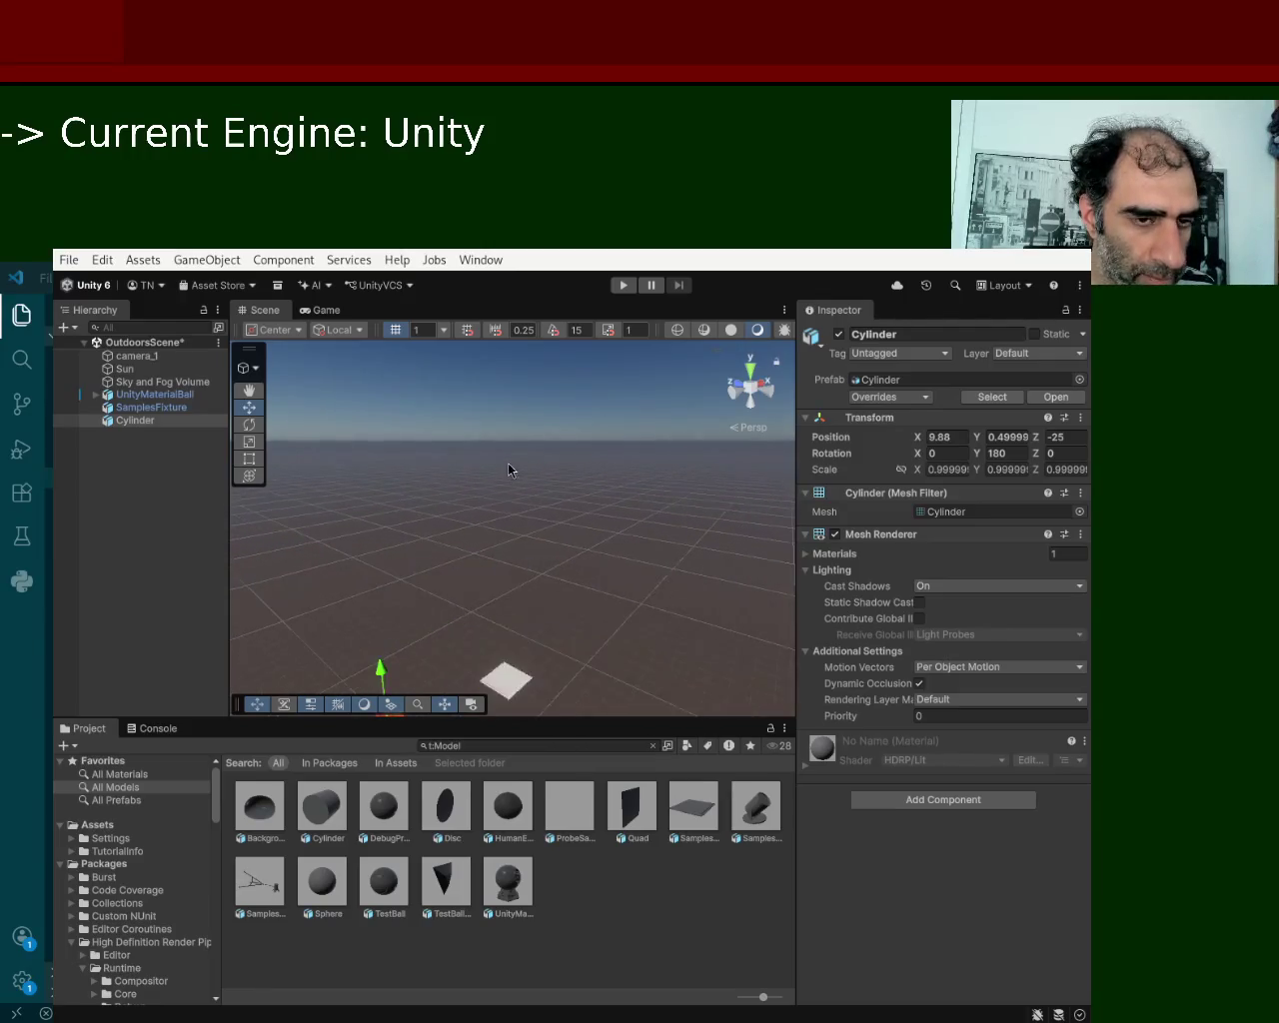
click(543, 574)
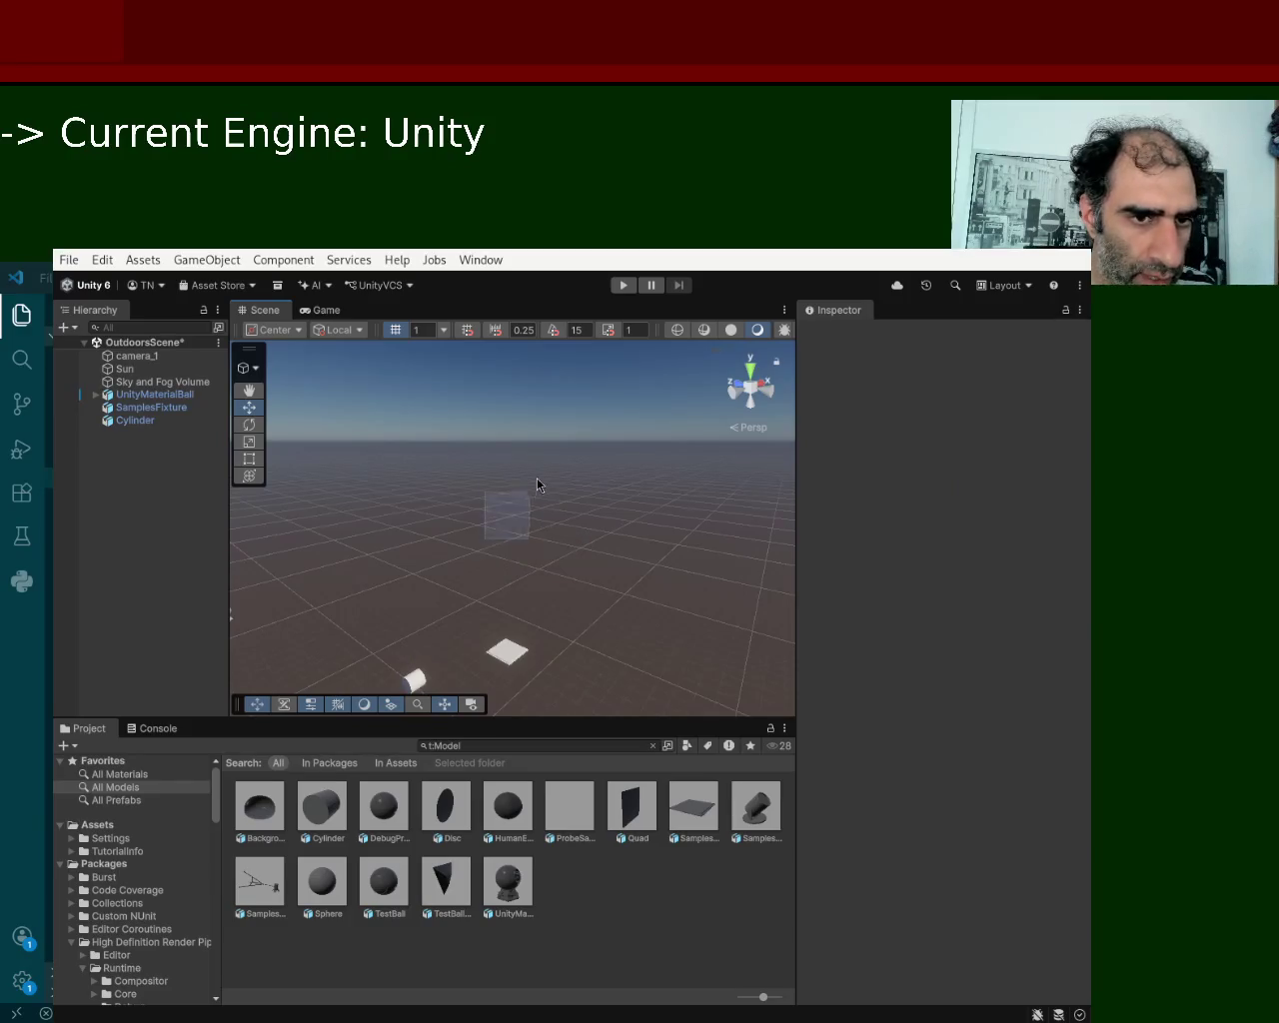
scroll(540, 486, down, 4)
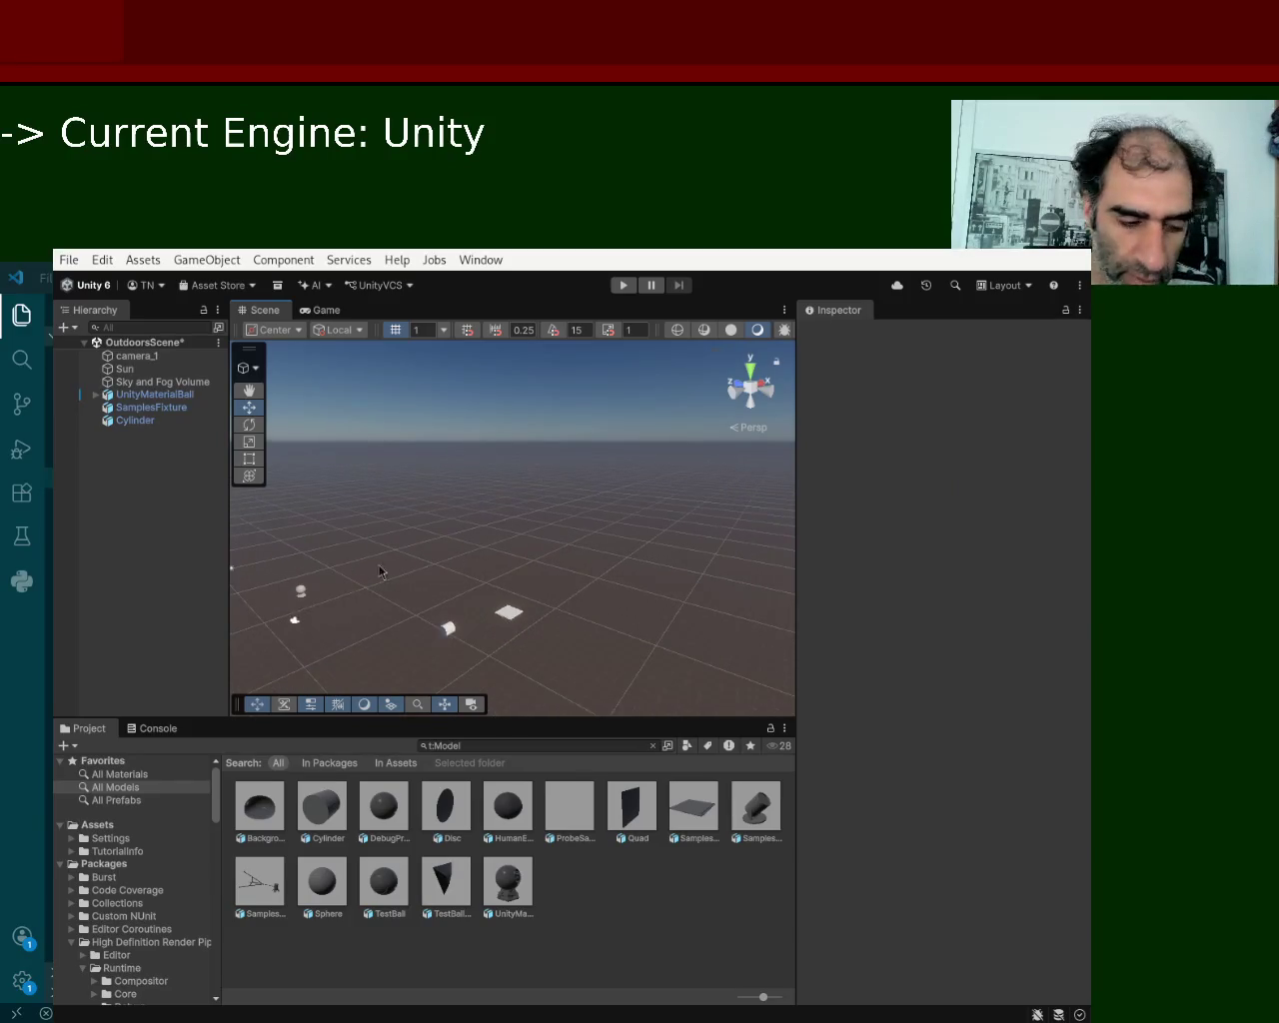
scroll(560, 530, down, 1)
scroll(506, 535, up, 2)
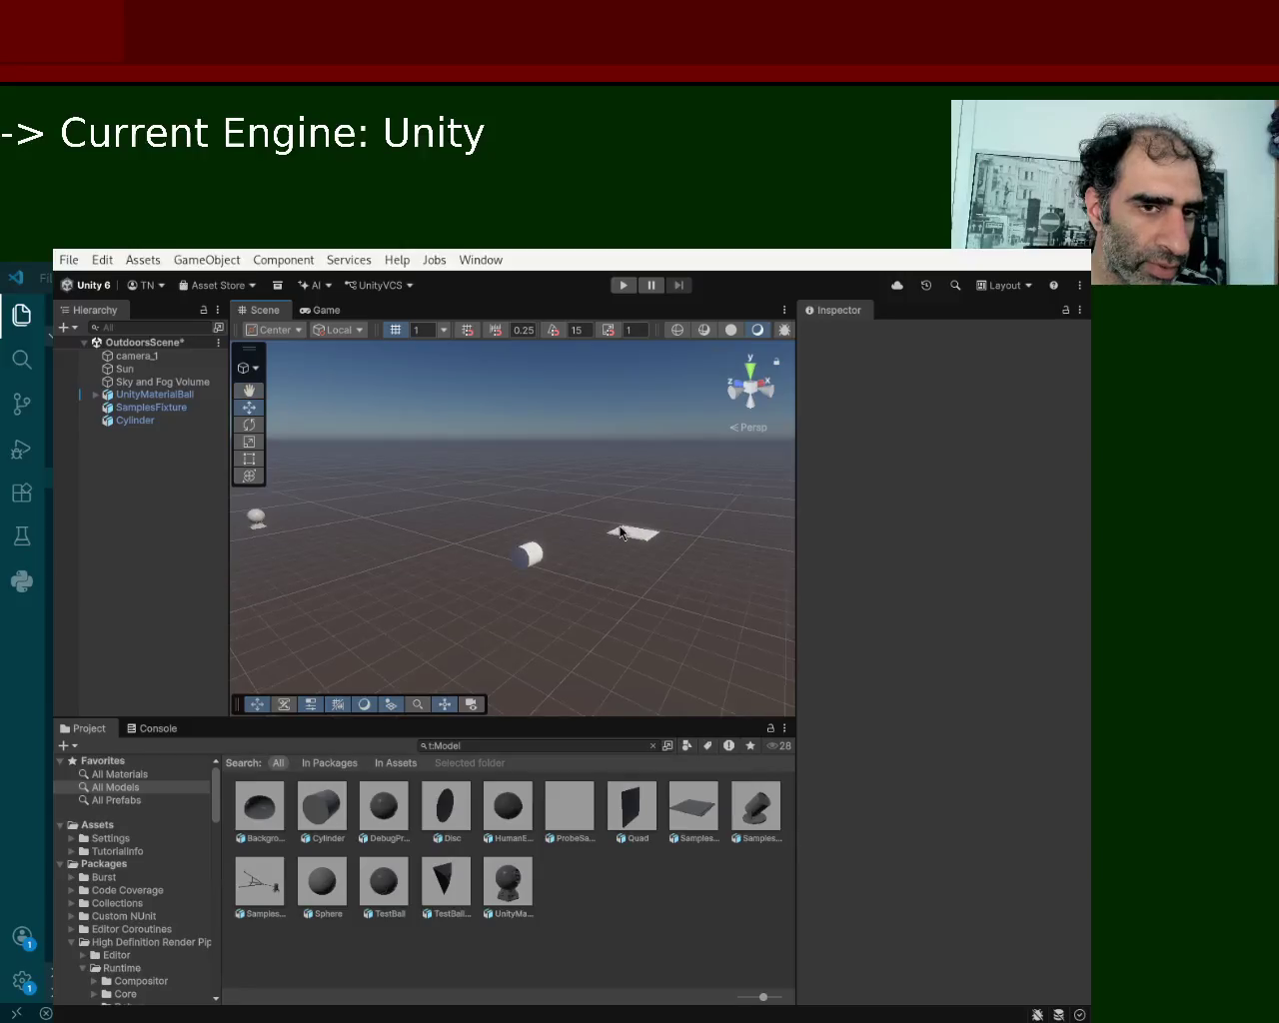
click(630, 538)
drag(630, 538, 668, 540)
click(544, 556)
Place the Cylinder beside the plane at X 13.68, Z -28.95.
click(543, 556)
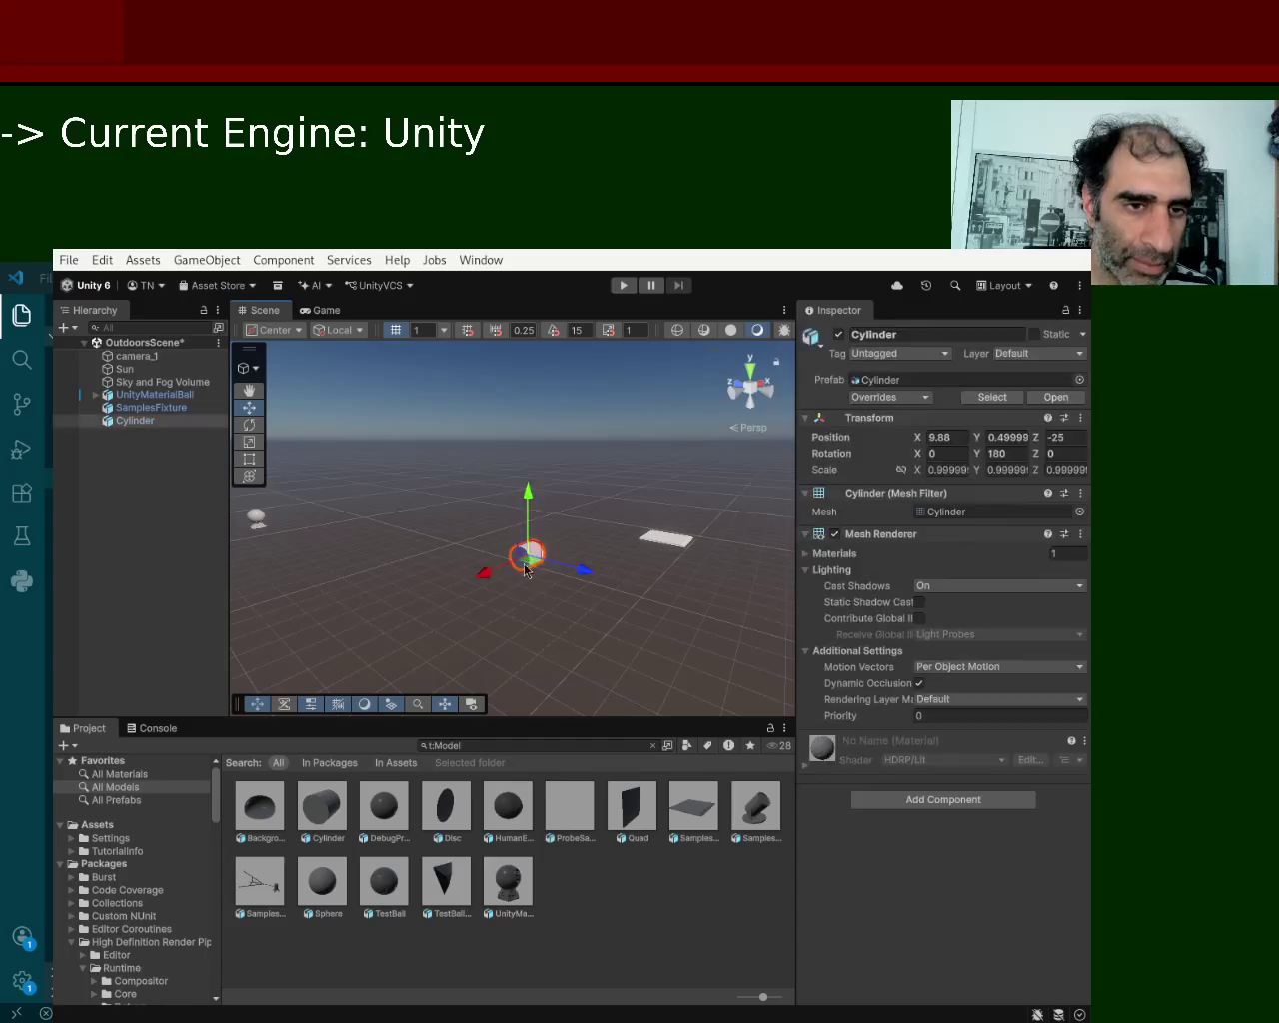
mouse_move(590, 572)
mouse_down()
mouse_move(699, 632)
mouse_move(679, 616)
mouse_up()
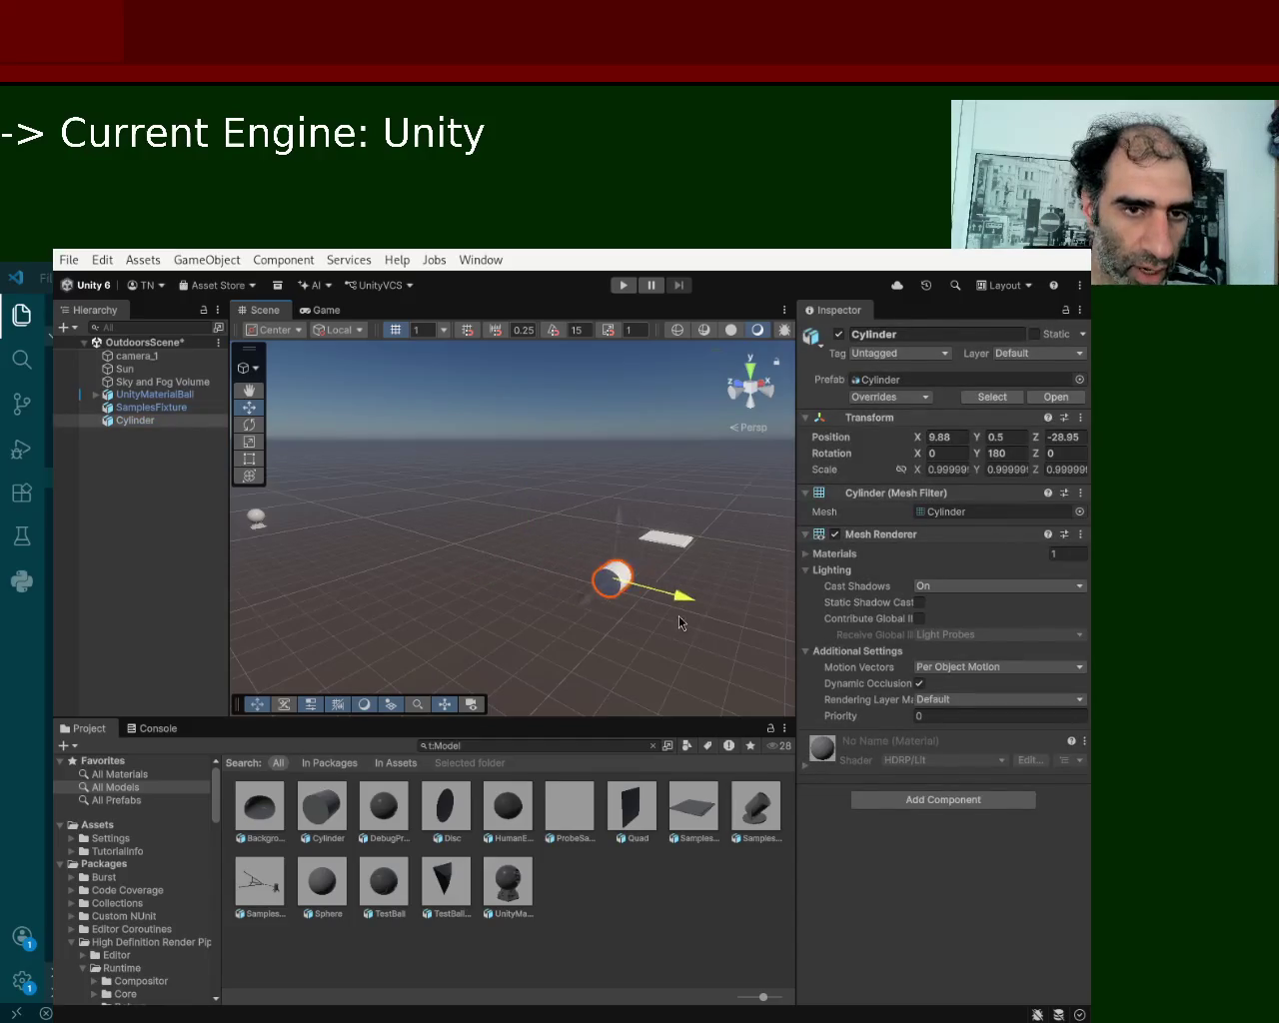
mouse_move(585, 605)
mouse_down()
mouse_move(690, 591)
mouse_move(457, 606)
mouse_move(595, 570)
mouse_up()
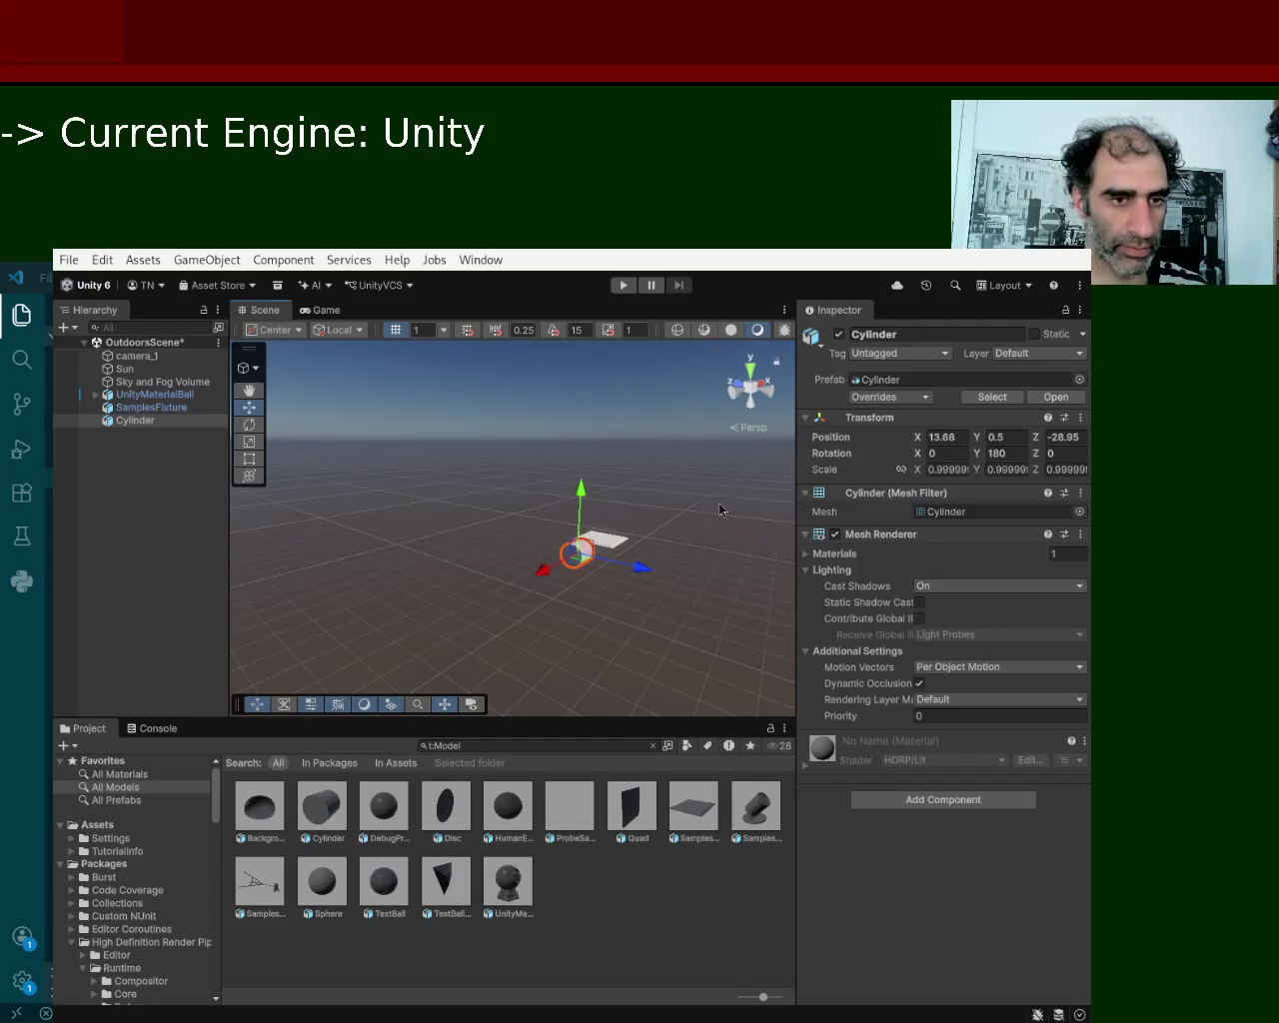
scroll(600, 575, down, 2)
scroll(470, 537, down, 2)
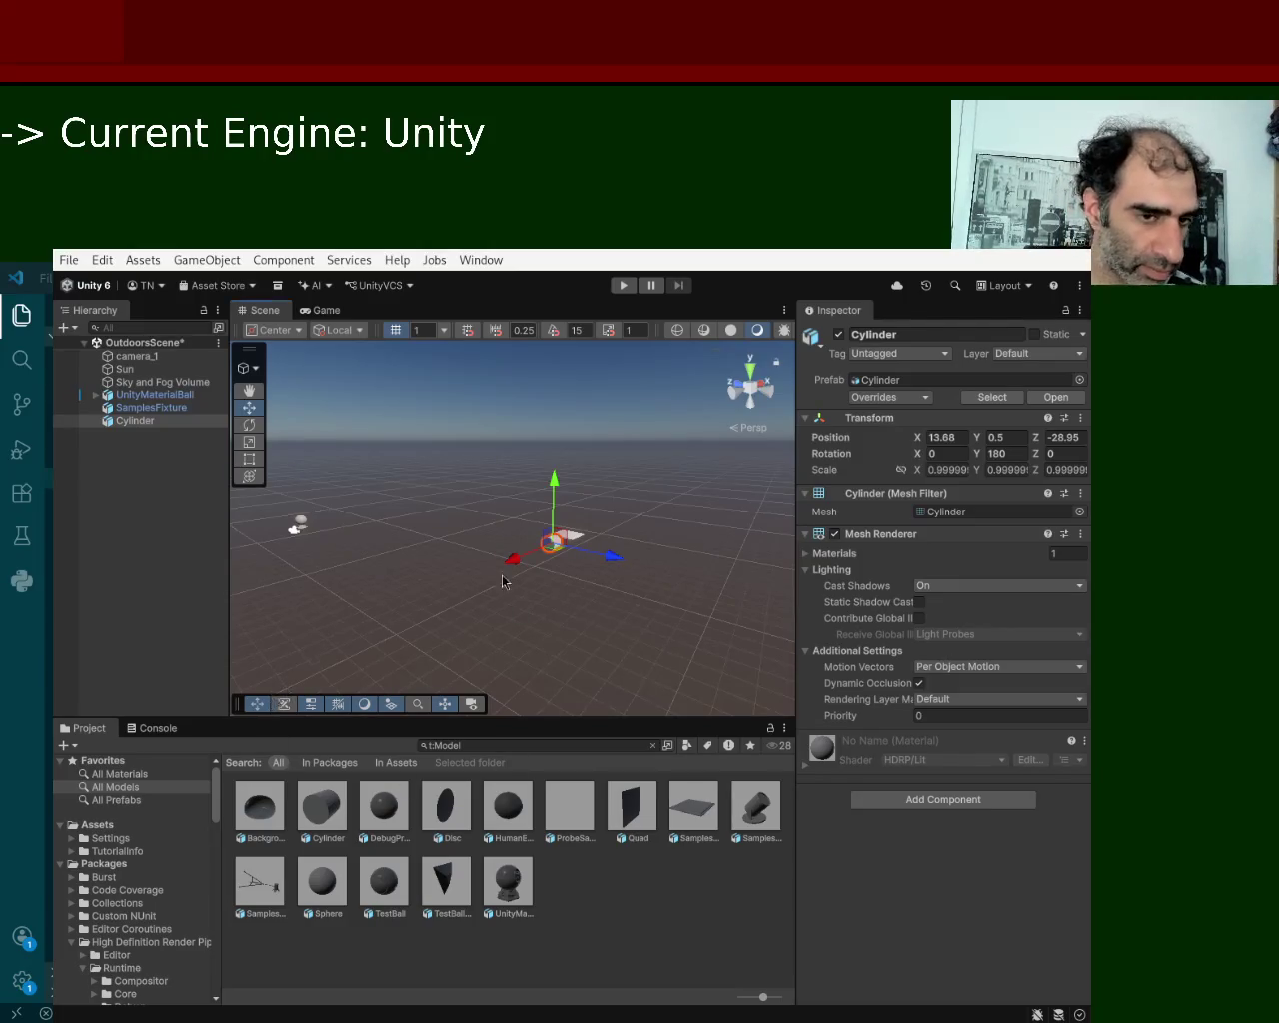
click(428, 478)
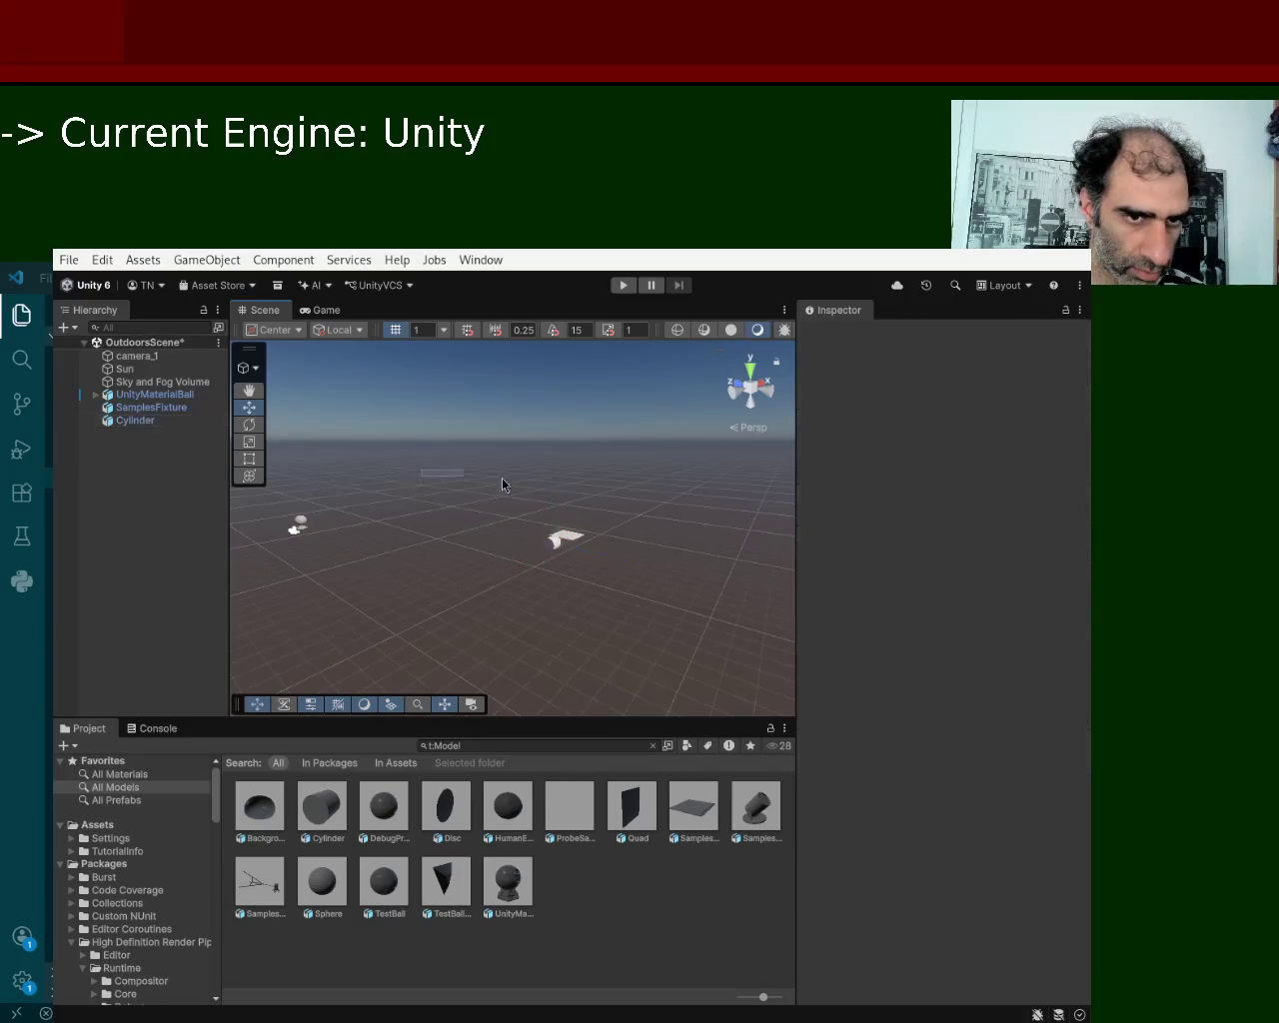
Raise the UnityMaterialBall to Y 9.32 and move it along Z to -30.36.
mouse_move(431, 485)
mouse_down()
mouse_move(546, 474)
mouse_move(560, 425)
mouse_move(532, 469)
mouse_up()
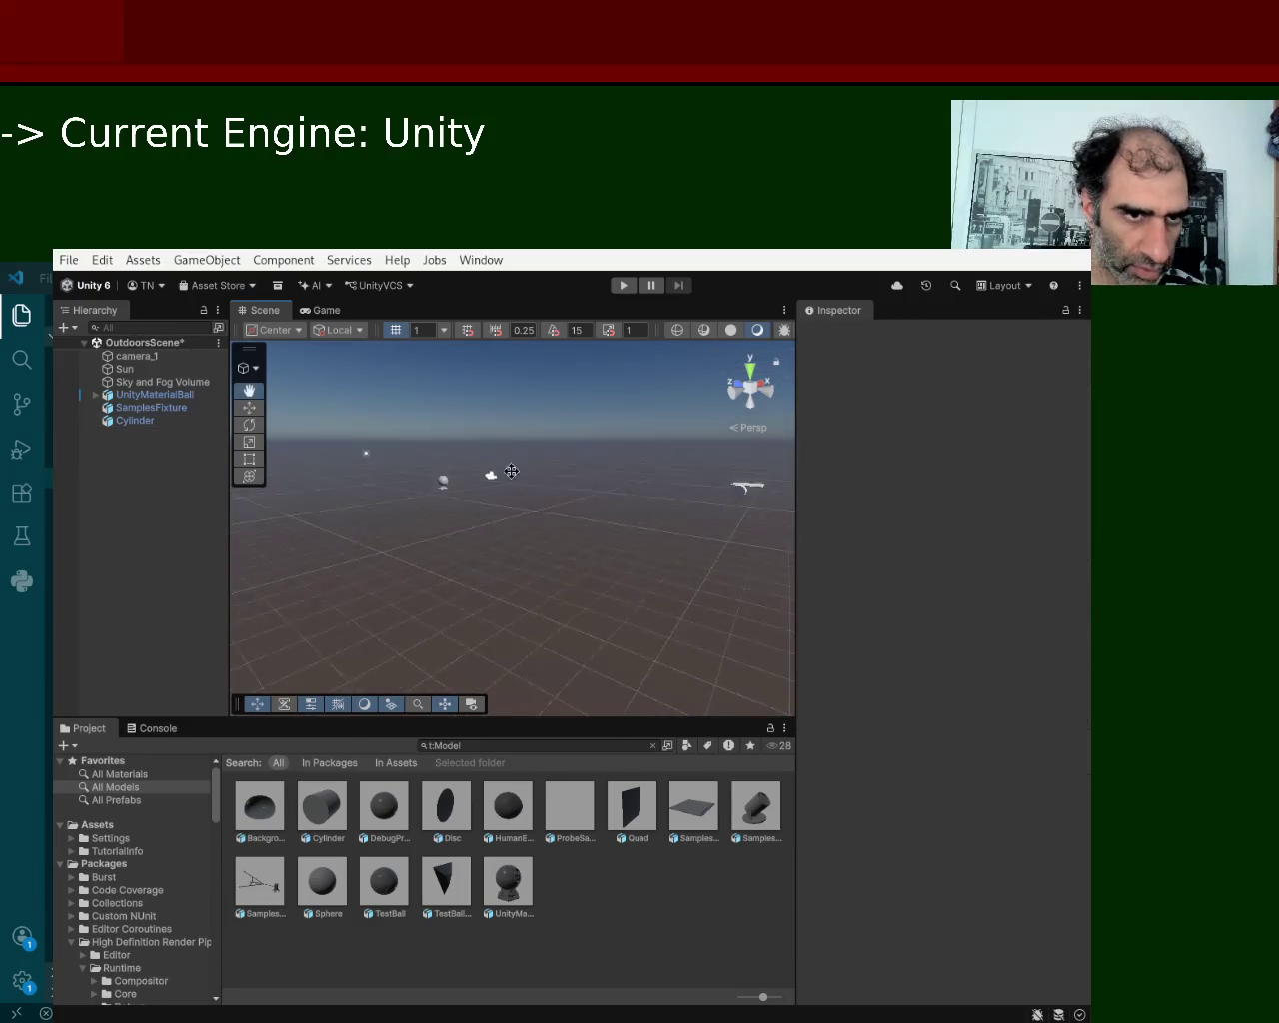
click(442, 480)
mouse_move(447, 436)
mouse_down()
mouse_move(445, 345)
mouse_move(490, 420)
mouse_up()
scroll(517, 481, down, 1)
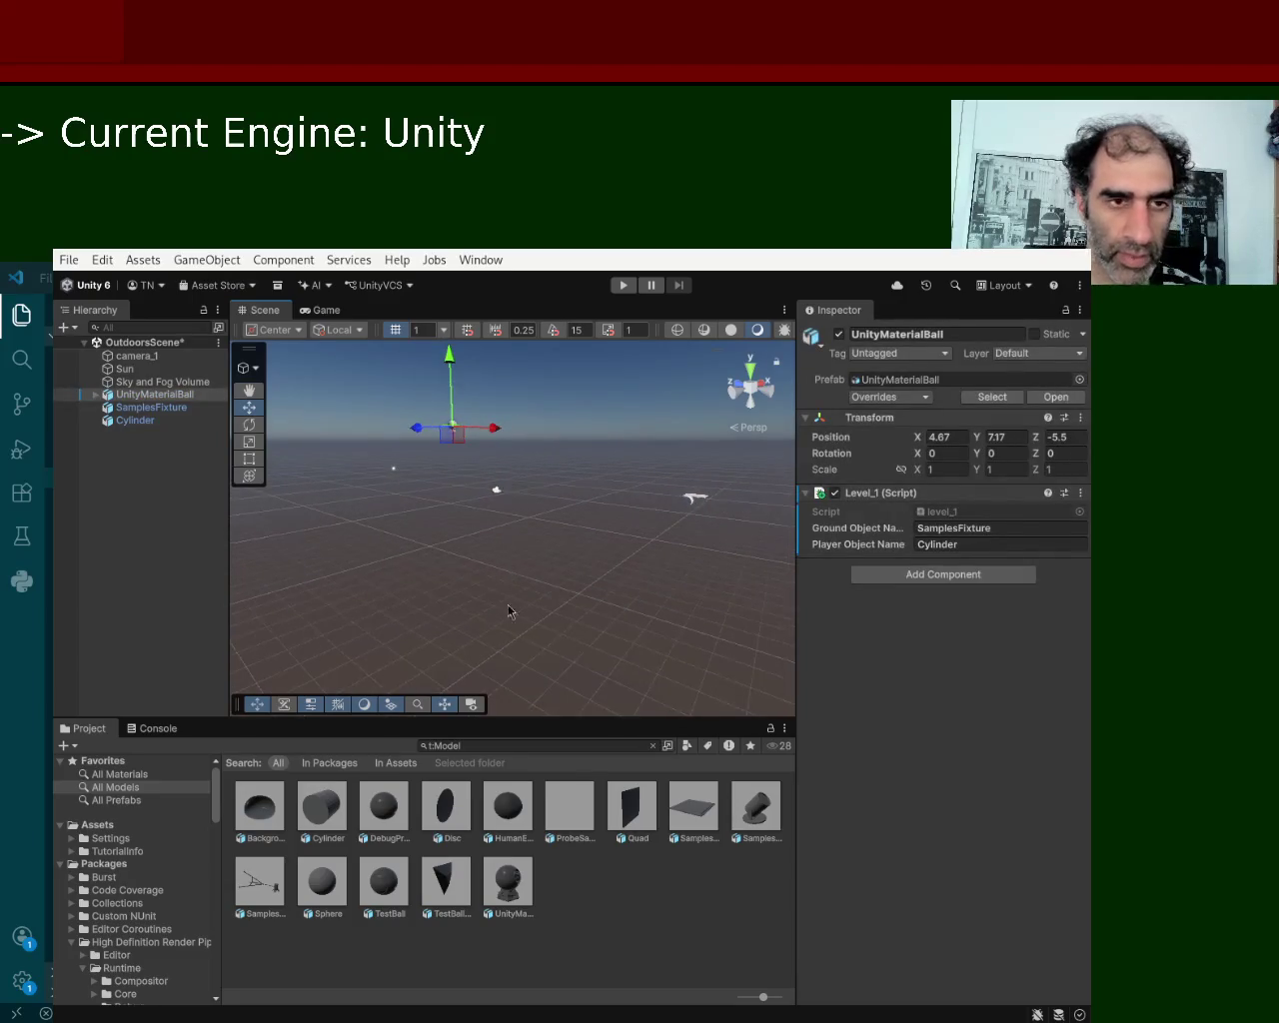
drag(508, 598, 537, 553)
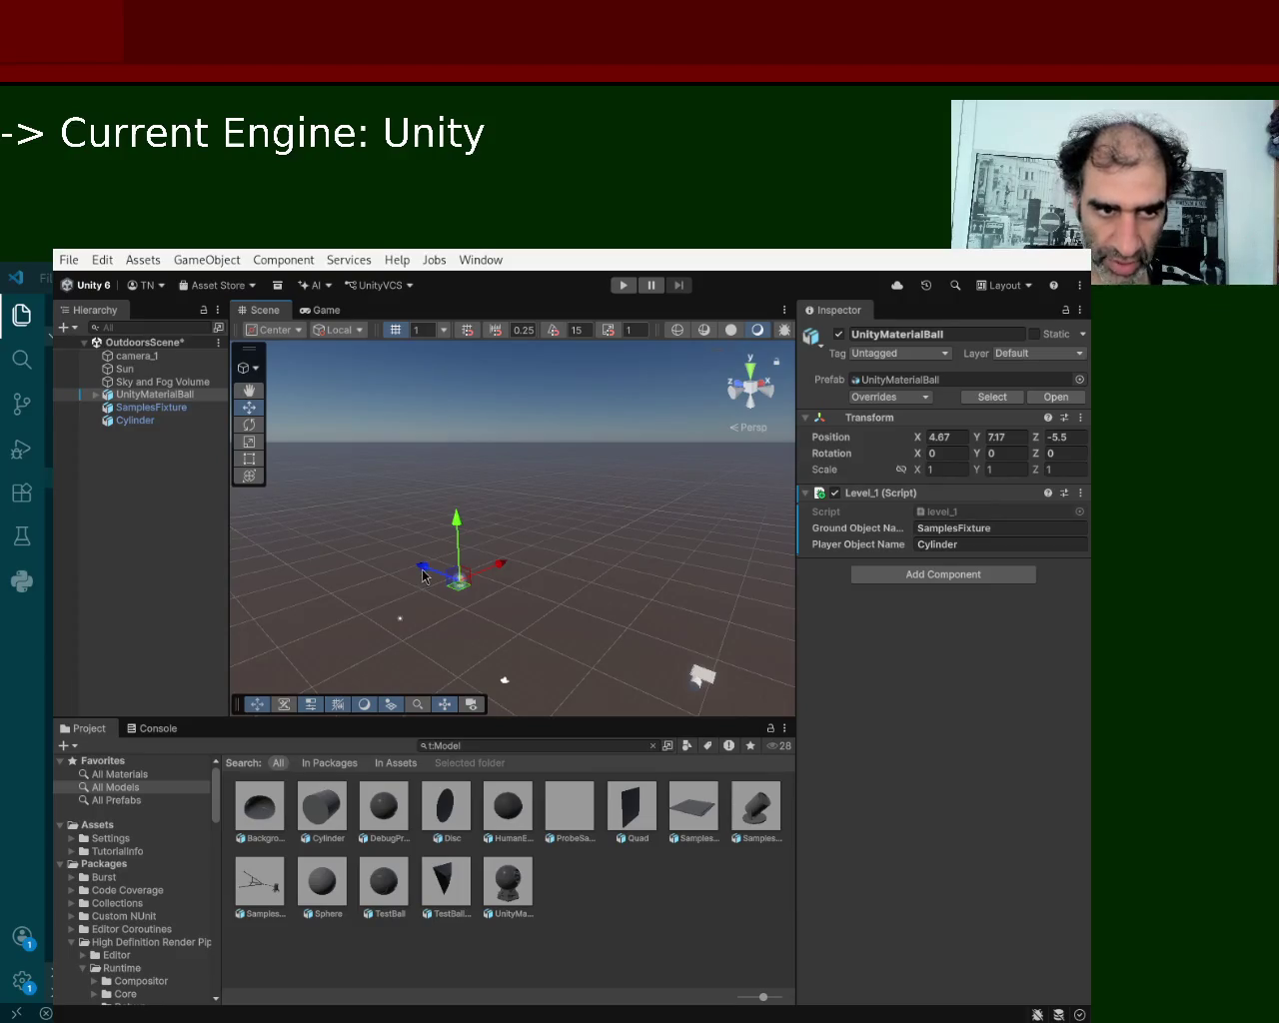
mouse_move(422, 568)
mouse_down()
mouse_move(668, 698)
mouse_move(630, 670)
mouse_move(645, 635)
mouse_up()
drag(711, 576, 717, 552)
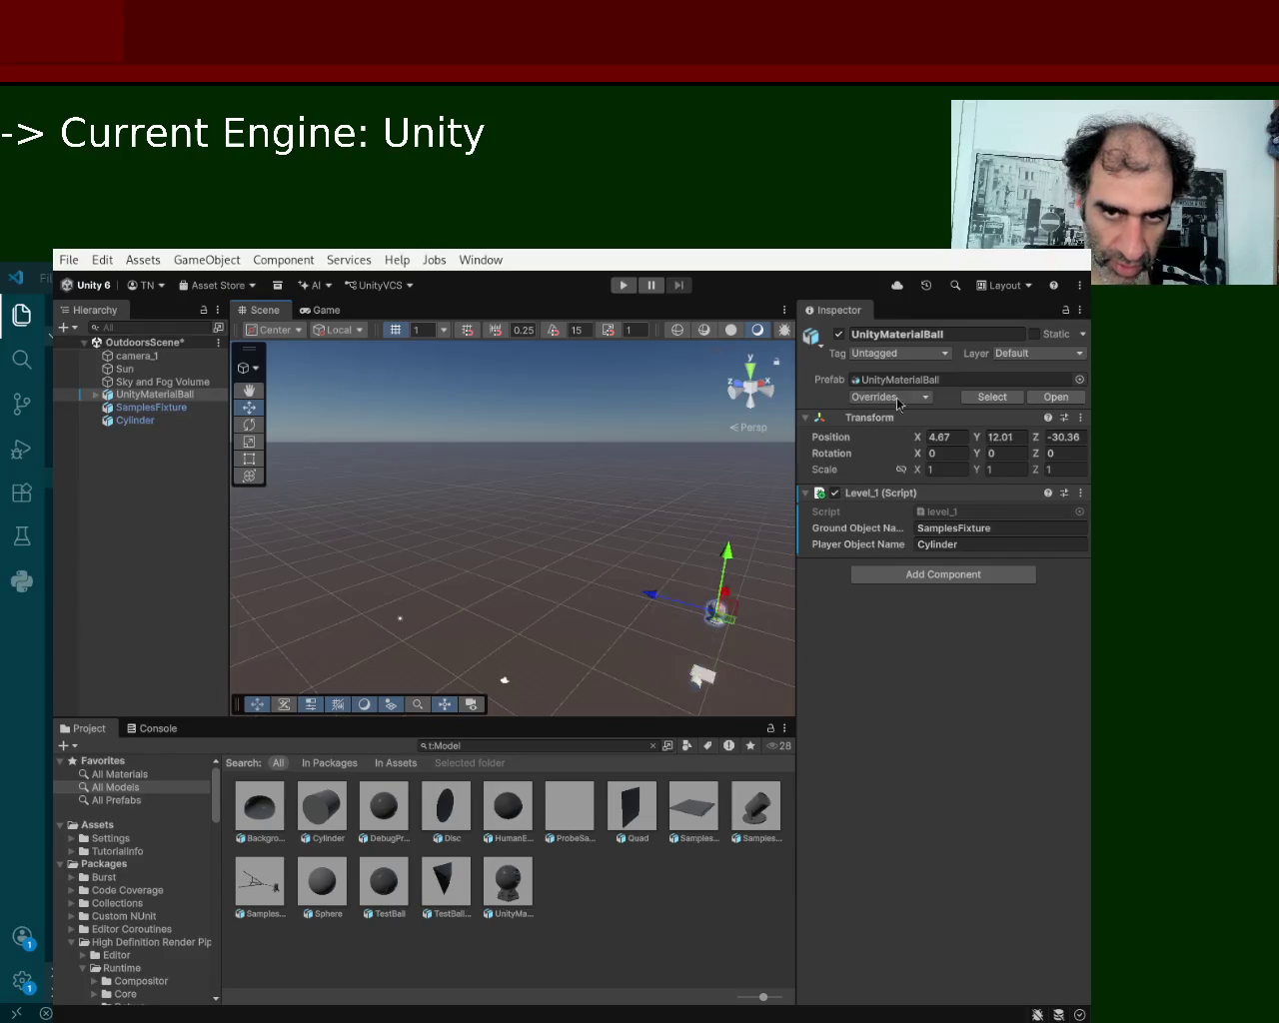
Toggle the ball's active checkbox off and back on, then start a test run.
click(840, 334)
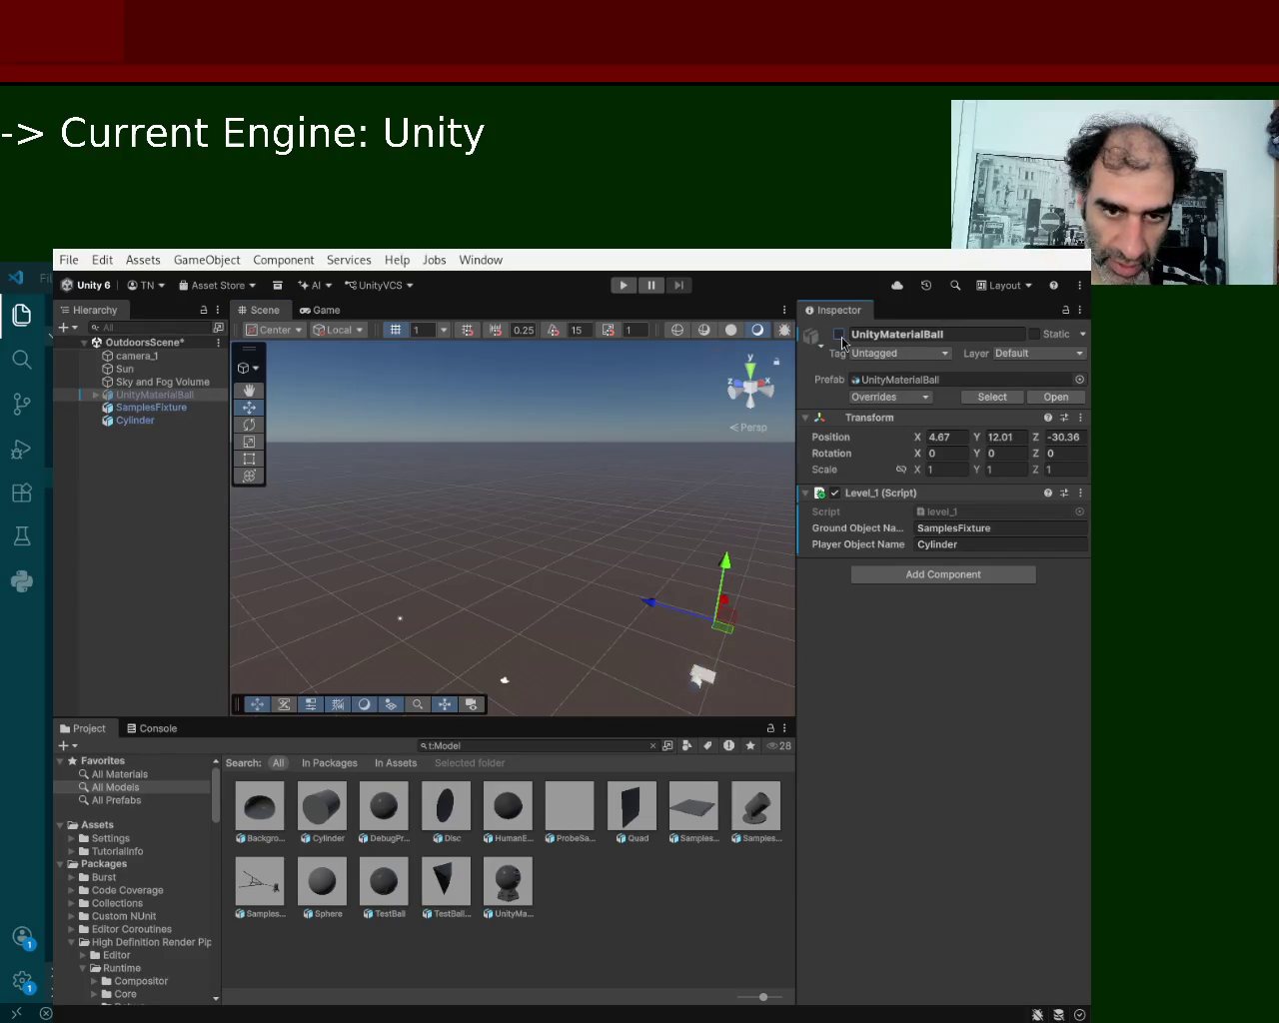
click(839, 334)
mouse_move(551, 546)
mouse_down()
mouse_move(490, 449)
mouse_move(448, 472)
mouse_move(500, 525)
mouse_up()
key(w)
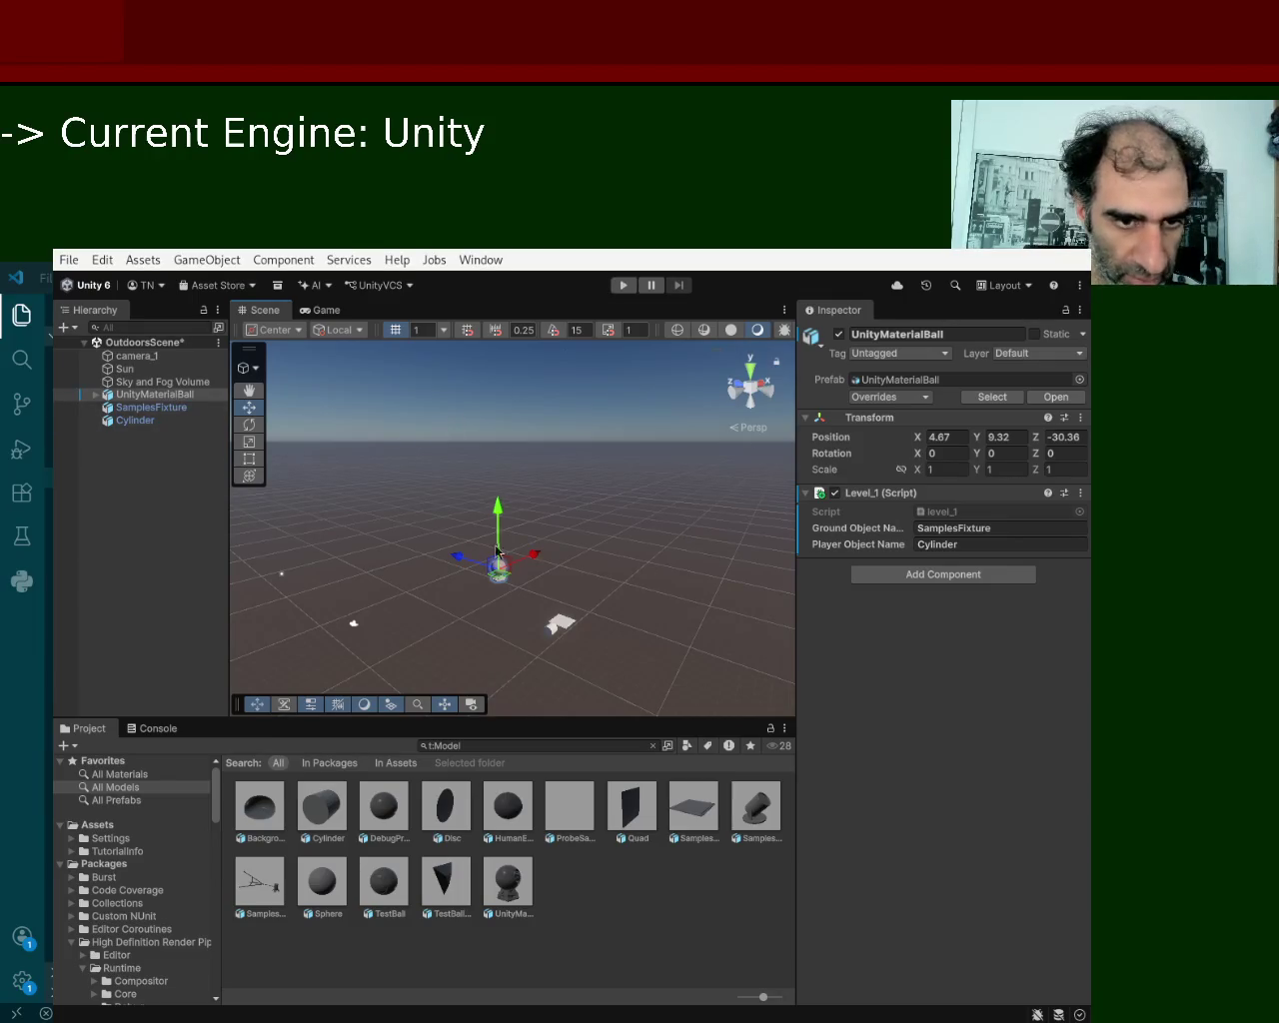
click(624, 287)
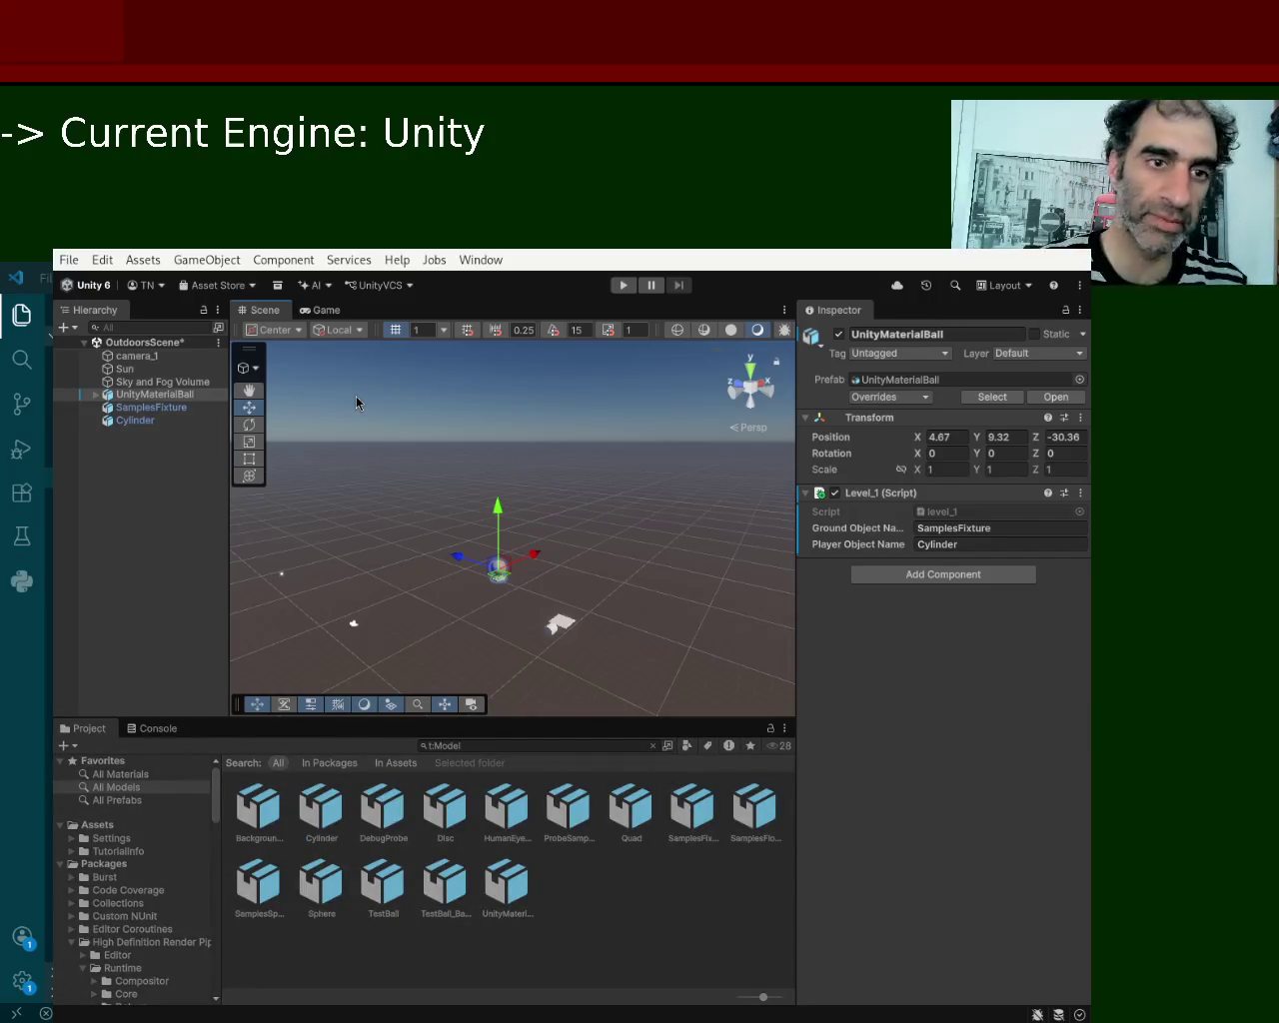
Play-test to confirm SamplesFixture_Copy and Cylinder_Copy spawn, then stop and save the scene.
key(ctrl+p)
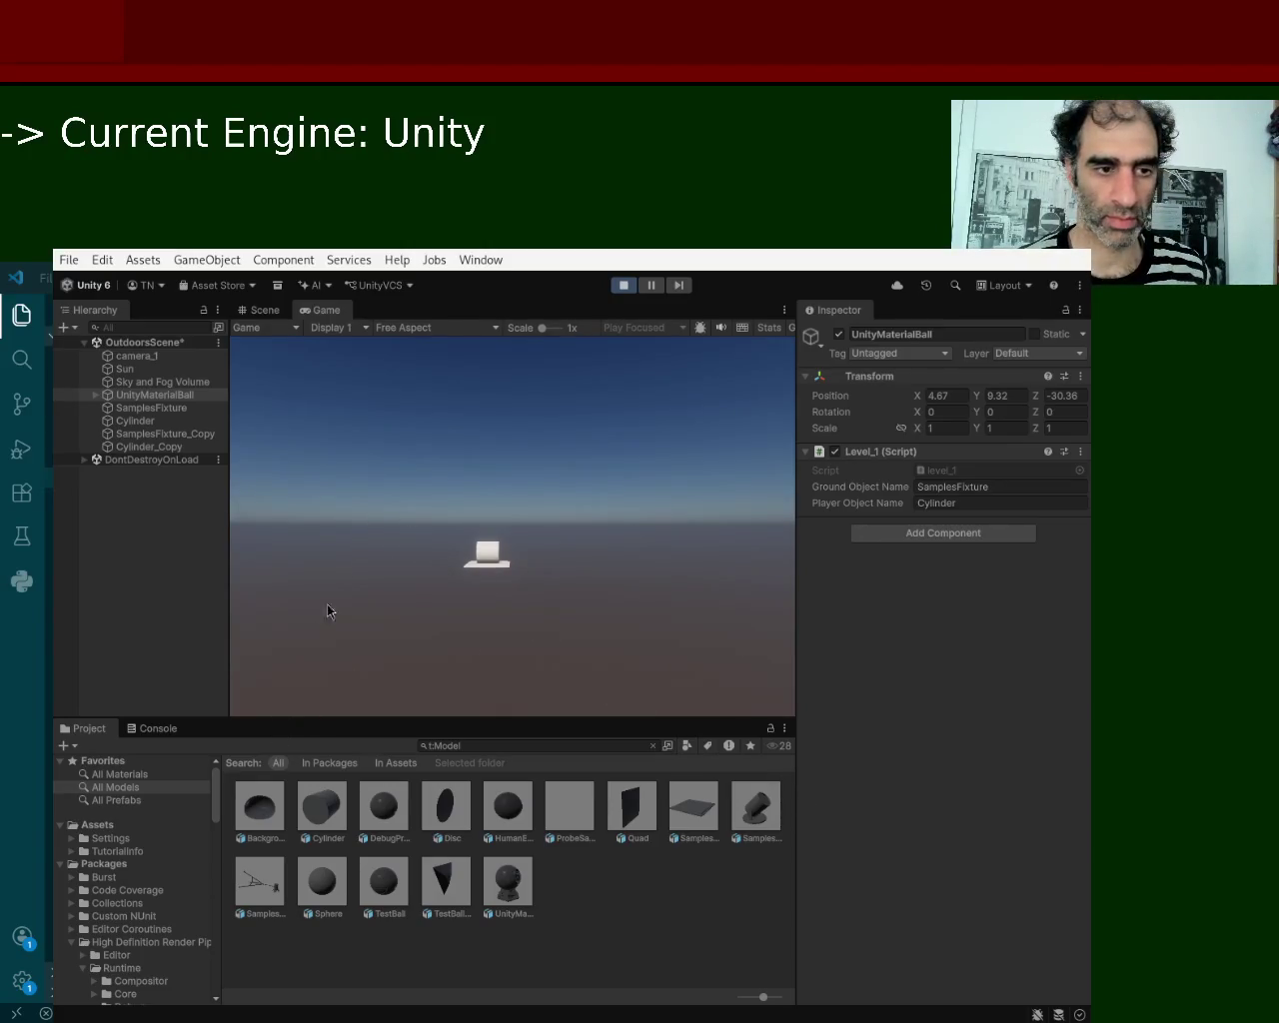
click(624, 286)
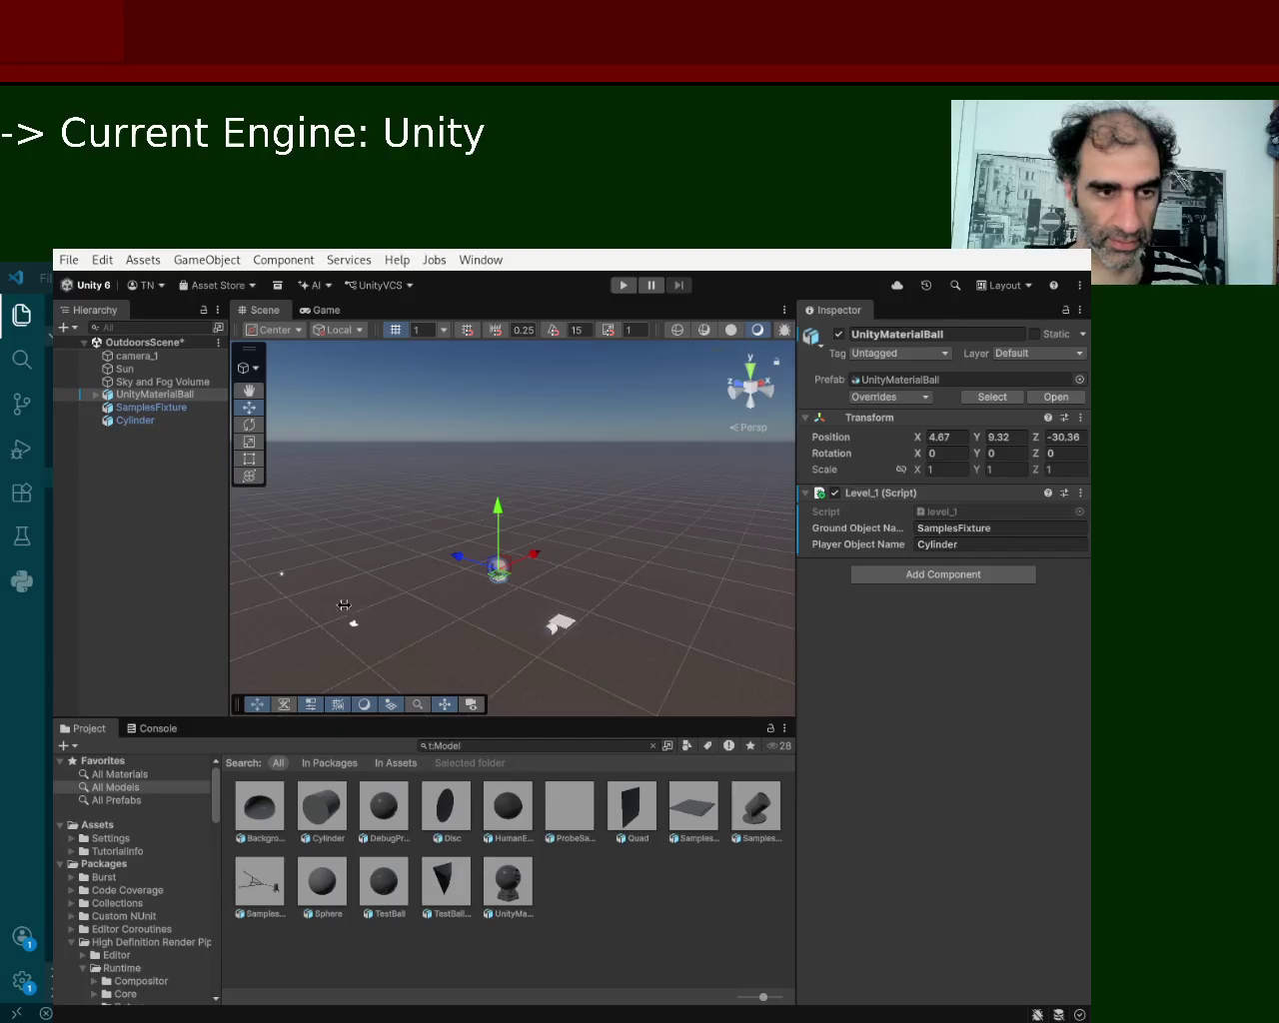
key(ctrl+s)
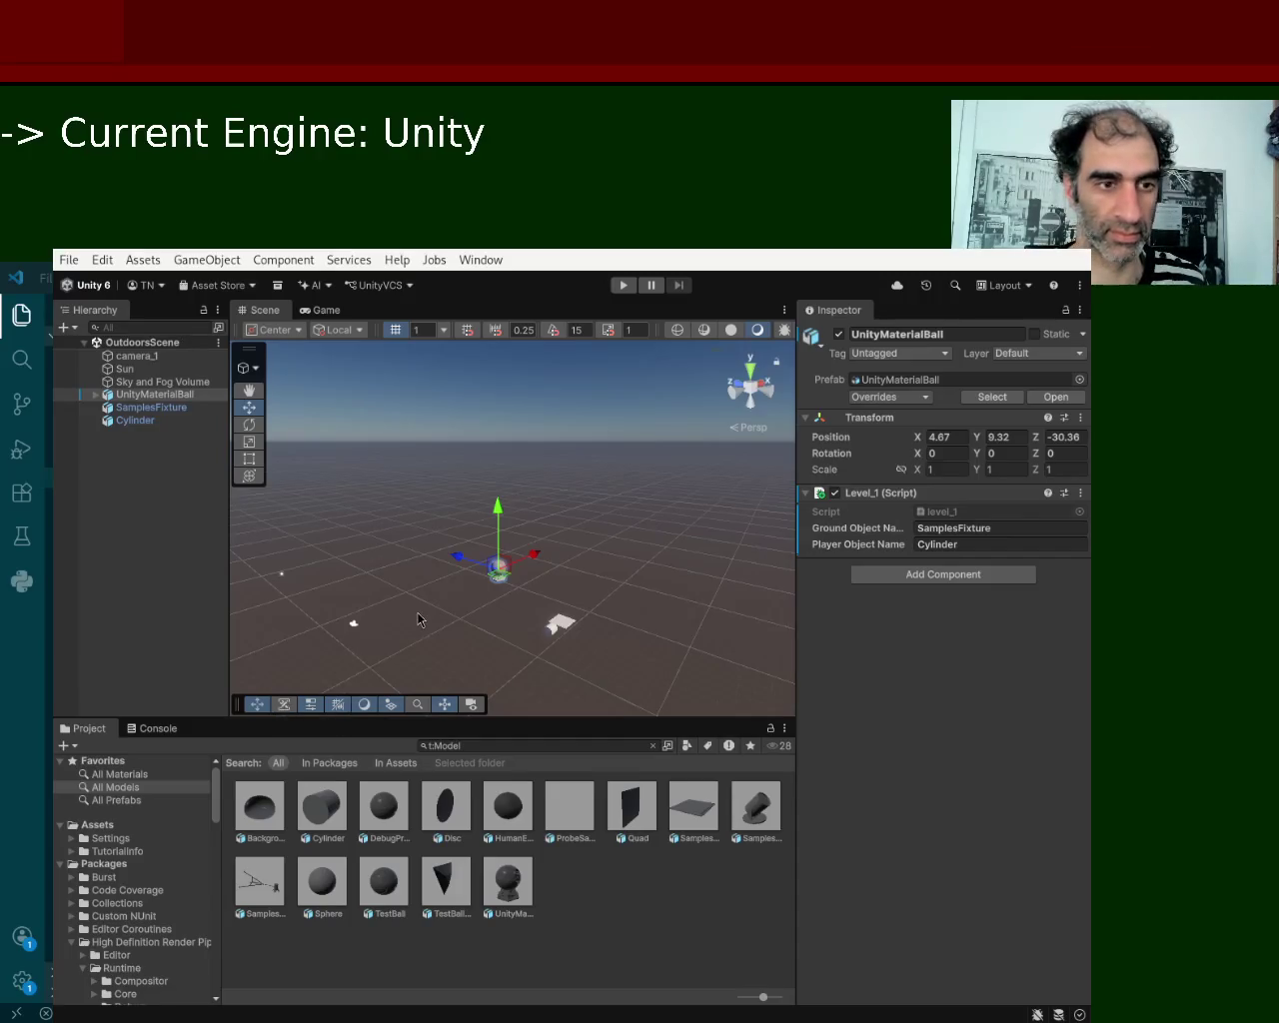
Switch to the VS Code window showing level_1.cs, then close it.
key(alt+Tab)
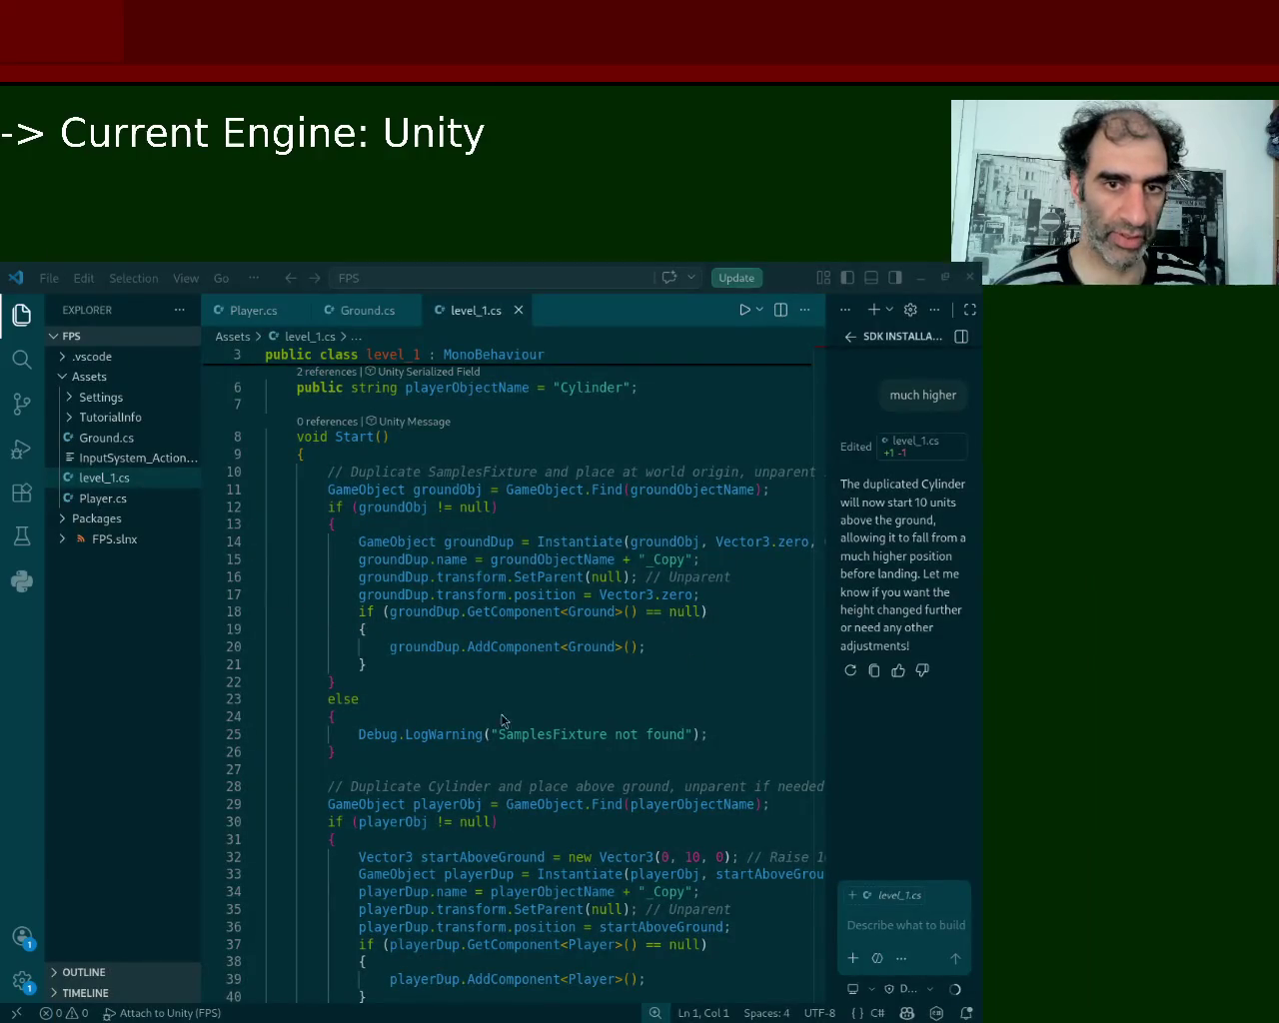
click(970, 277)
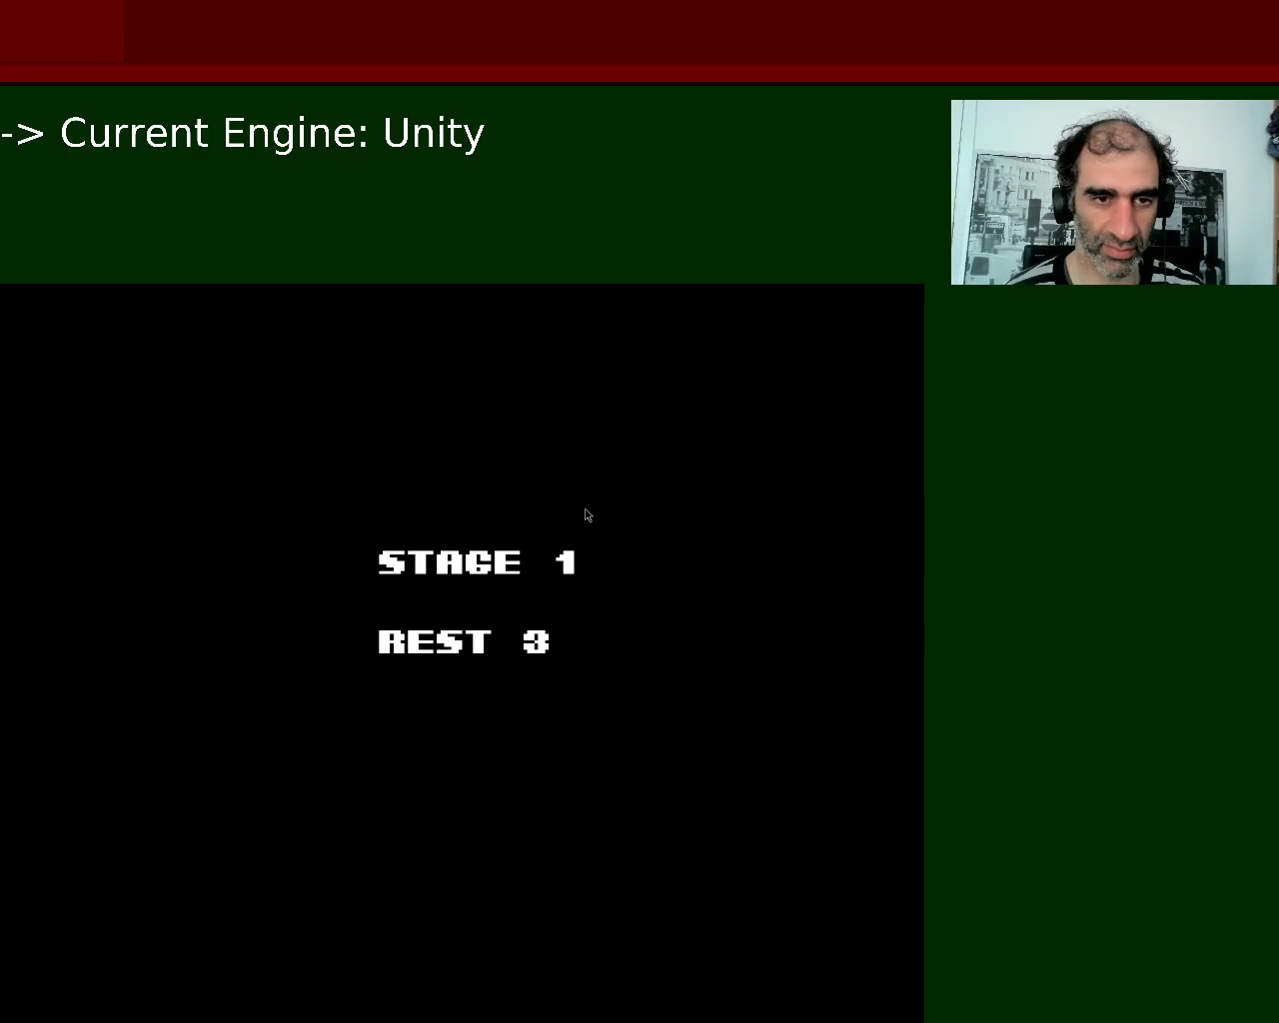
Run right from the stage start, shooting enemies and crossing the ruined brick wall to the street.
key(x)
key(Right)
key(x)
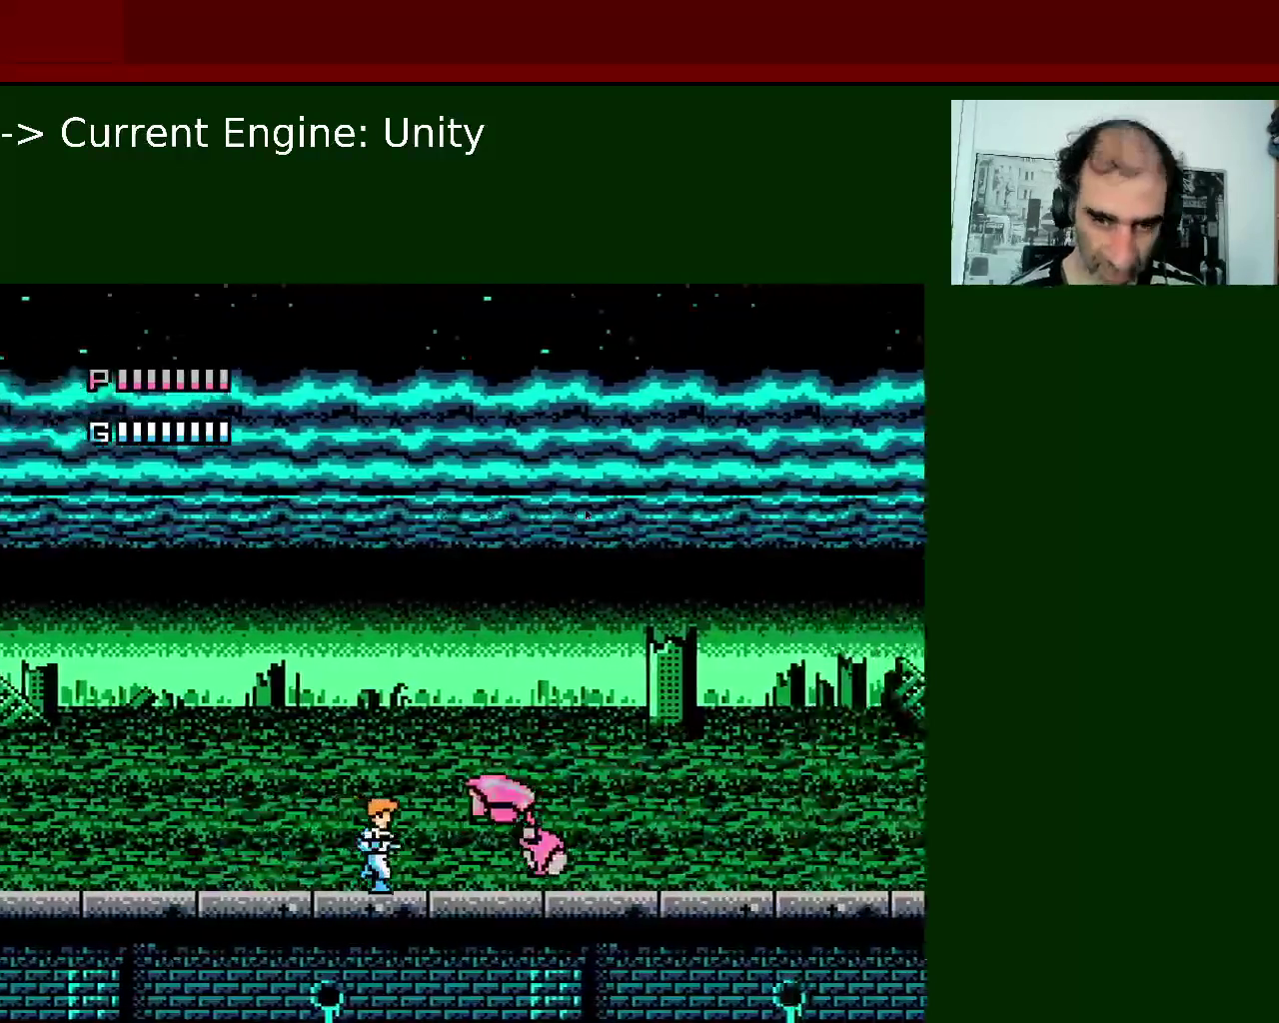
key(x)
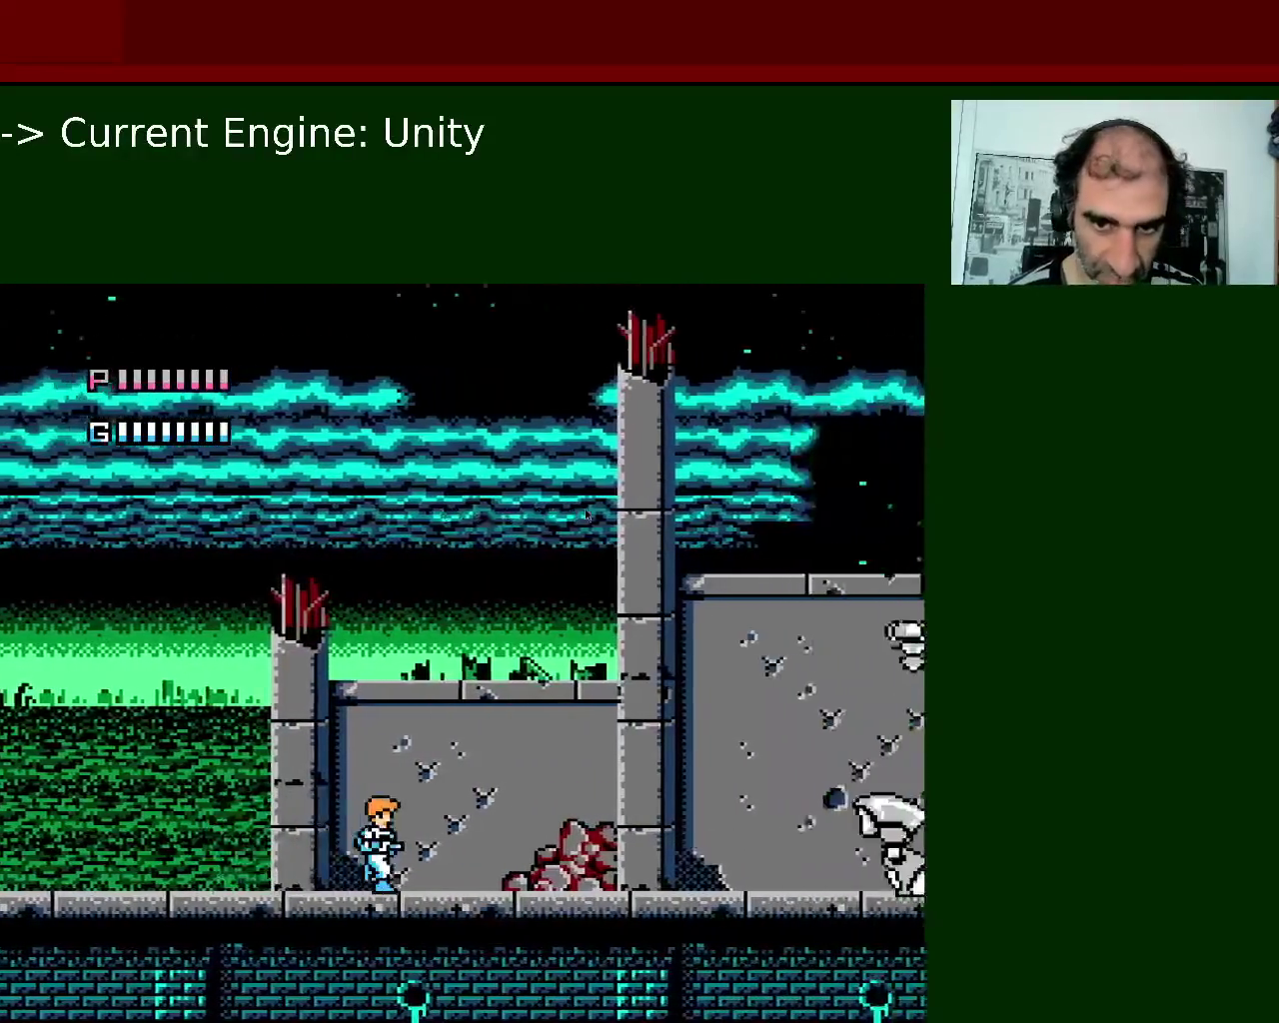
key(x)
key(x)
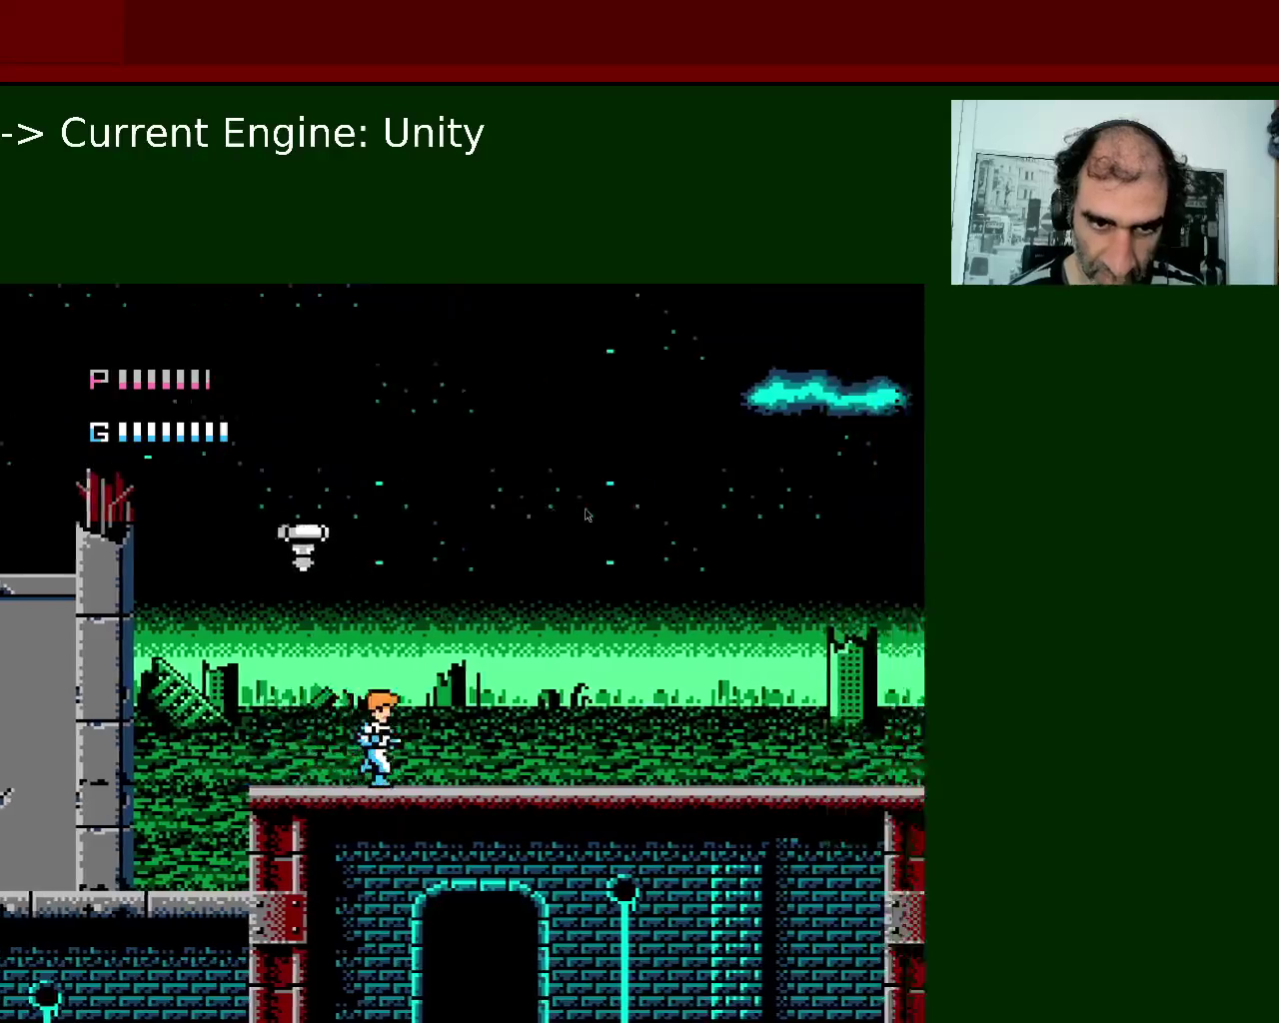
key(z)
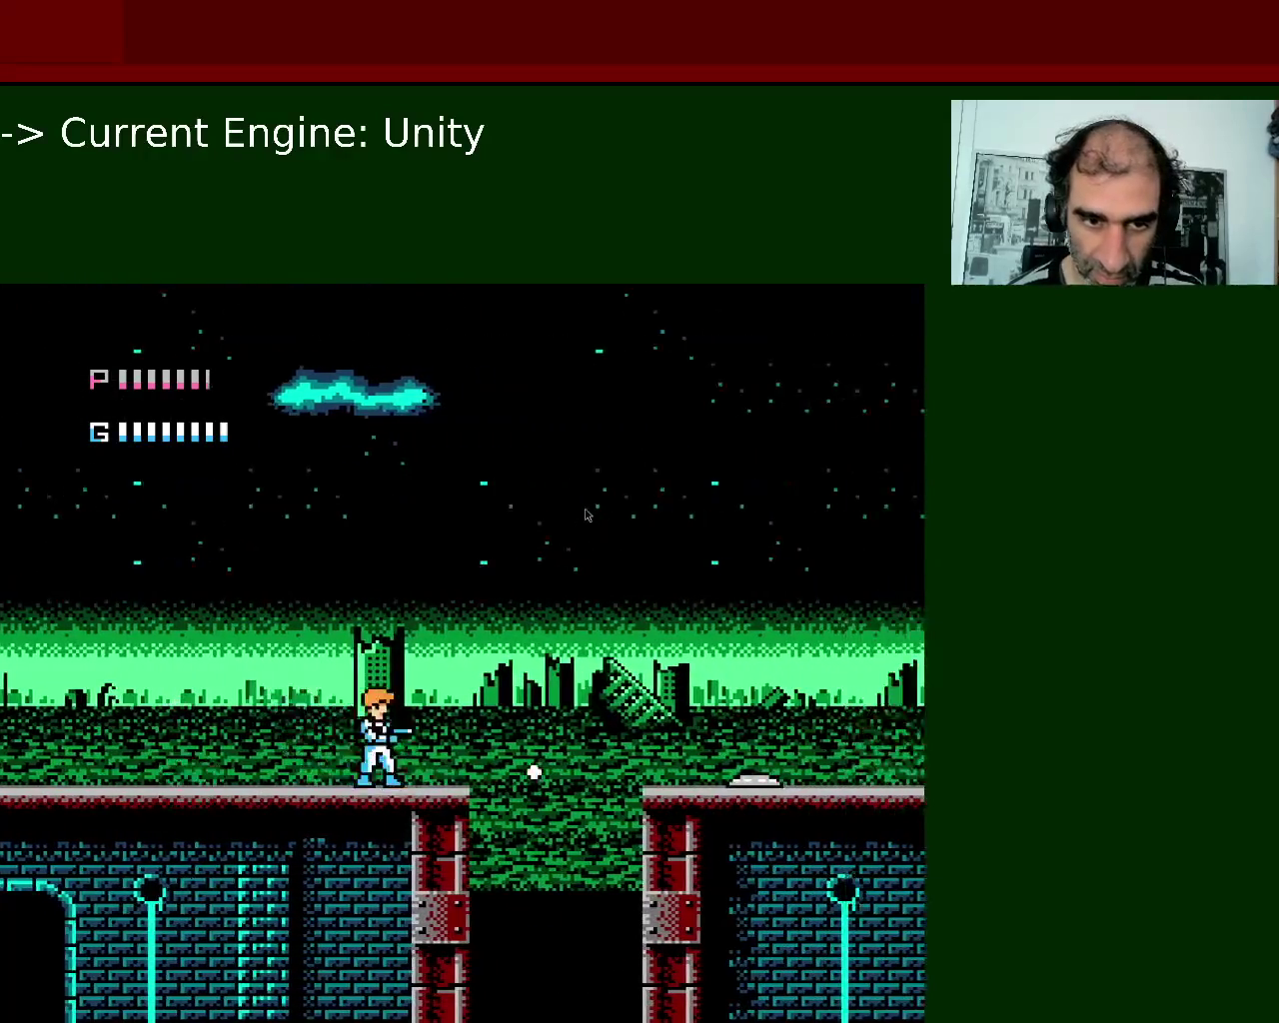
key(z)
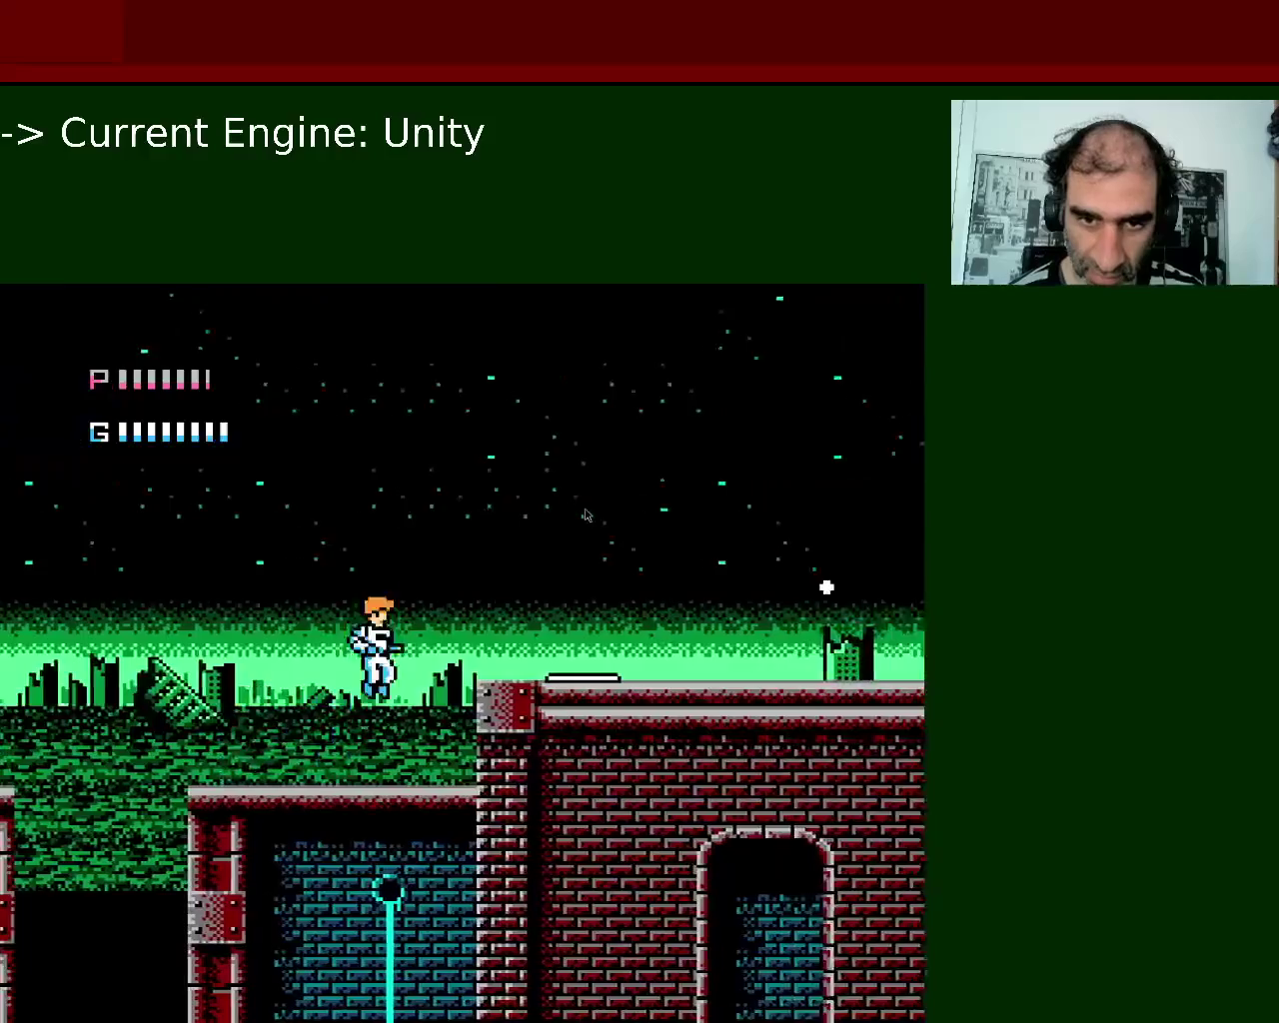
key(x)
key(x)
key(z)
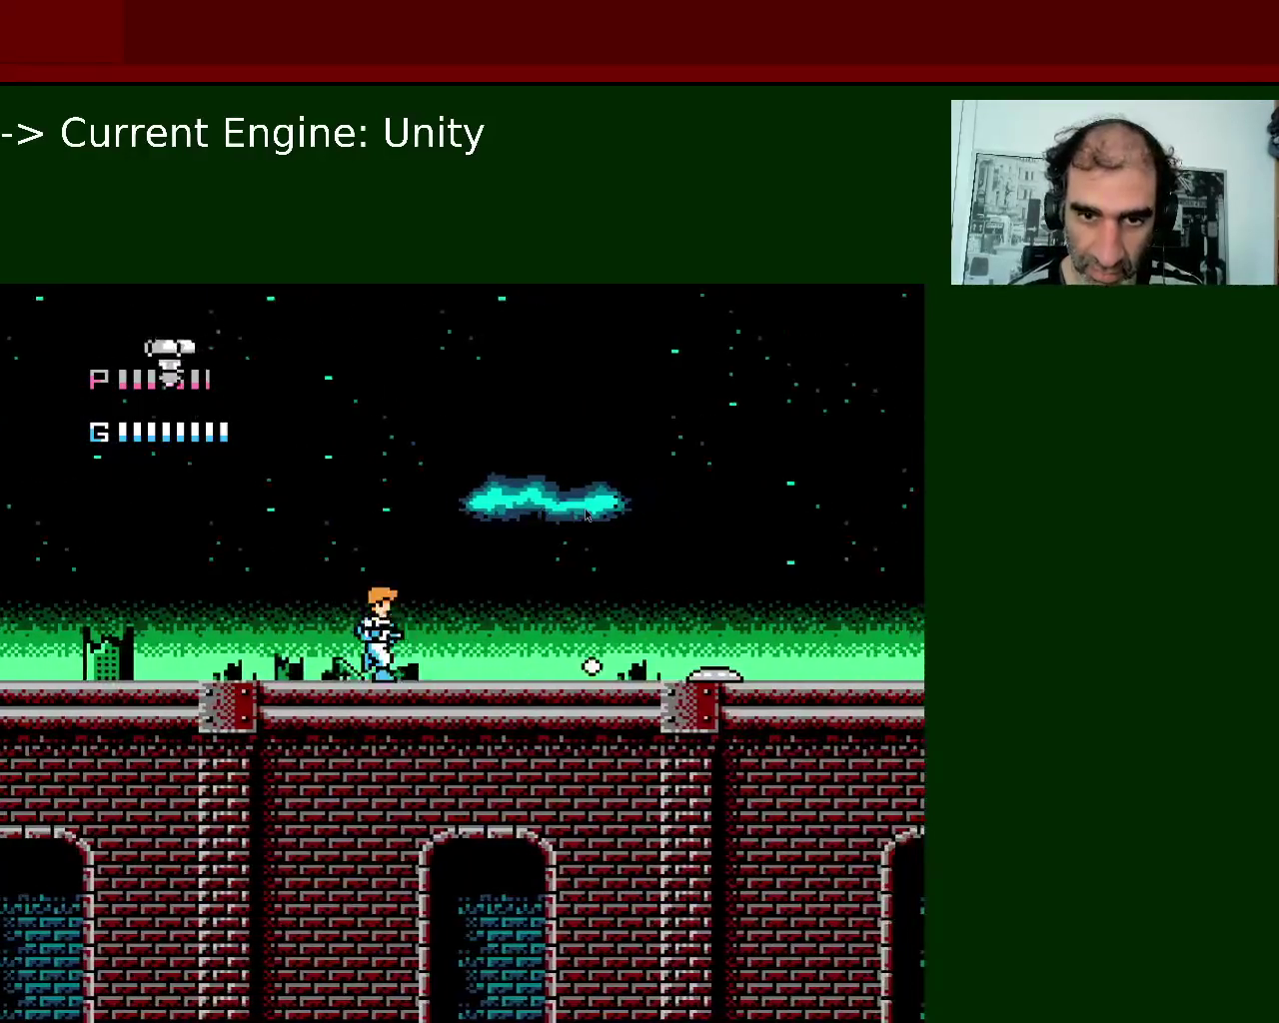
key(x)
key(x)
key(x)
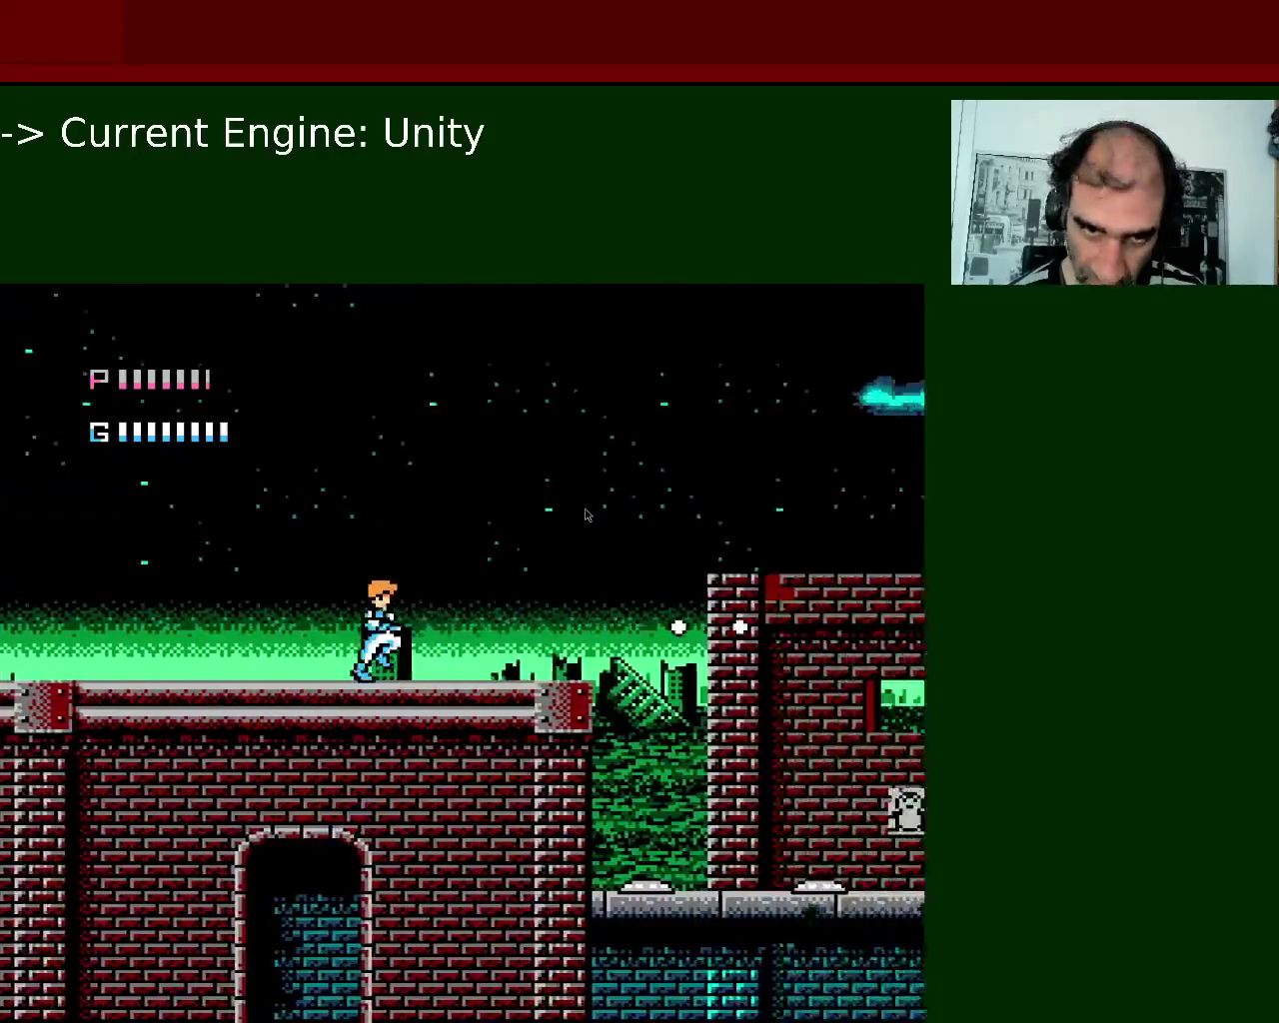
key(x)
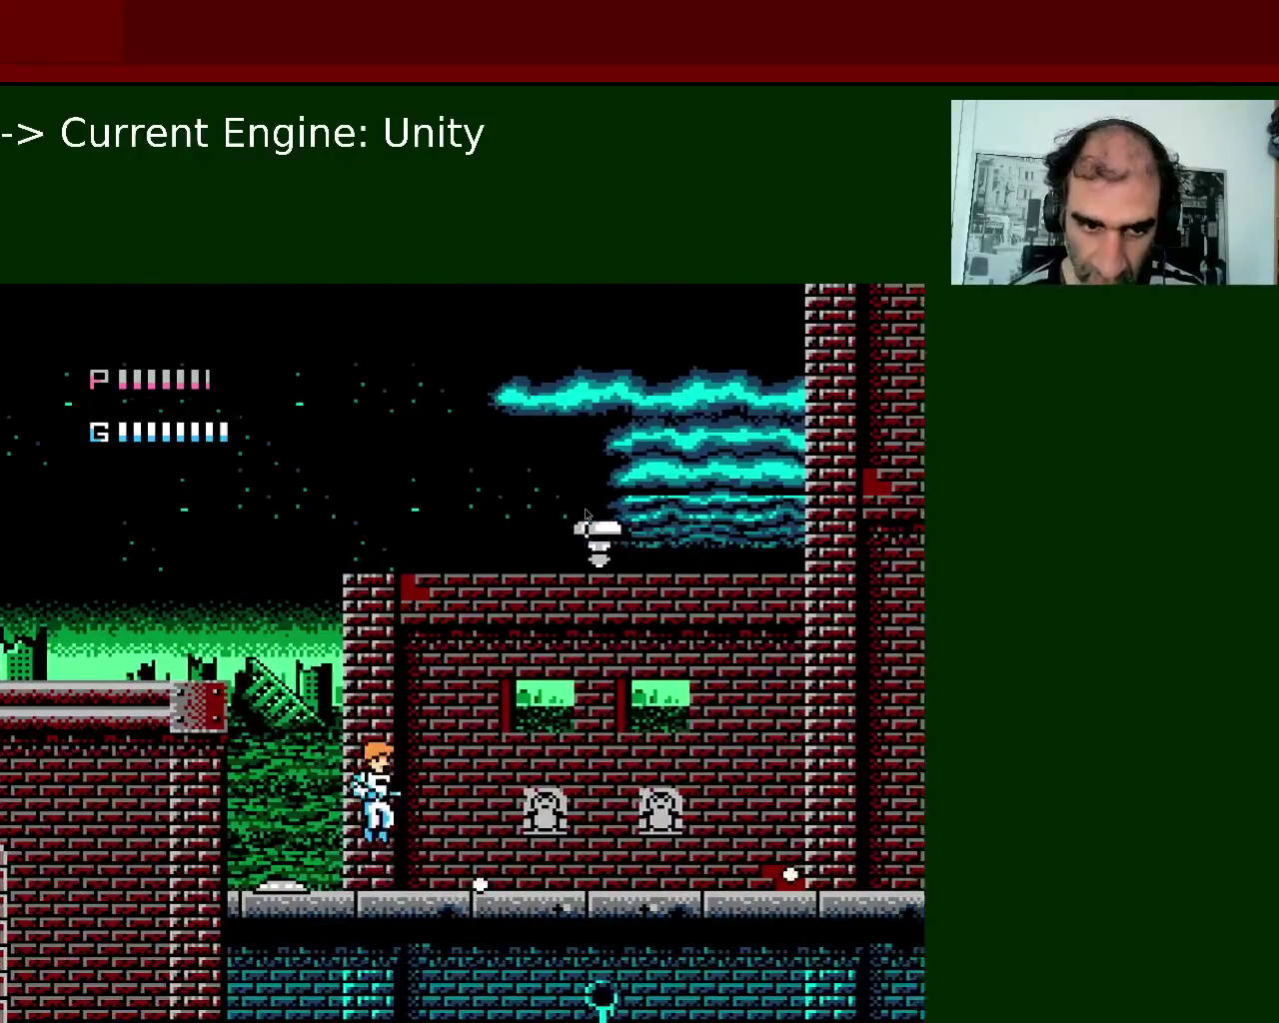
key(x)
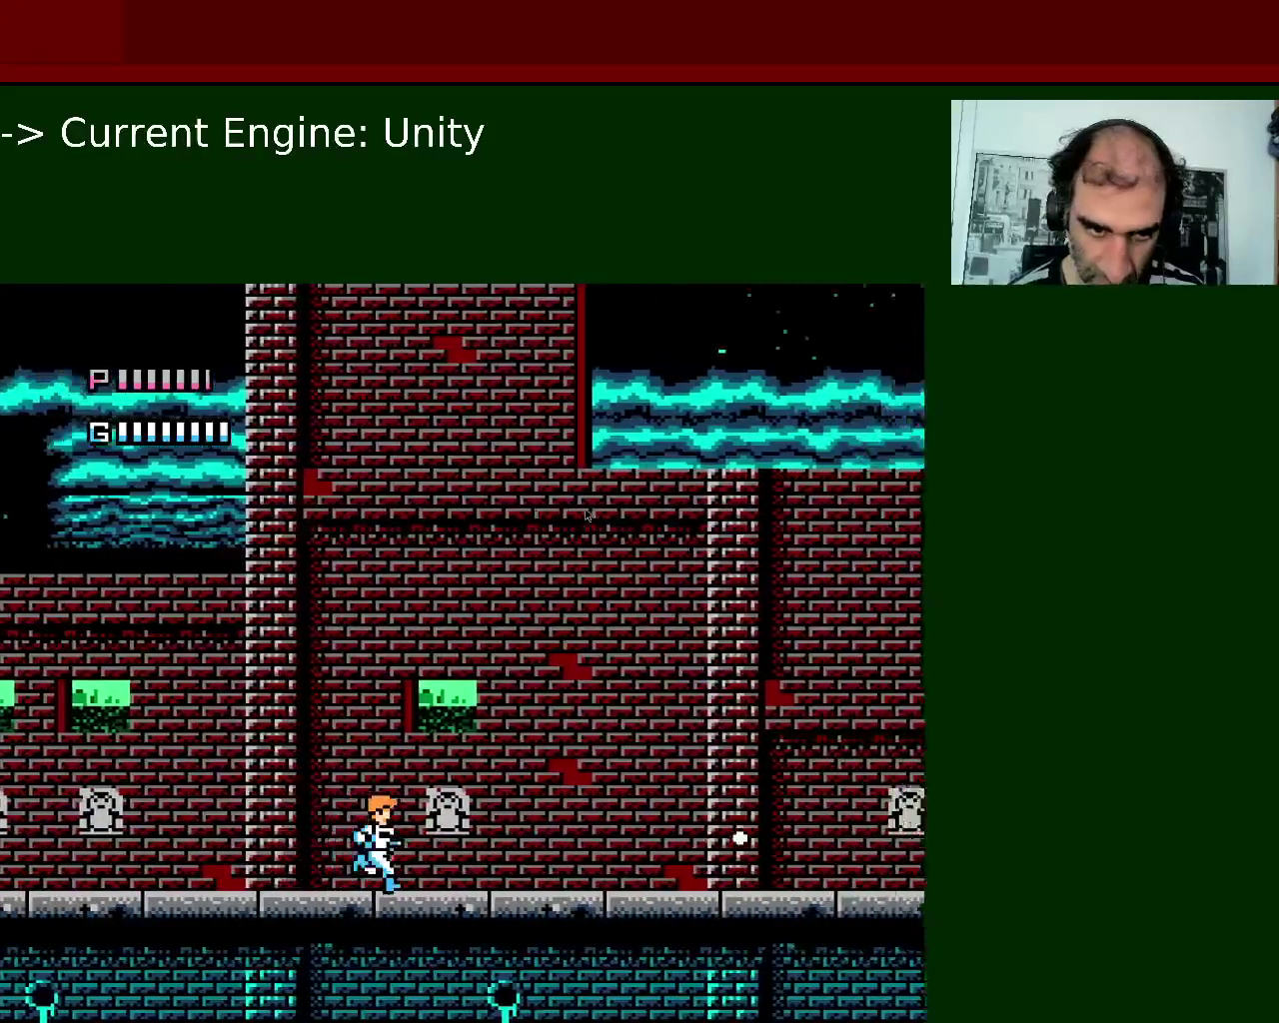
key(Down)
key(x)
Continue right past the brick building, pillars and pit, grabbing the pink item on the ledge.
key(Right)
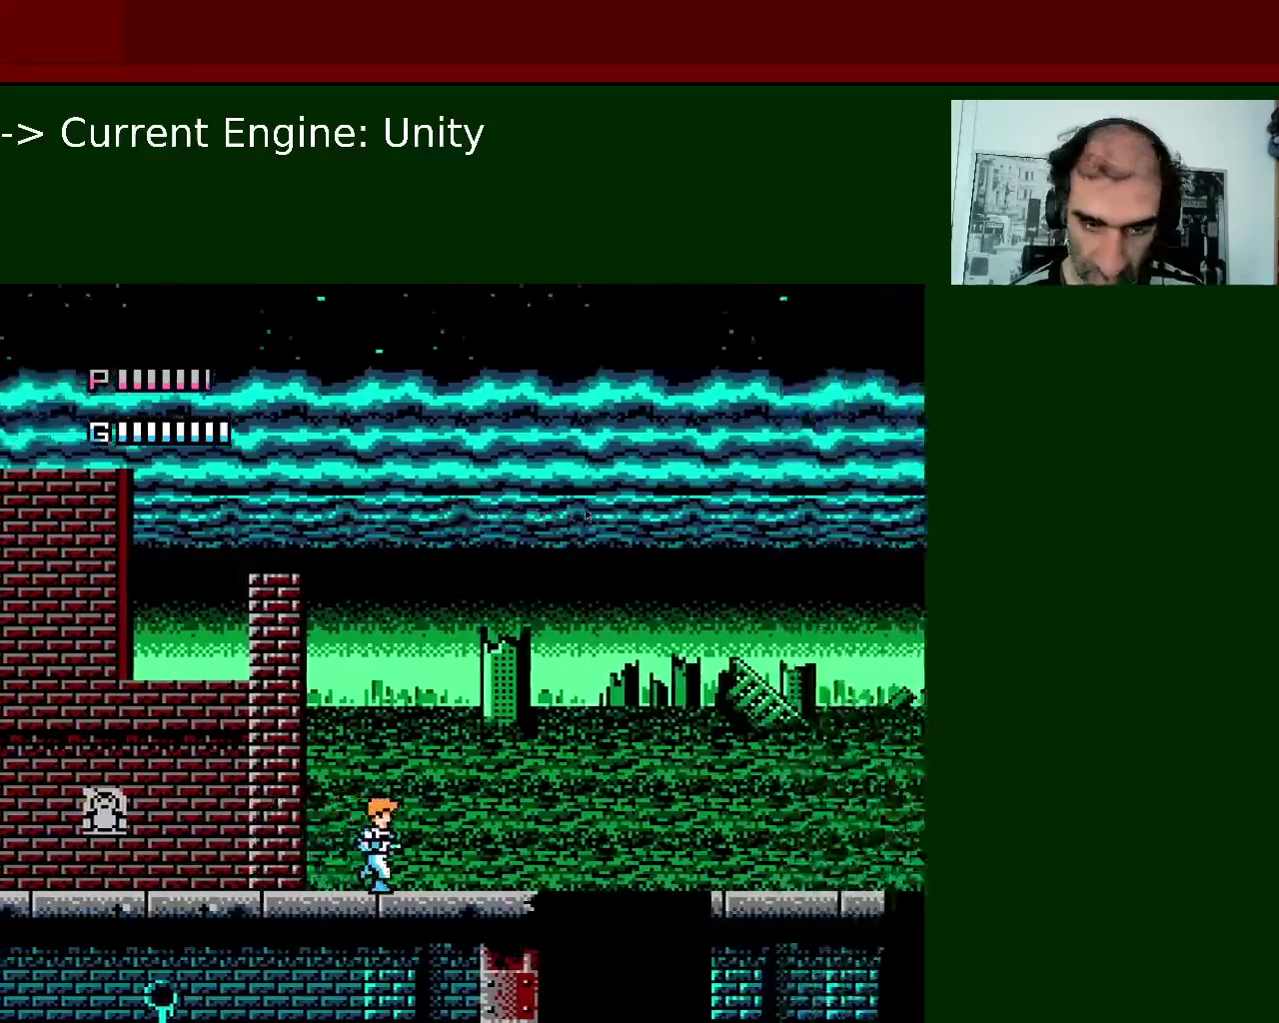
key(x)
key(Right)
key(z)
key(Right)
key(x)
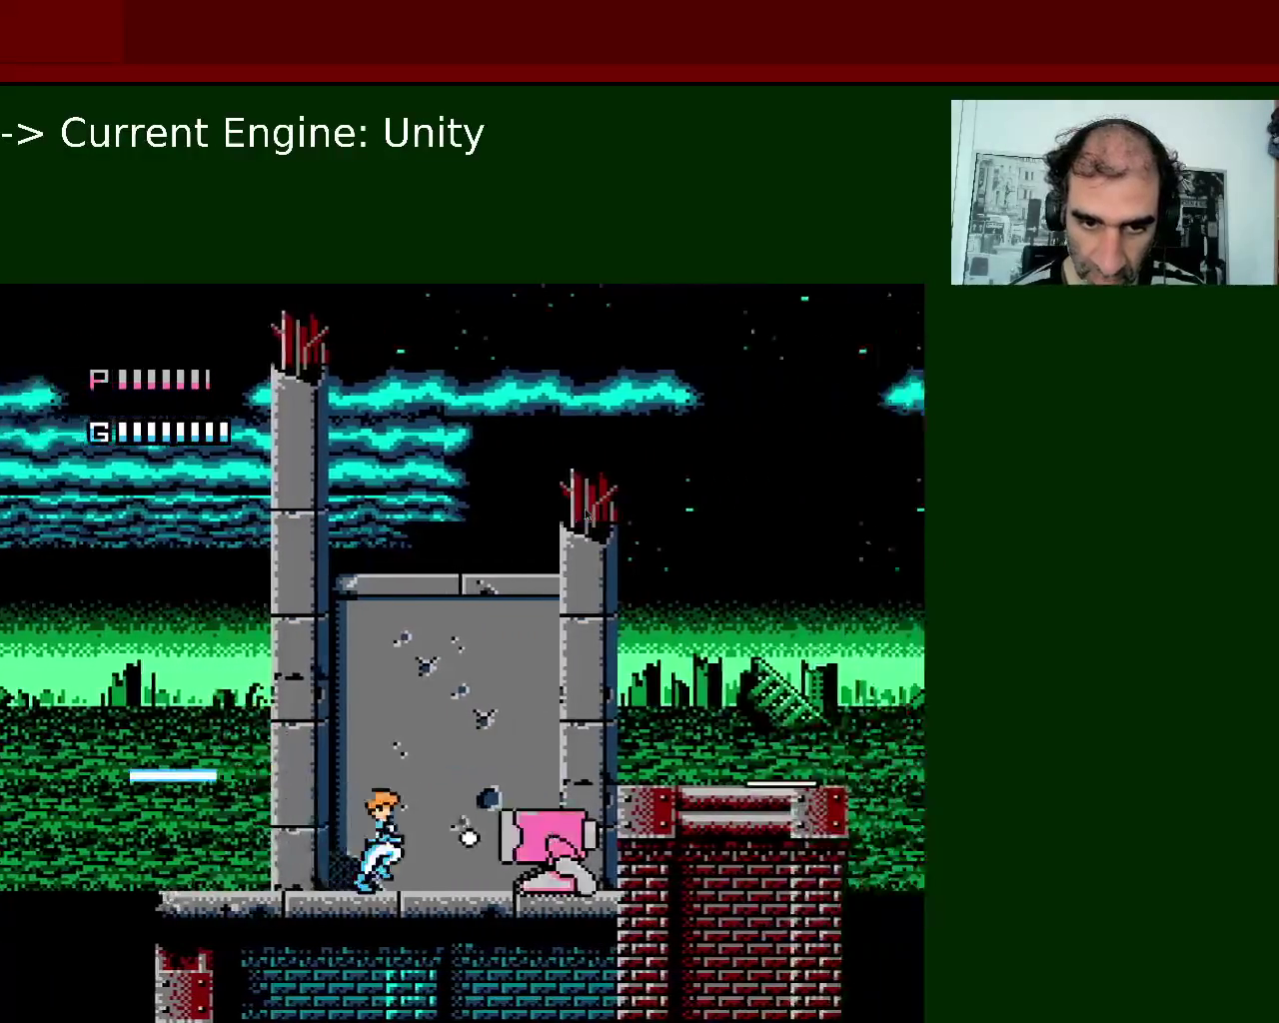
key(Right)
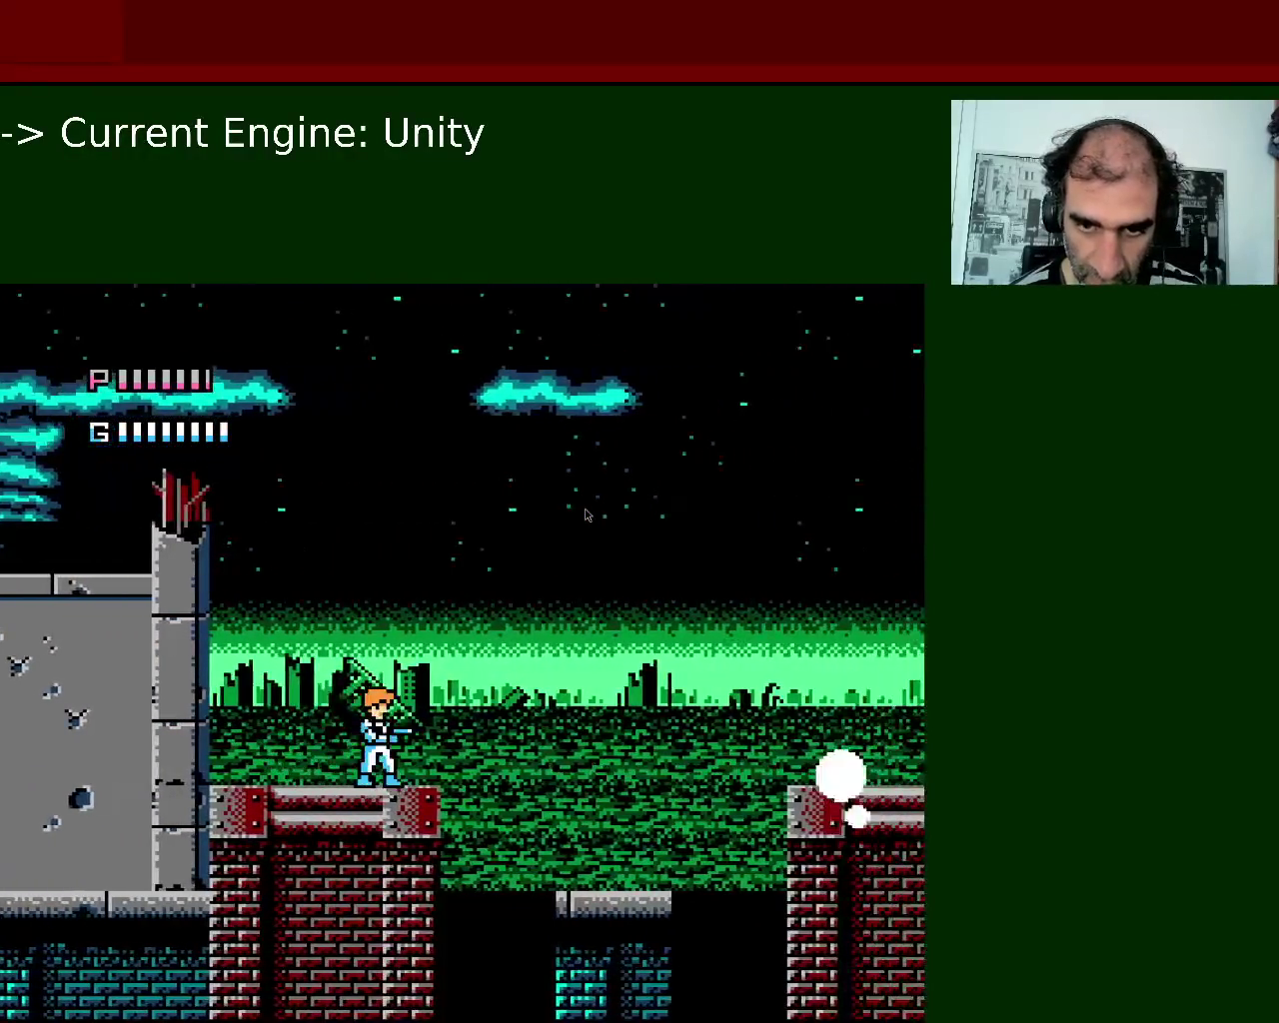
key(Right)
key(z)
key(z)
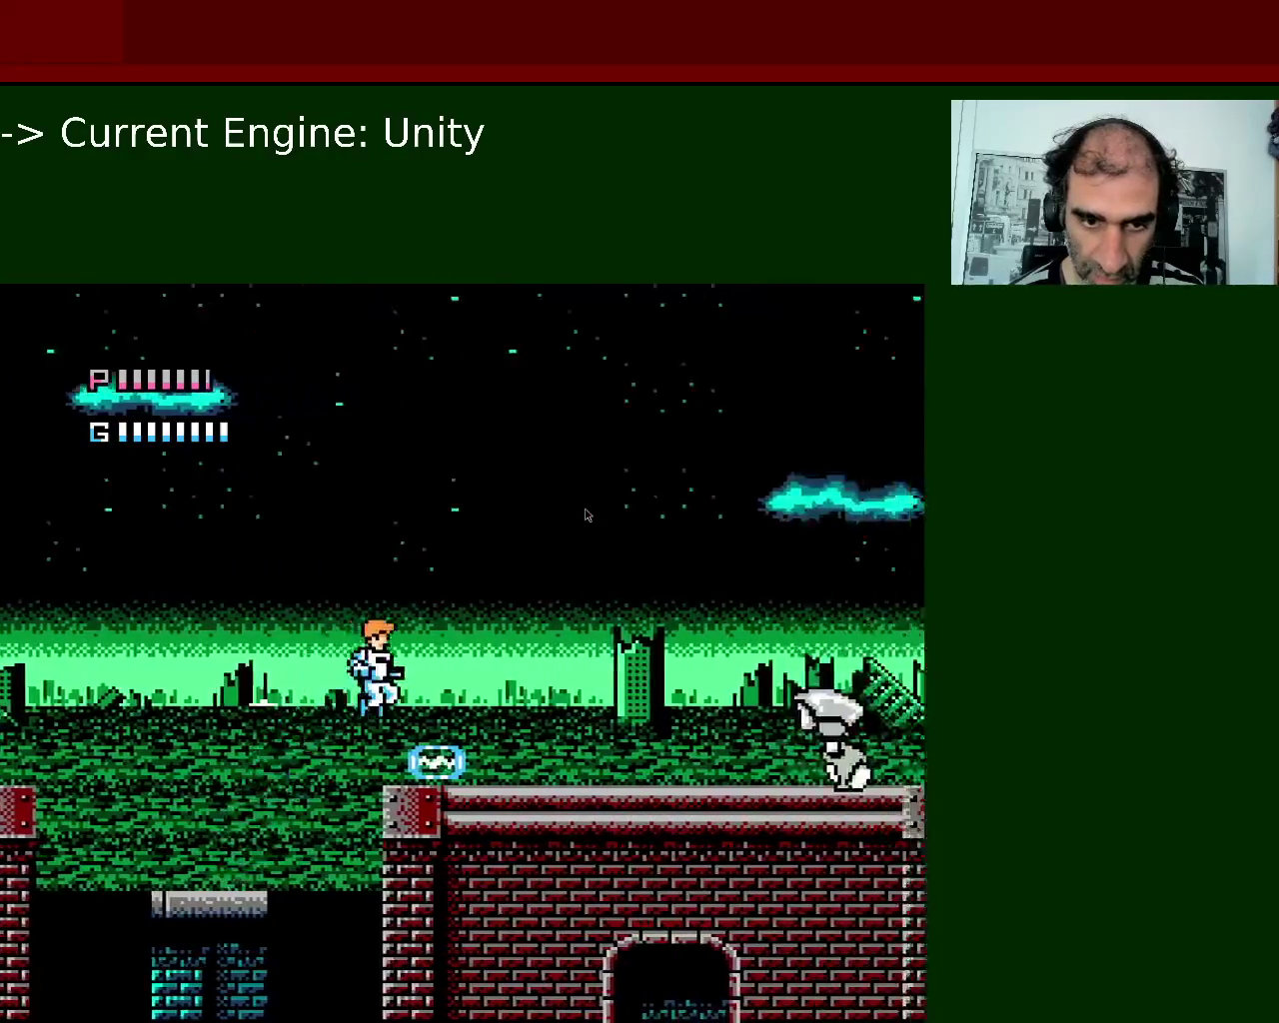
key(Right)
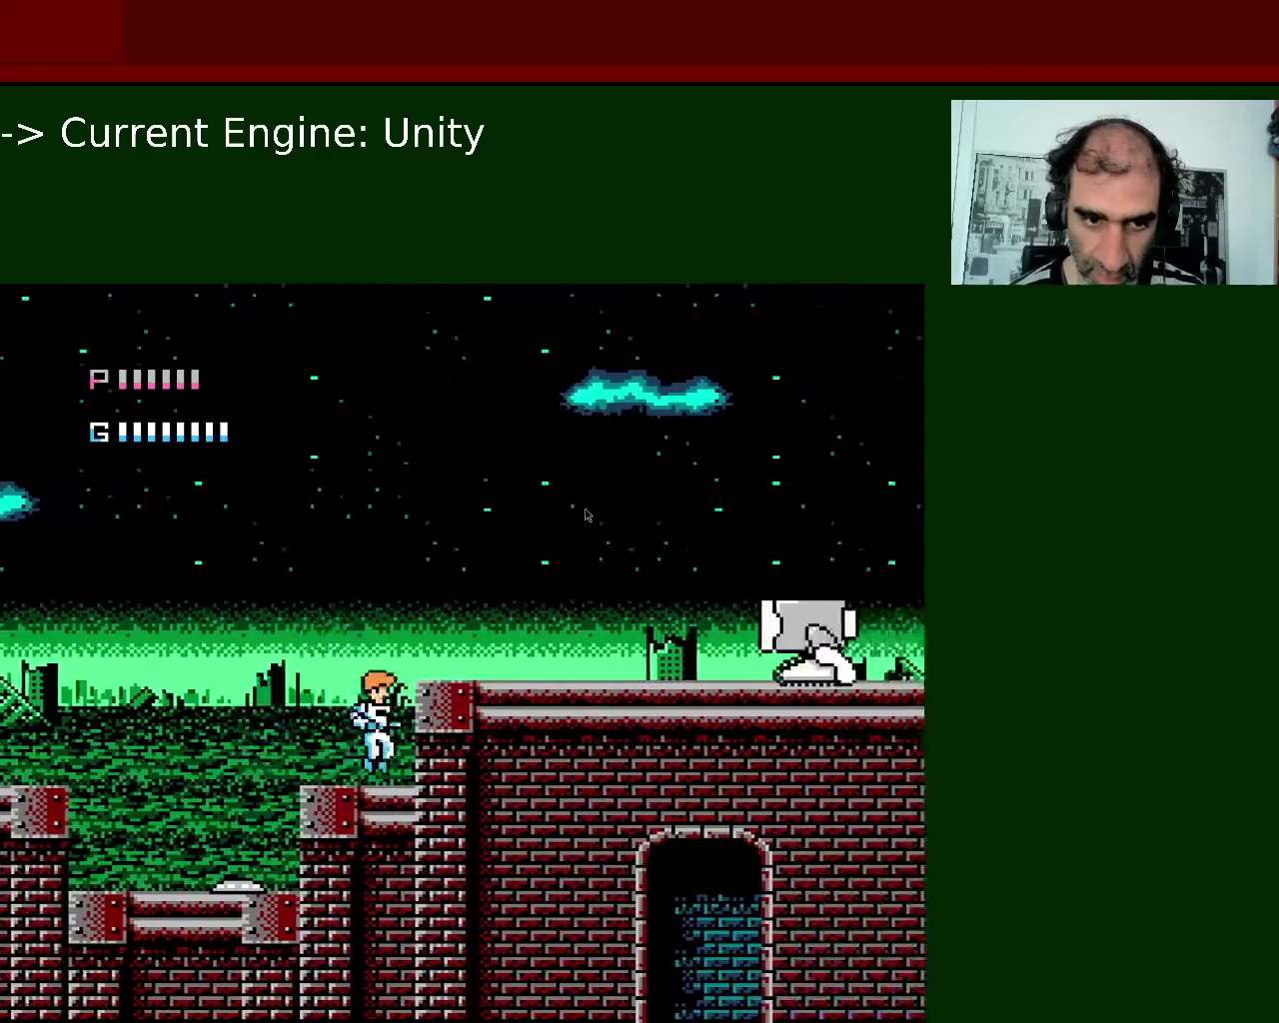
key(z)
key(Right)
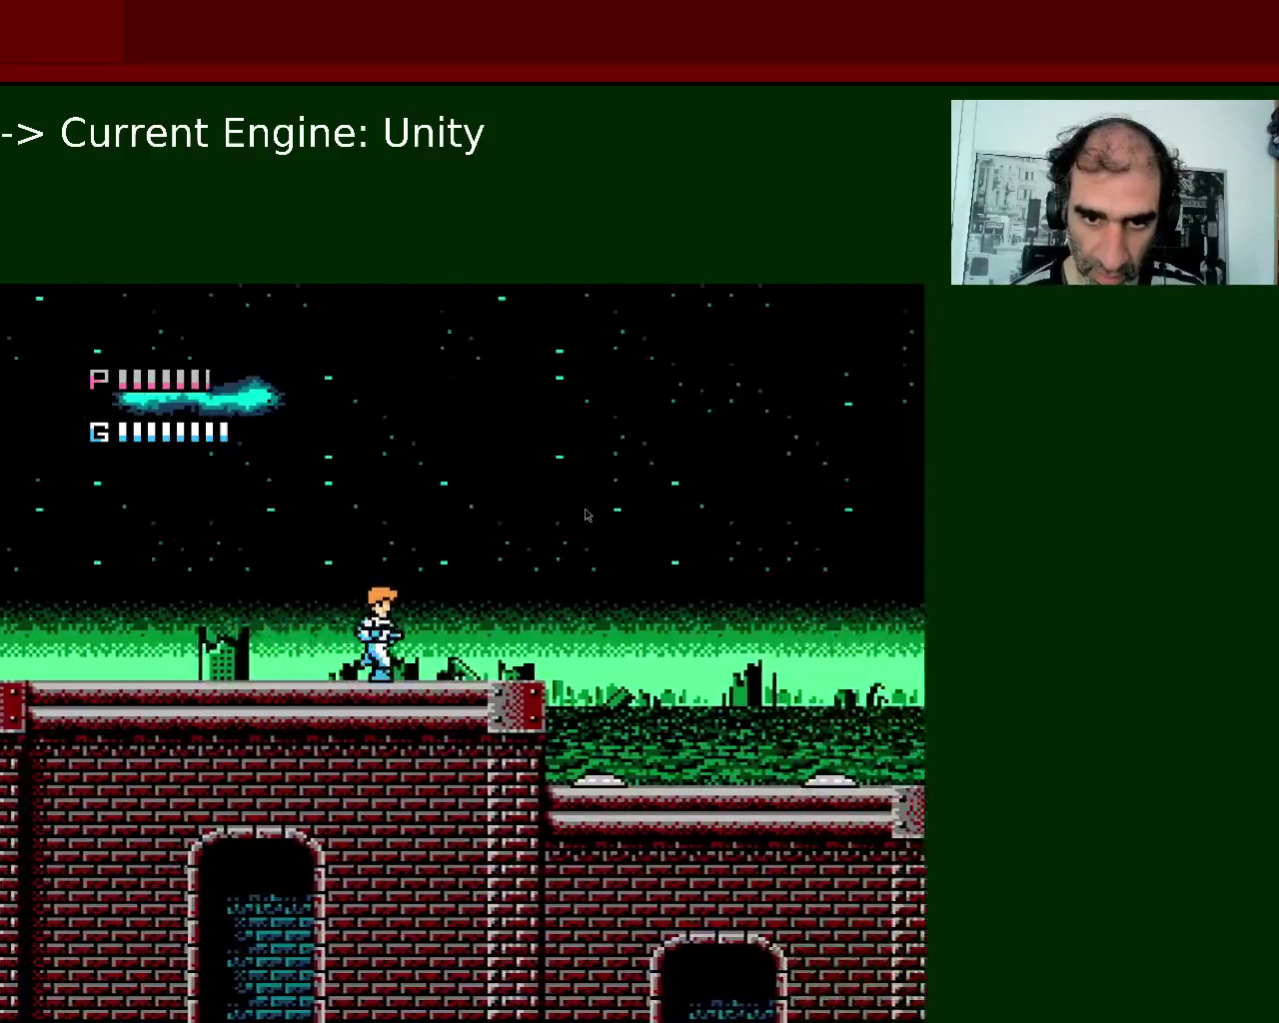
key(z)
key(Right)
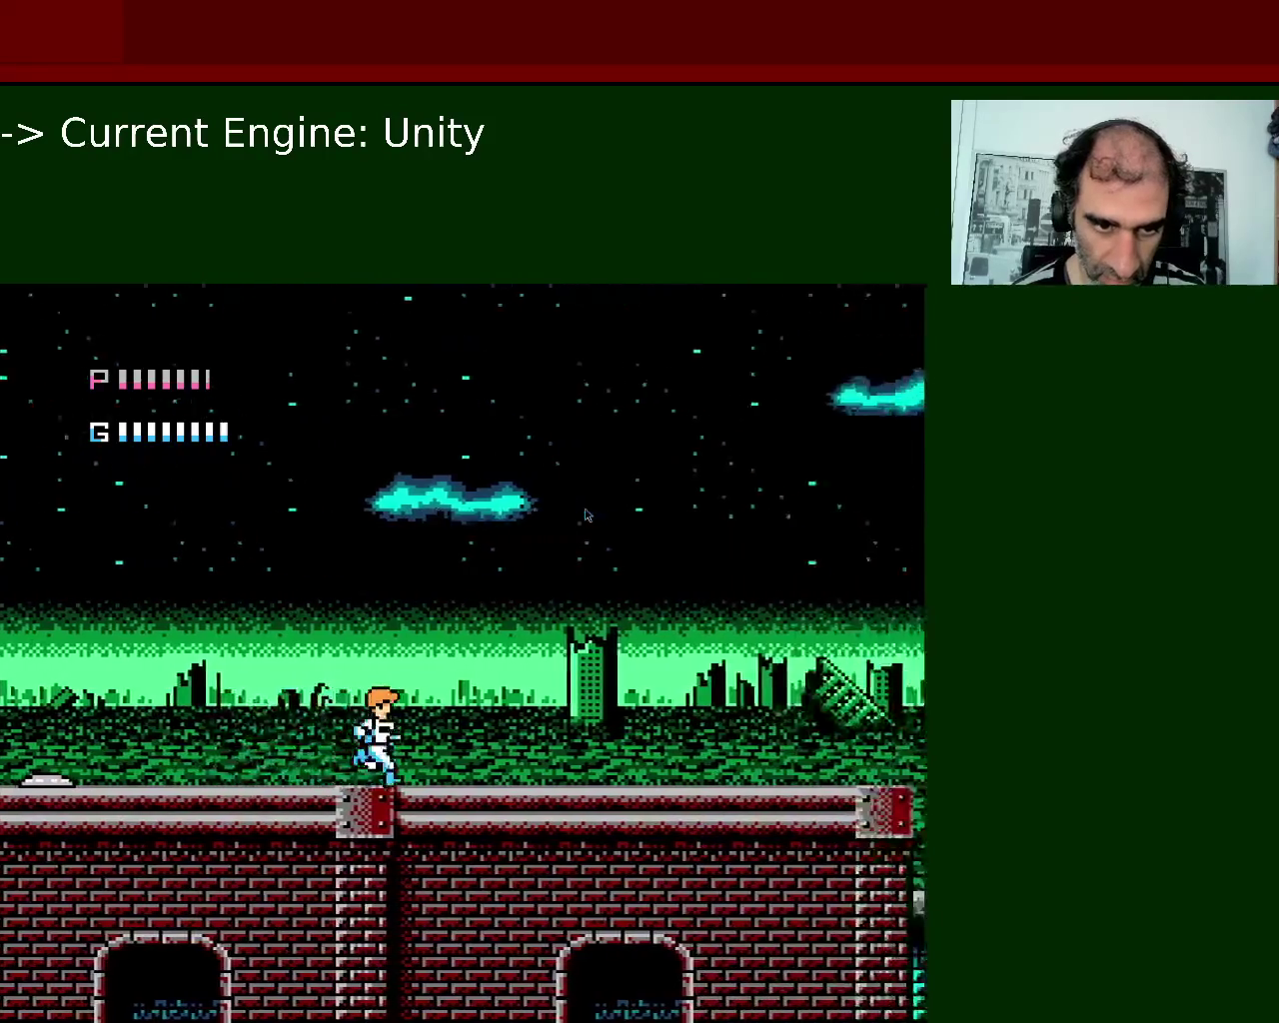
key(Right)
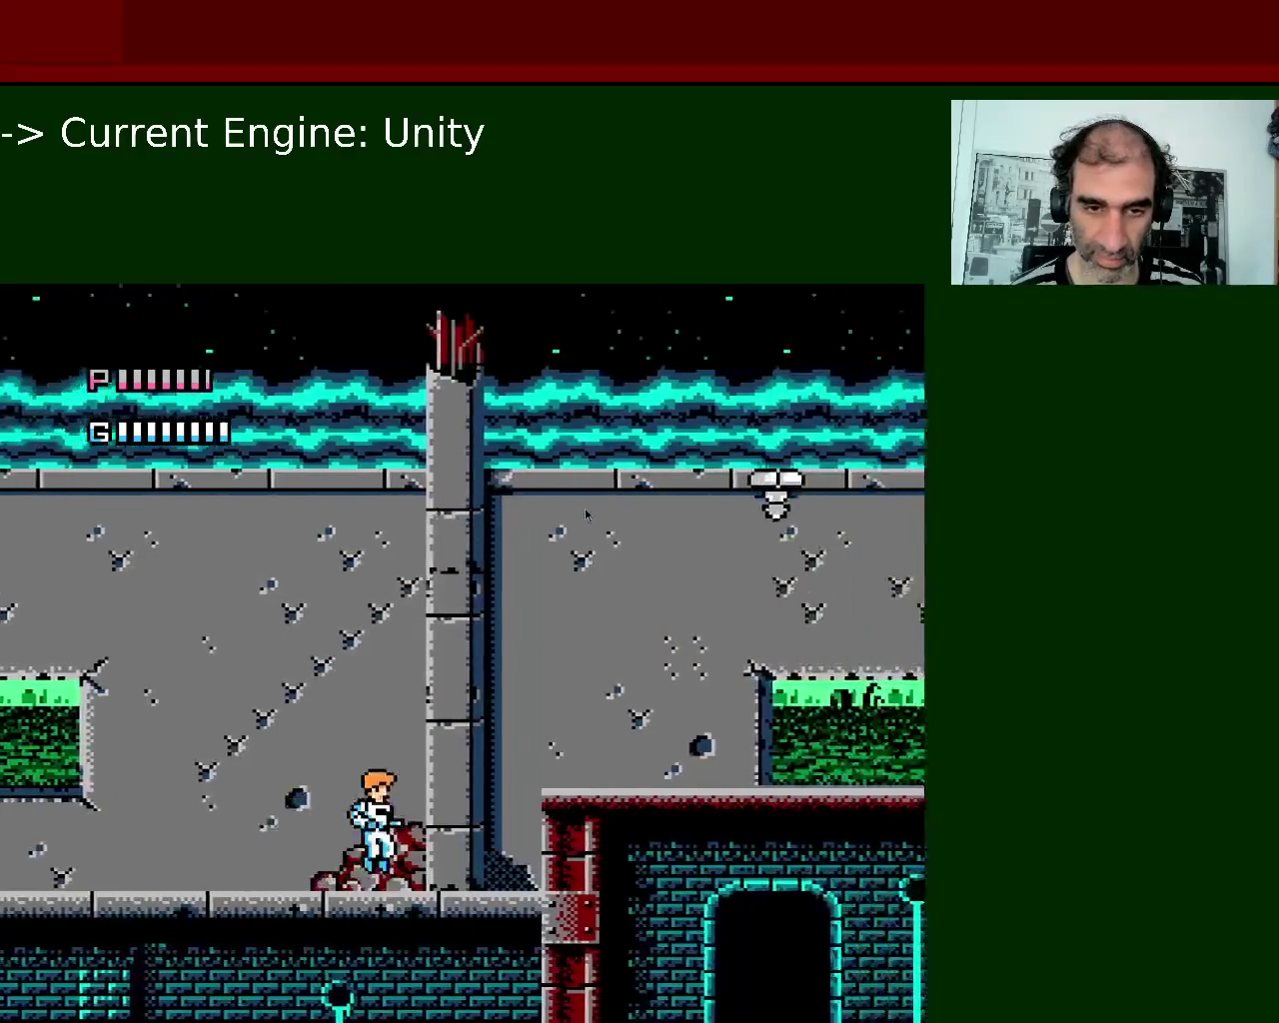
key(Right)
key(z)
key(Right)
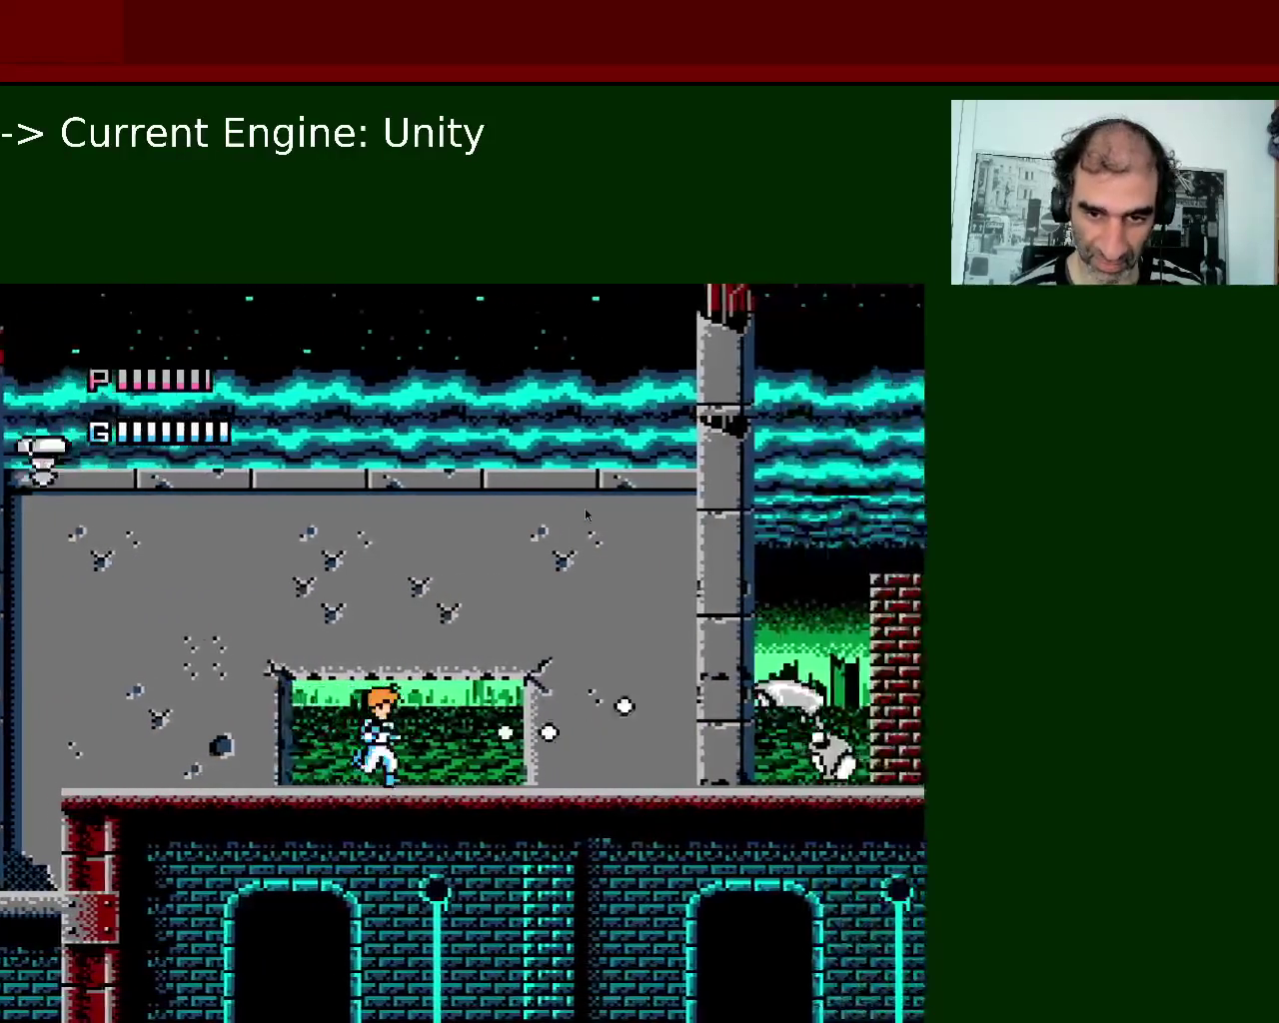
key(Right)
Crouch and jump-dodge in front of the pink turret, firing low until it explodes.
key(space)
key(Right)
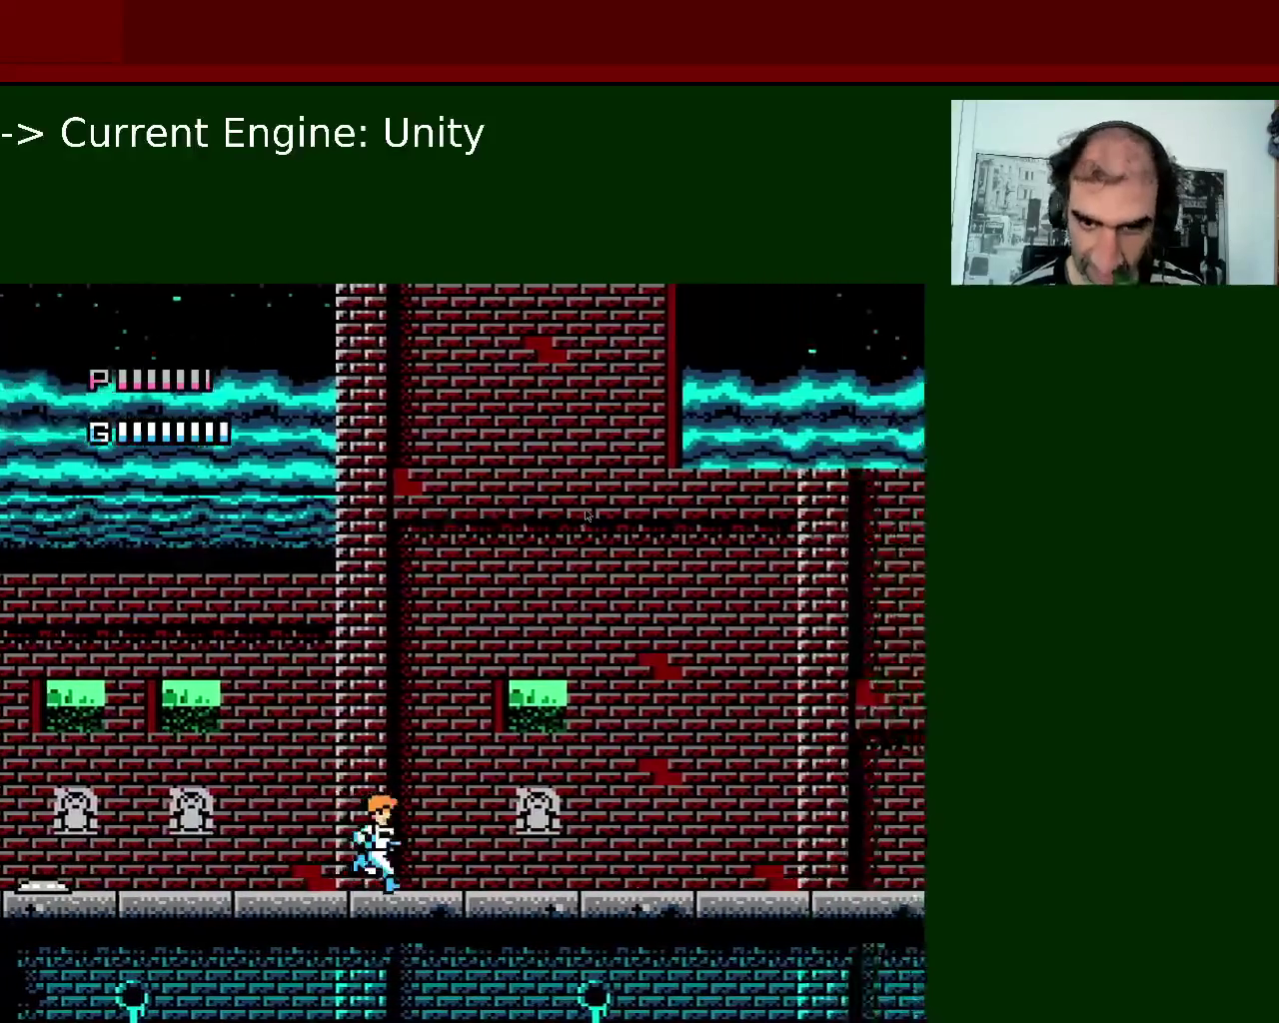
key(Down)
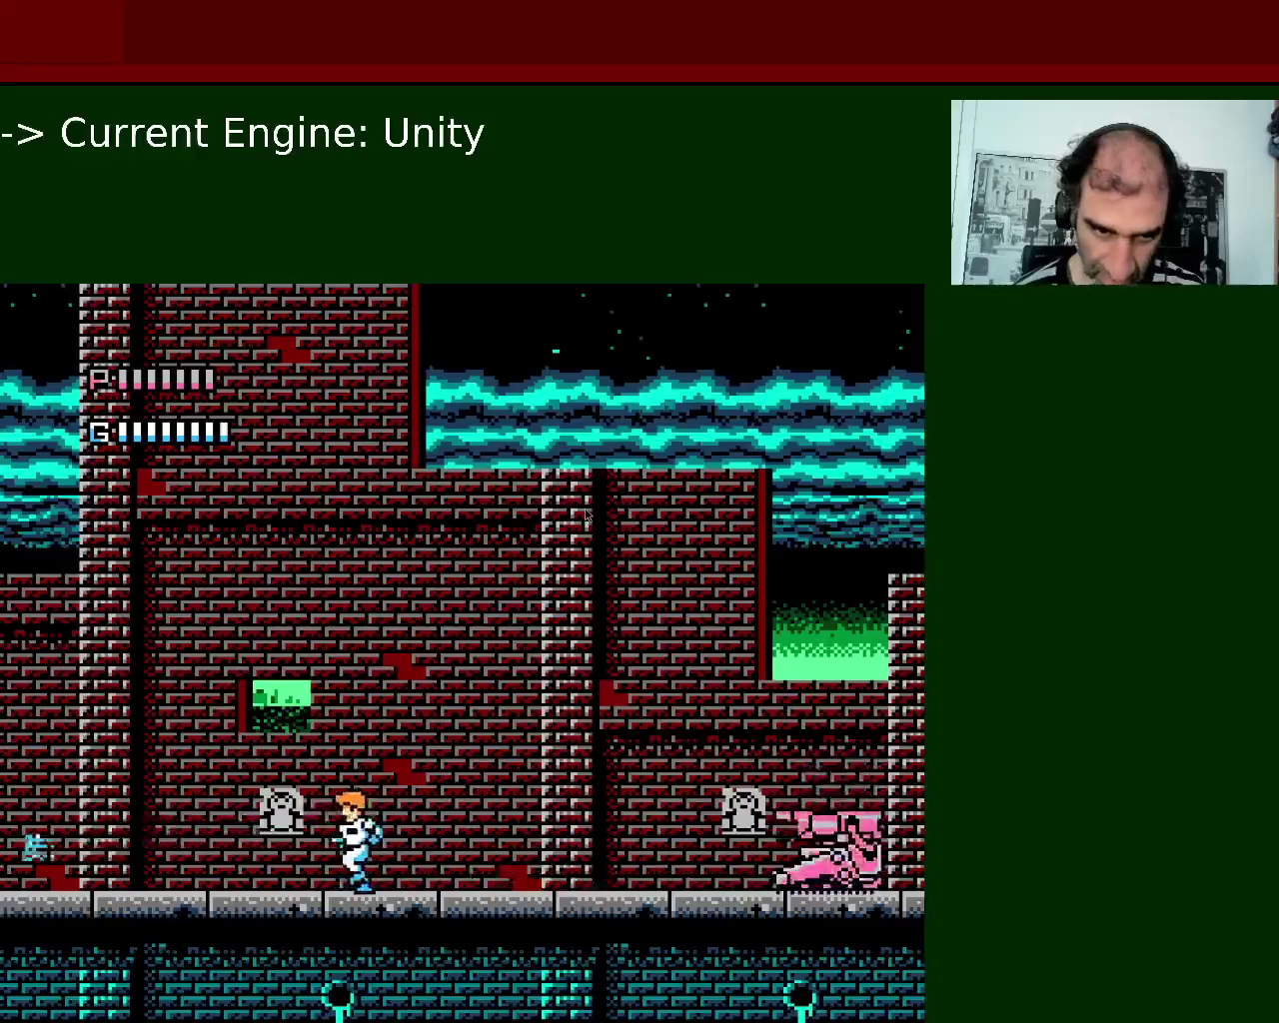
key(space)
key(Down)
key(x)
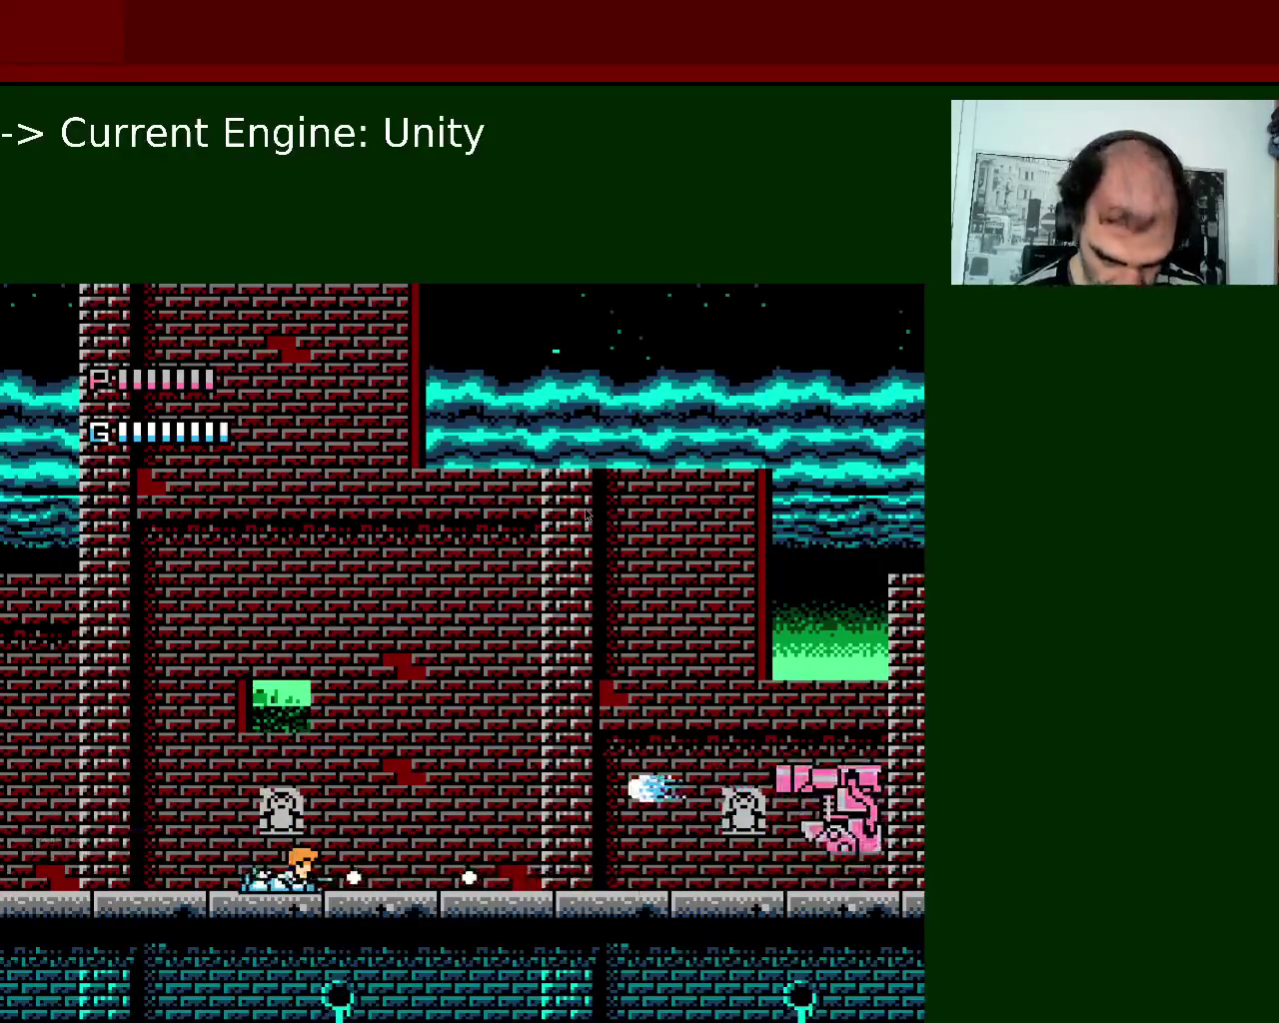
key(space)
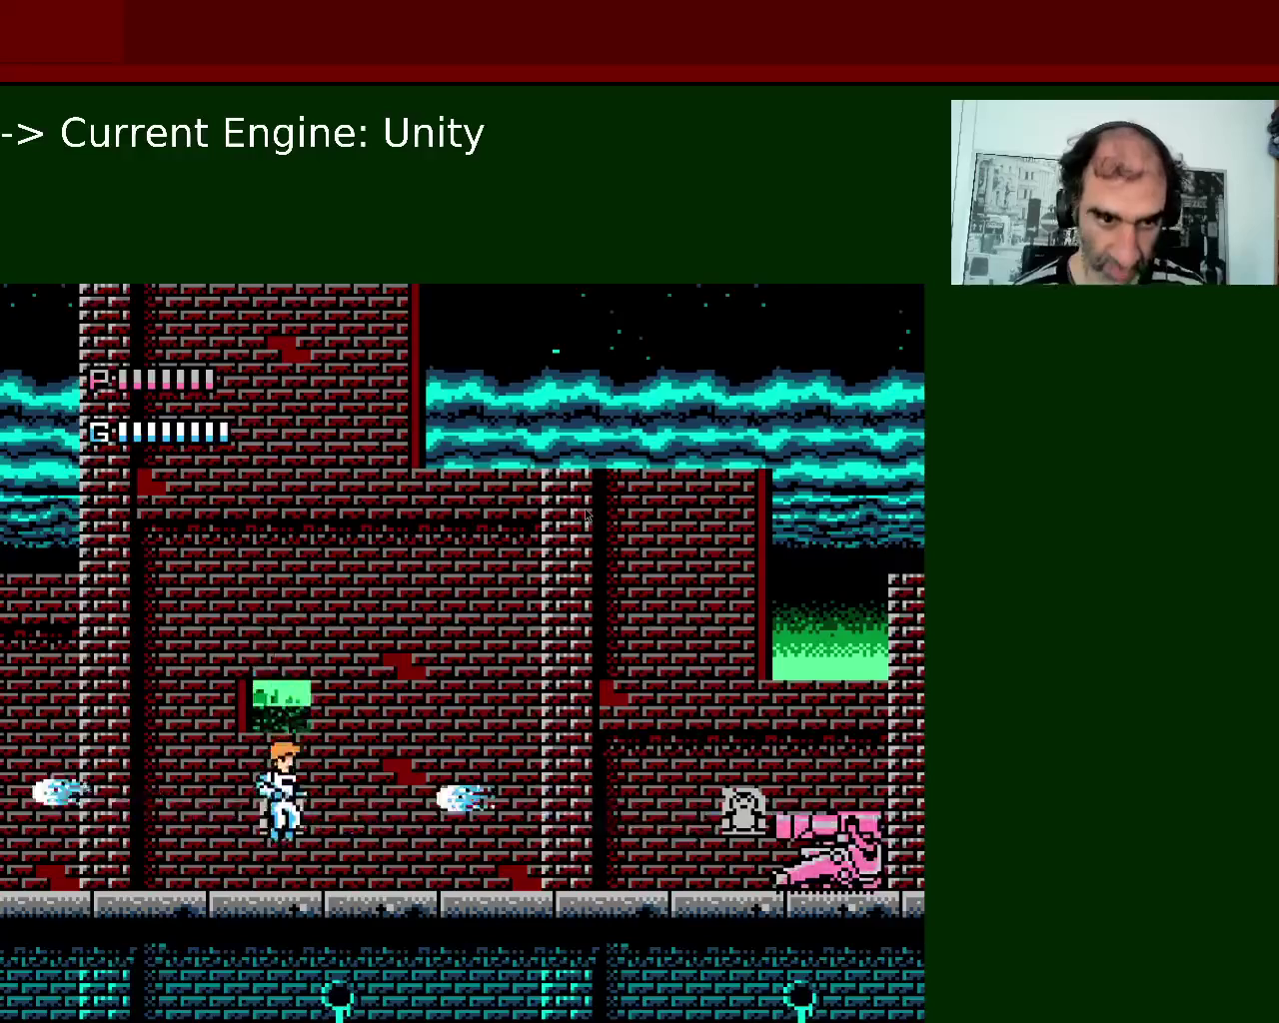
key(Down)
key(x)
key(space)
key(Right)
key(Right)
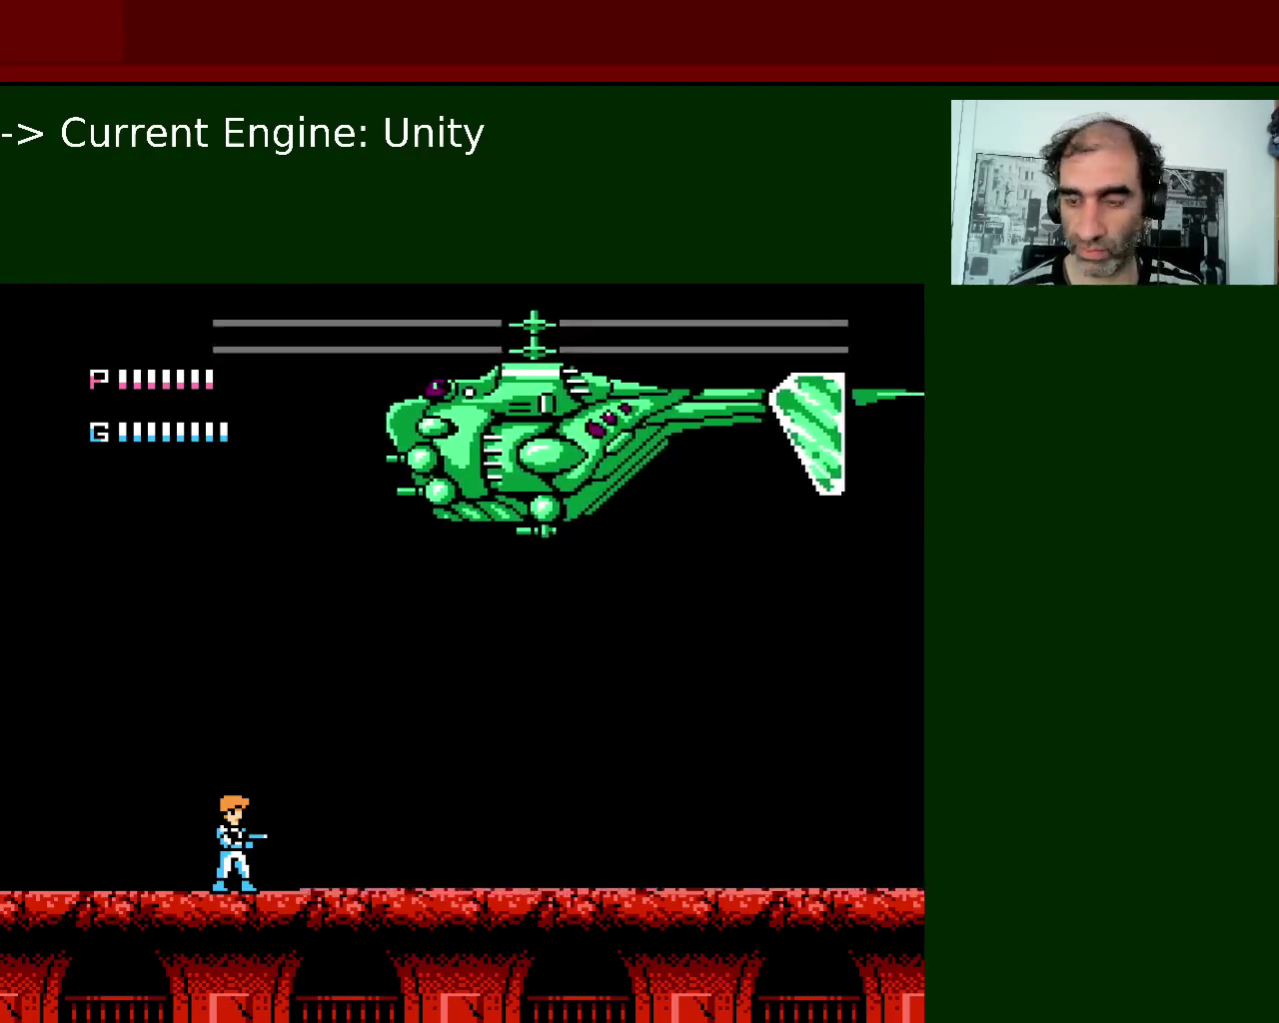
Dodge the helicopter boss and its orange minion by moving left and right and jumping.
key(Left)
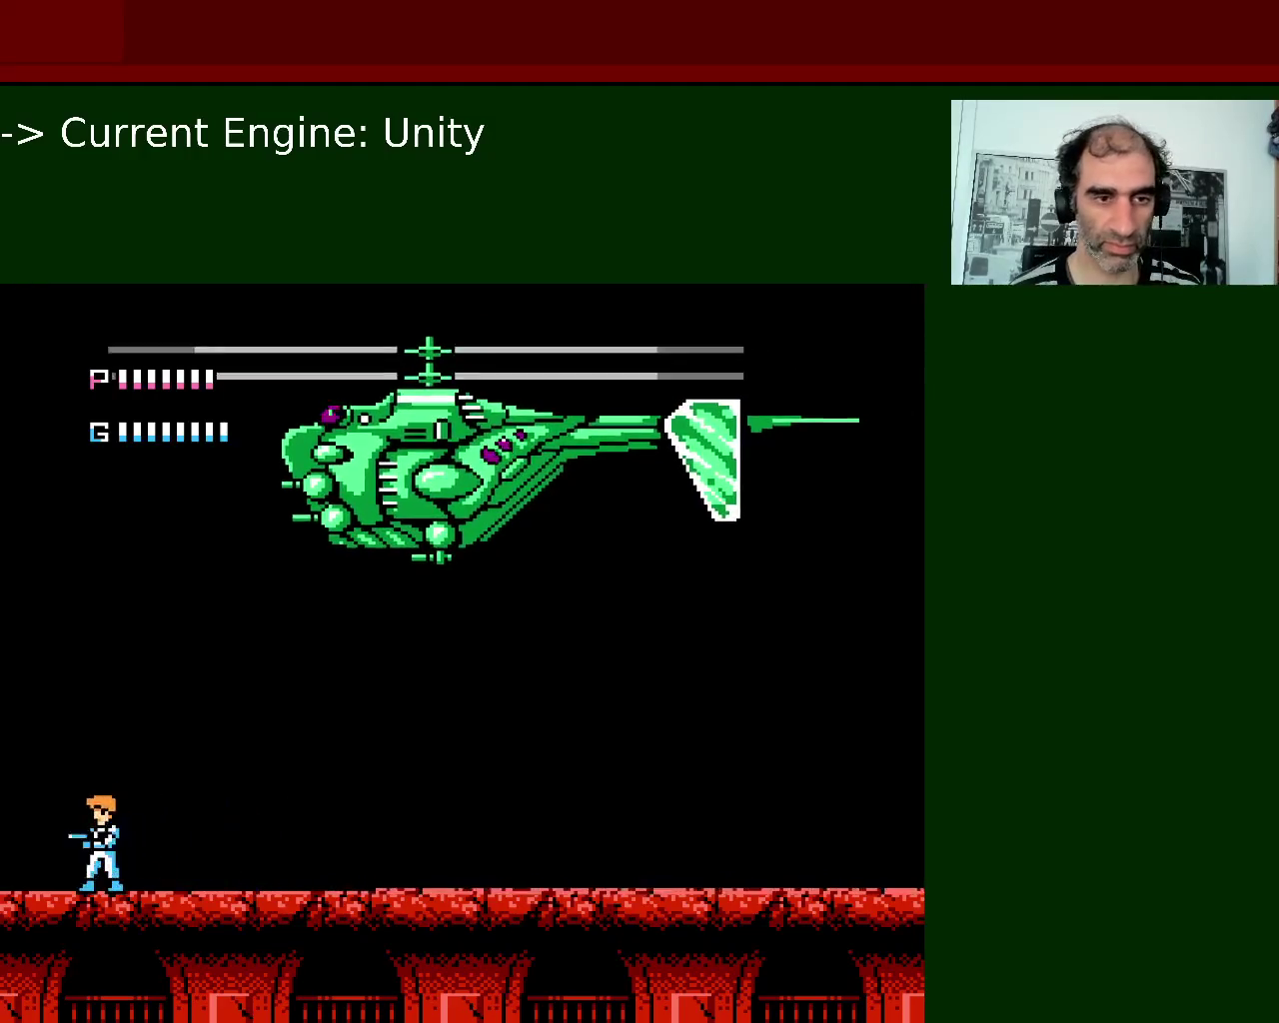
key(Right)
key(Left)
key(space)
key(Right)
key(space)
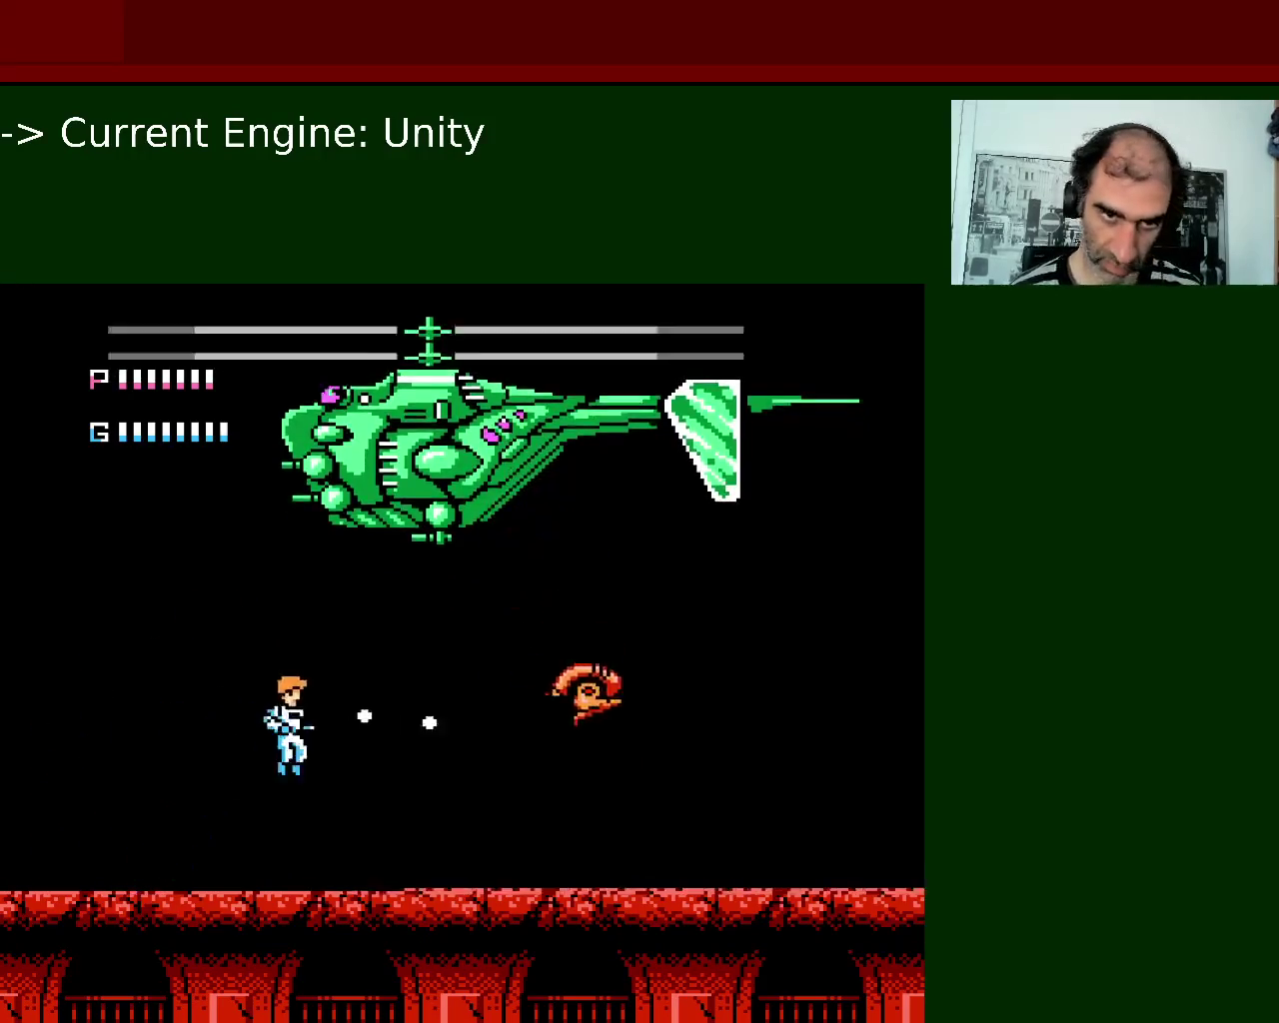
key(Left)
key(space)
key(Left)
key(space)
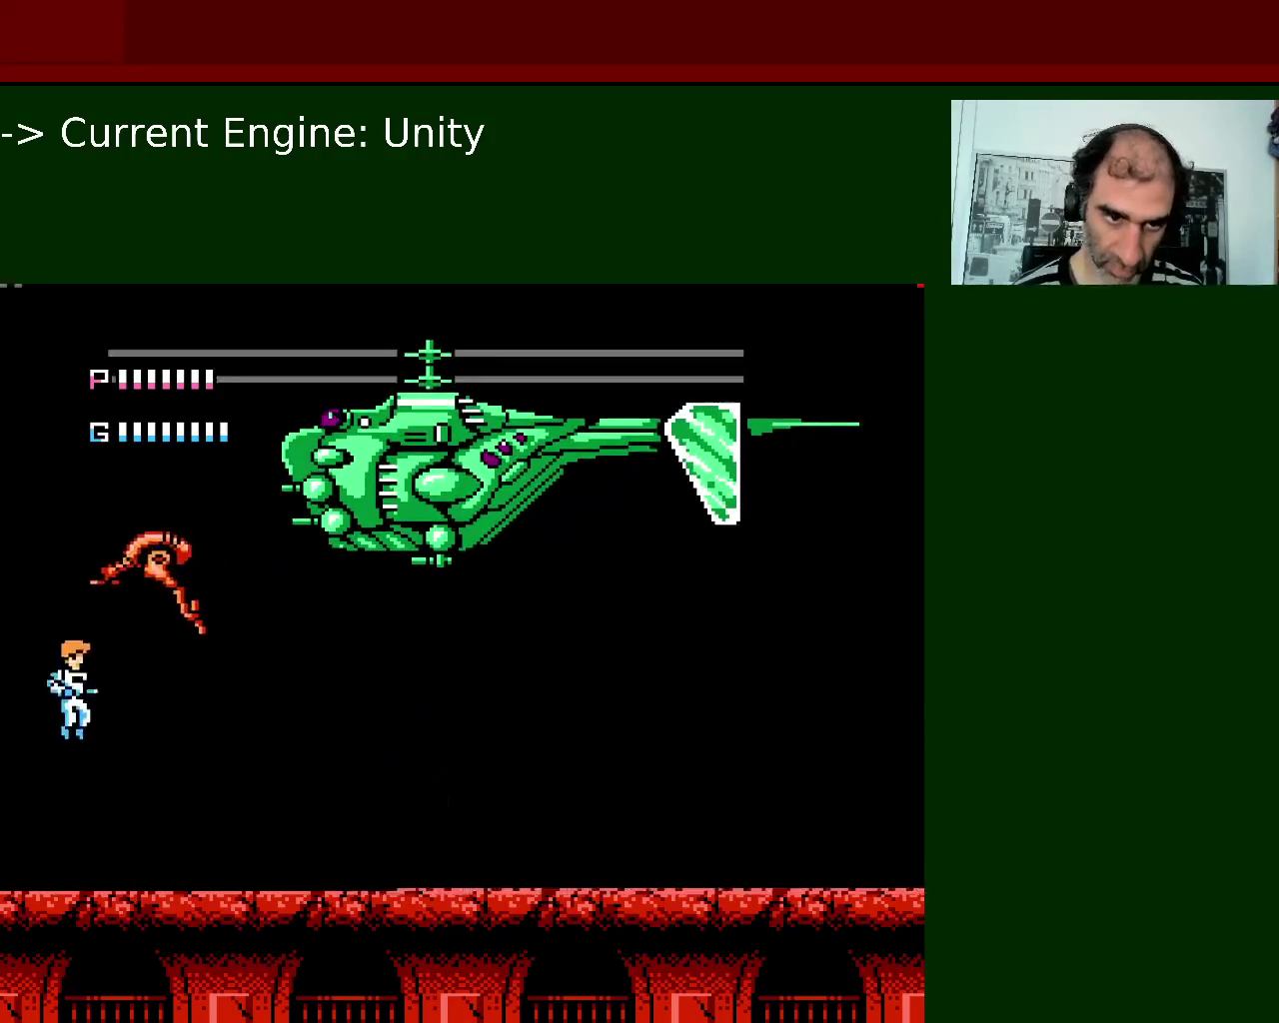
key(Left)
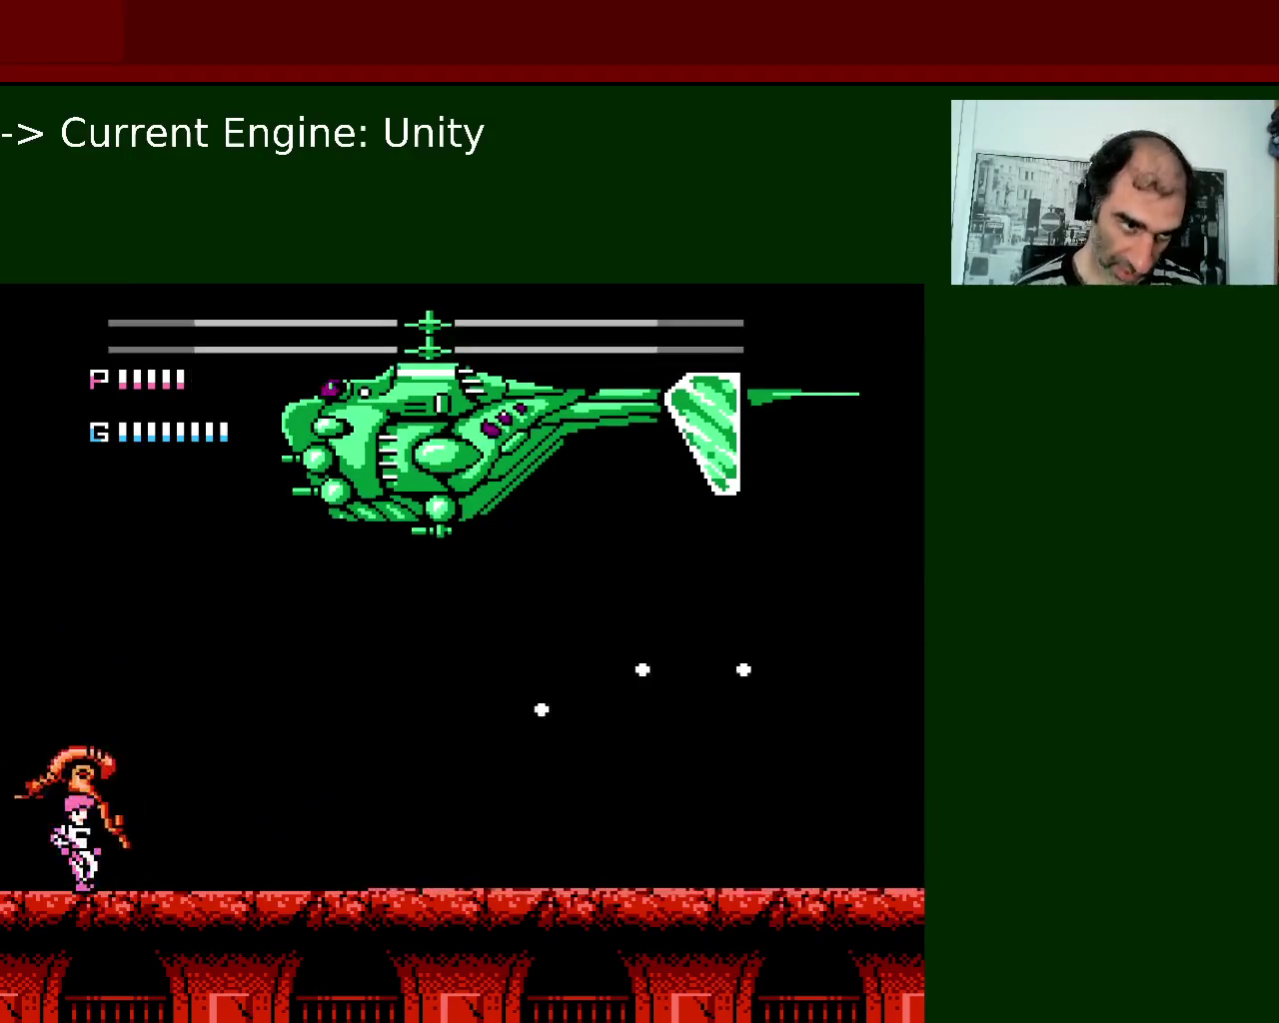
key(space)
Keep shooting at the boss from the left edge until it flies off the red rooftop.
key(space)
key(Right)
key(Left)
key(Right)
key(Left)
key(space)
key(Right)
key(space)
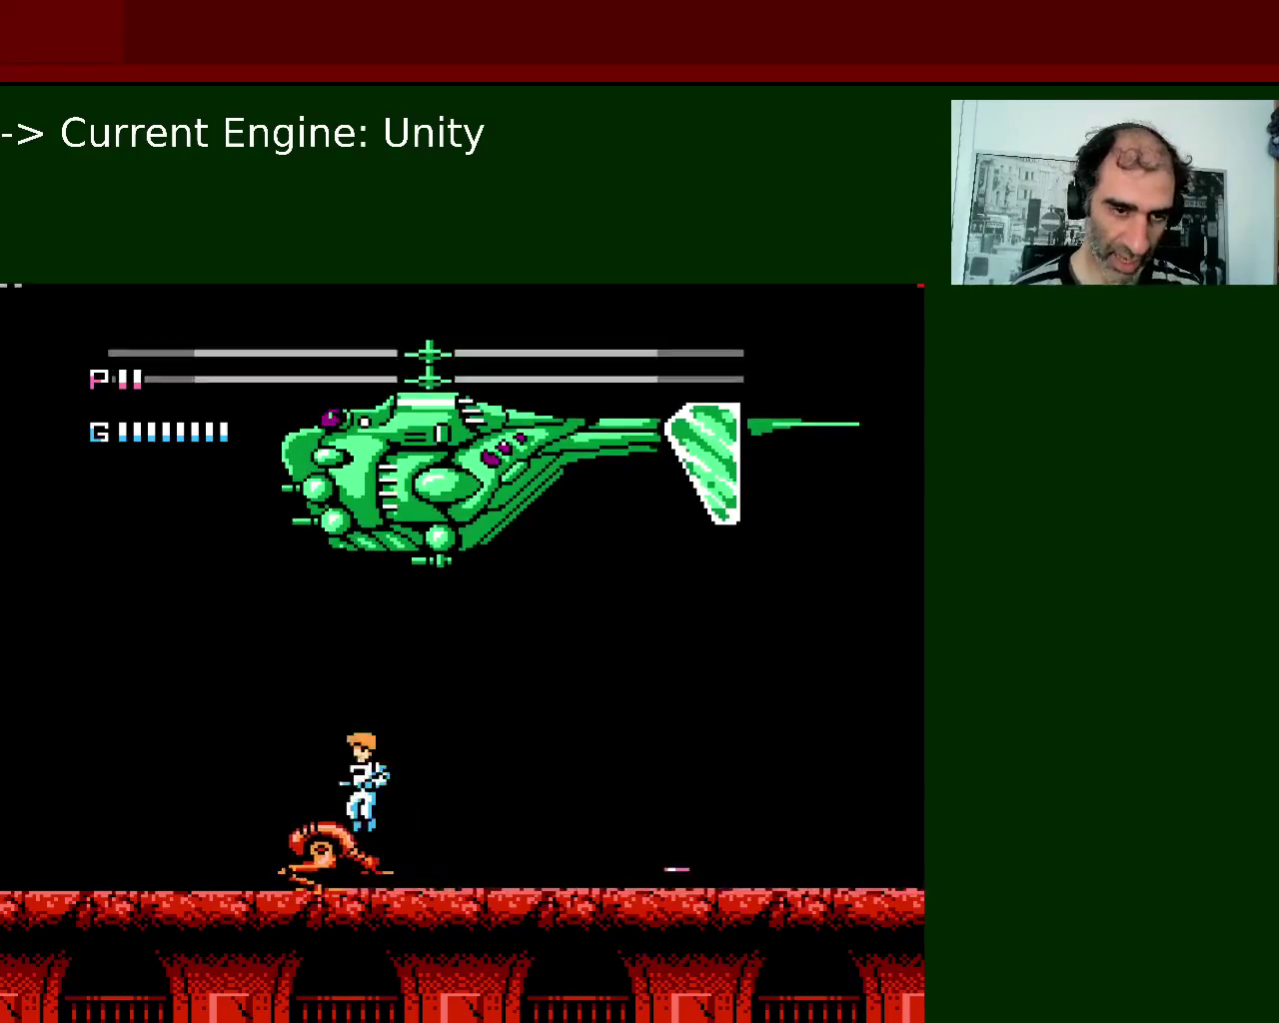
key(Left)
key(ctrl)
key(ctrl)
key(Left)
key(space)
key(ctrl)
key(space)
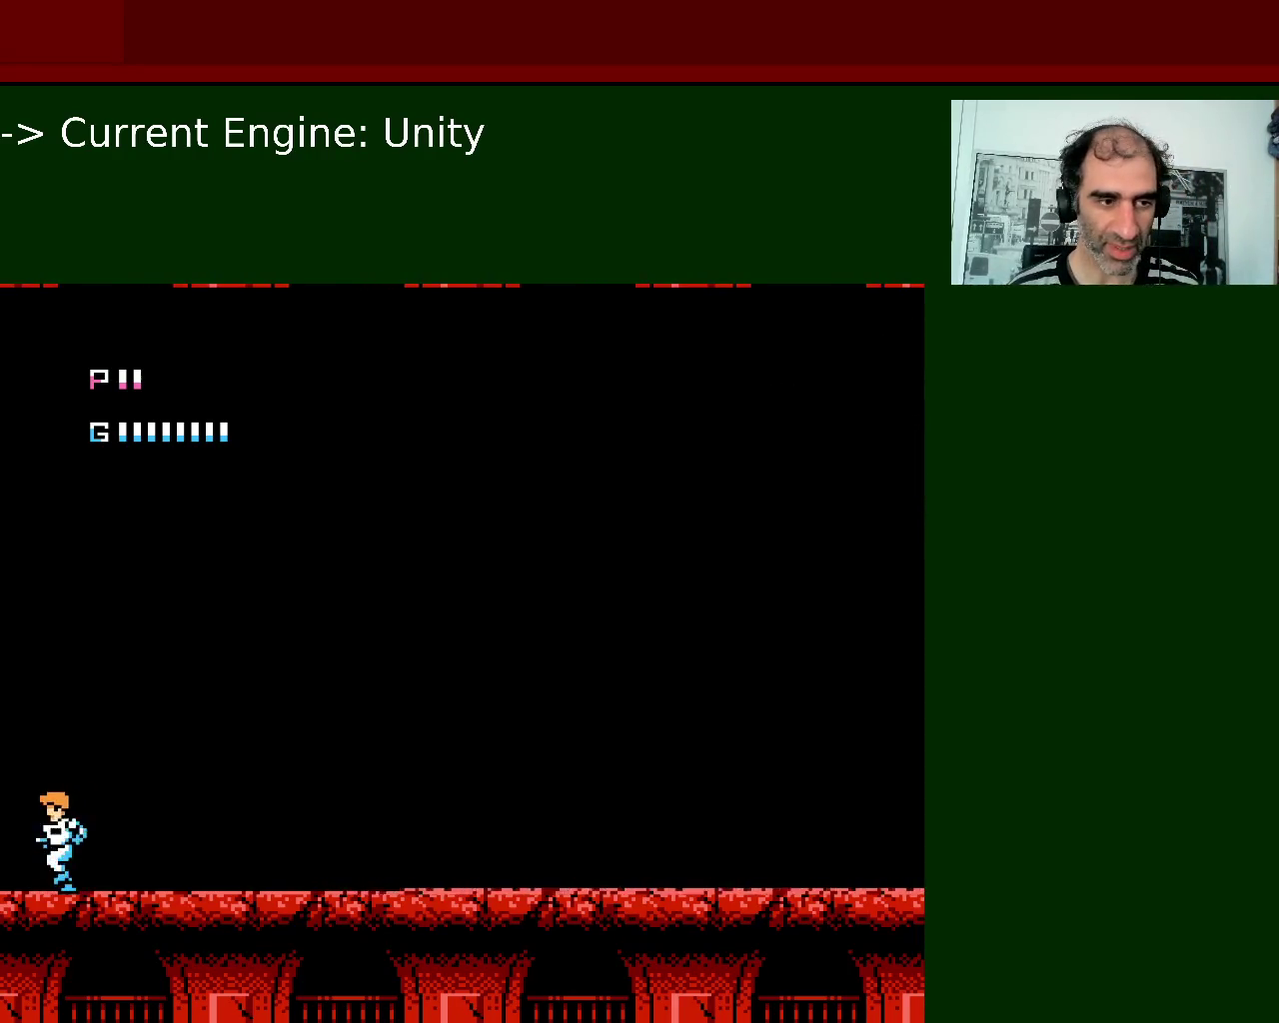
Aim right and jump to dodge and shoot the green flying-ship boss.
key(Right)
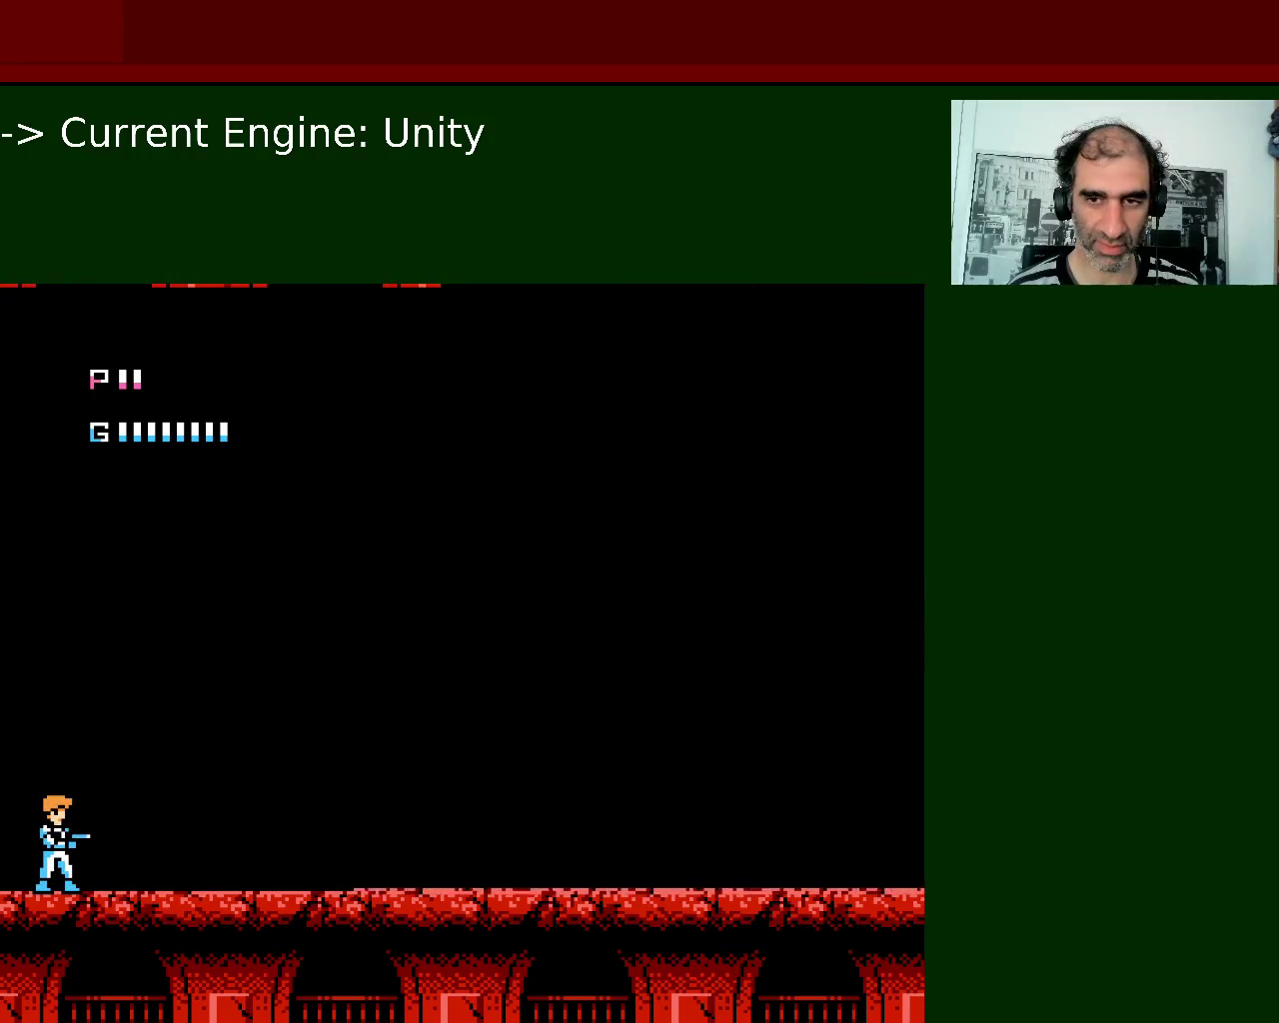
key(space)
key(space)
key(space)
key(space)
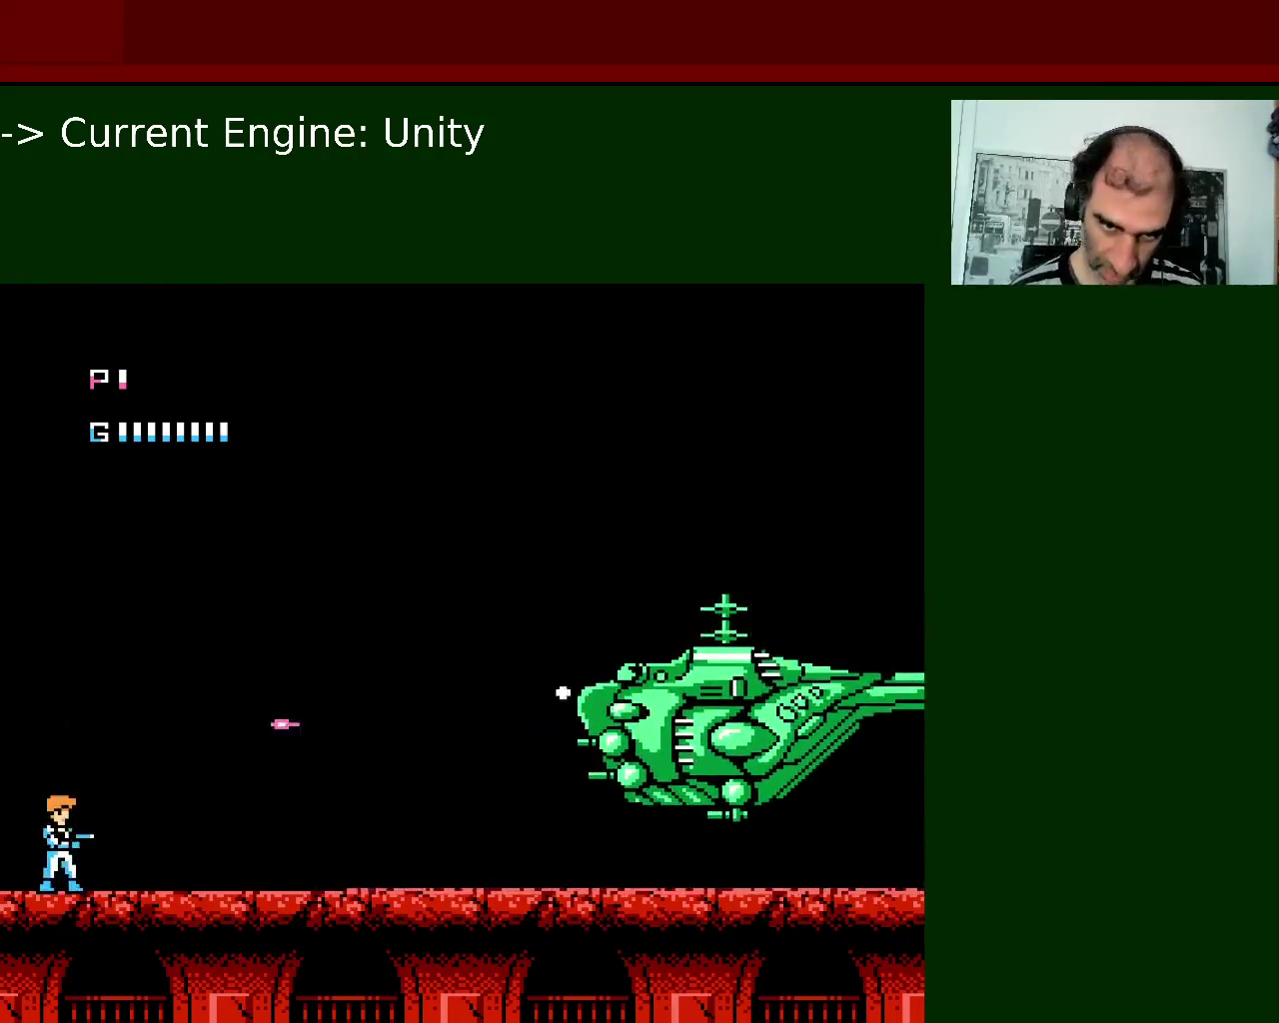
key(space)
key(space)
key(space)
key(space)
key(space)
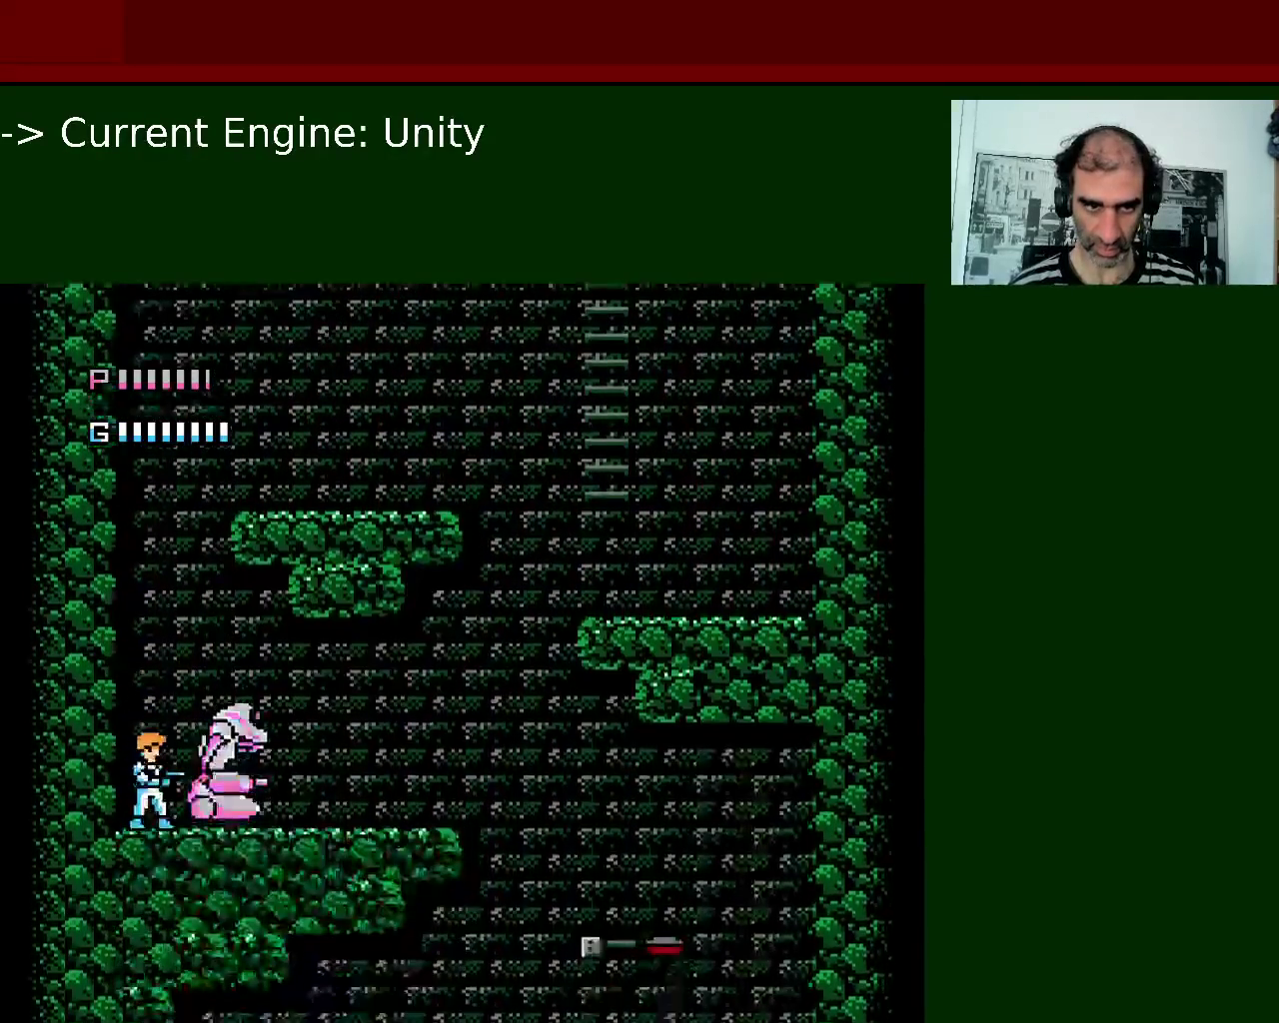
Equip the Shot Gun from the Select Weapon screen.
key(Return)
key(Down)
key(Return)
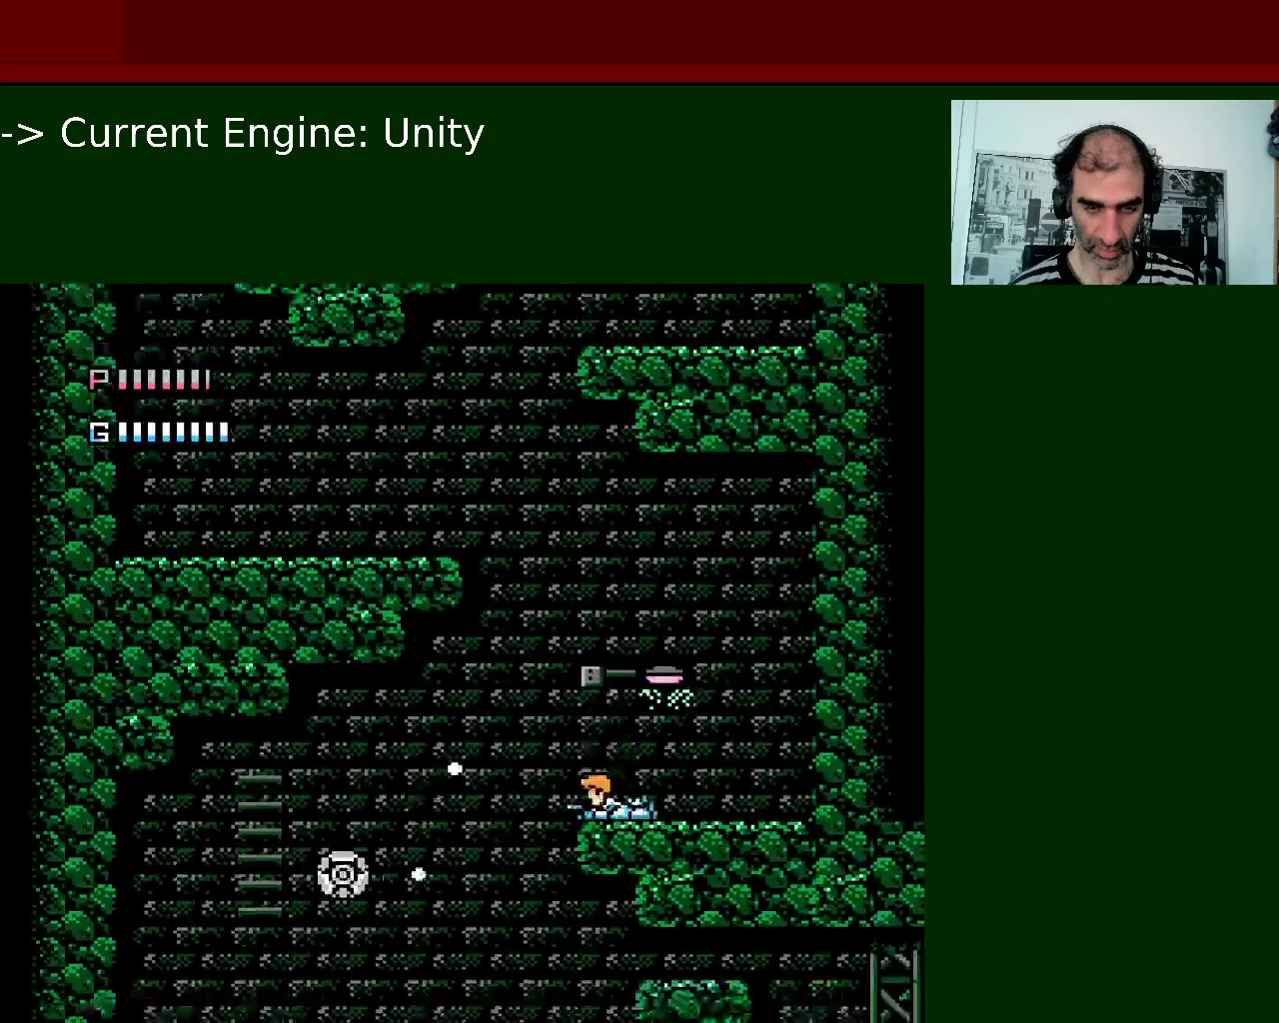
key(Return)
key(Down)
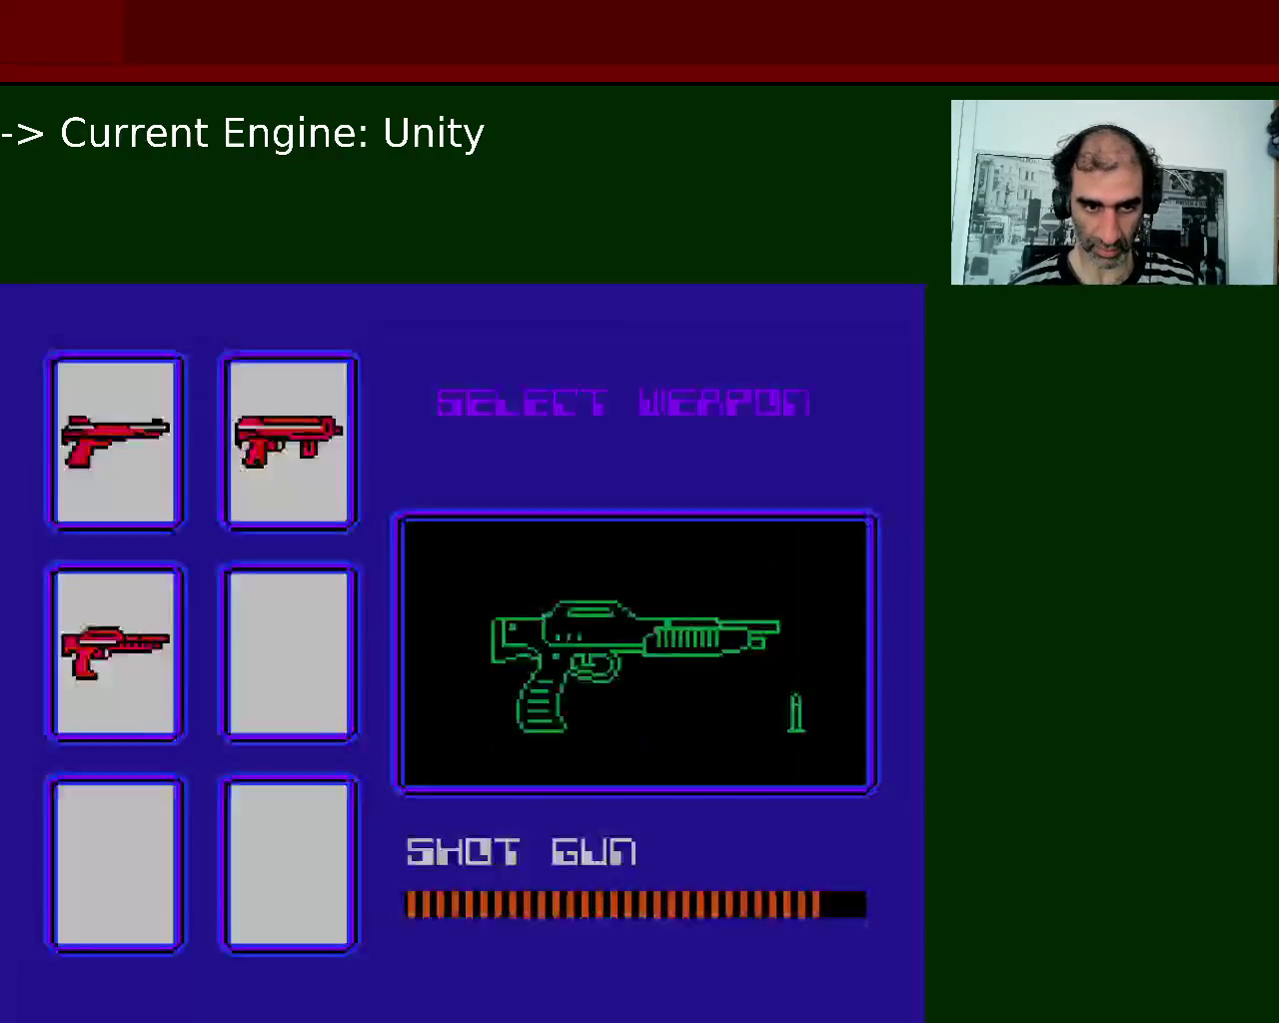
key(Return)
Run right through the green stage shooting enemies, riding the lift up past the robot.
key(Left)
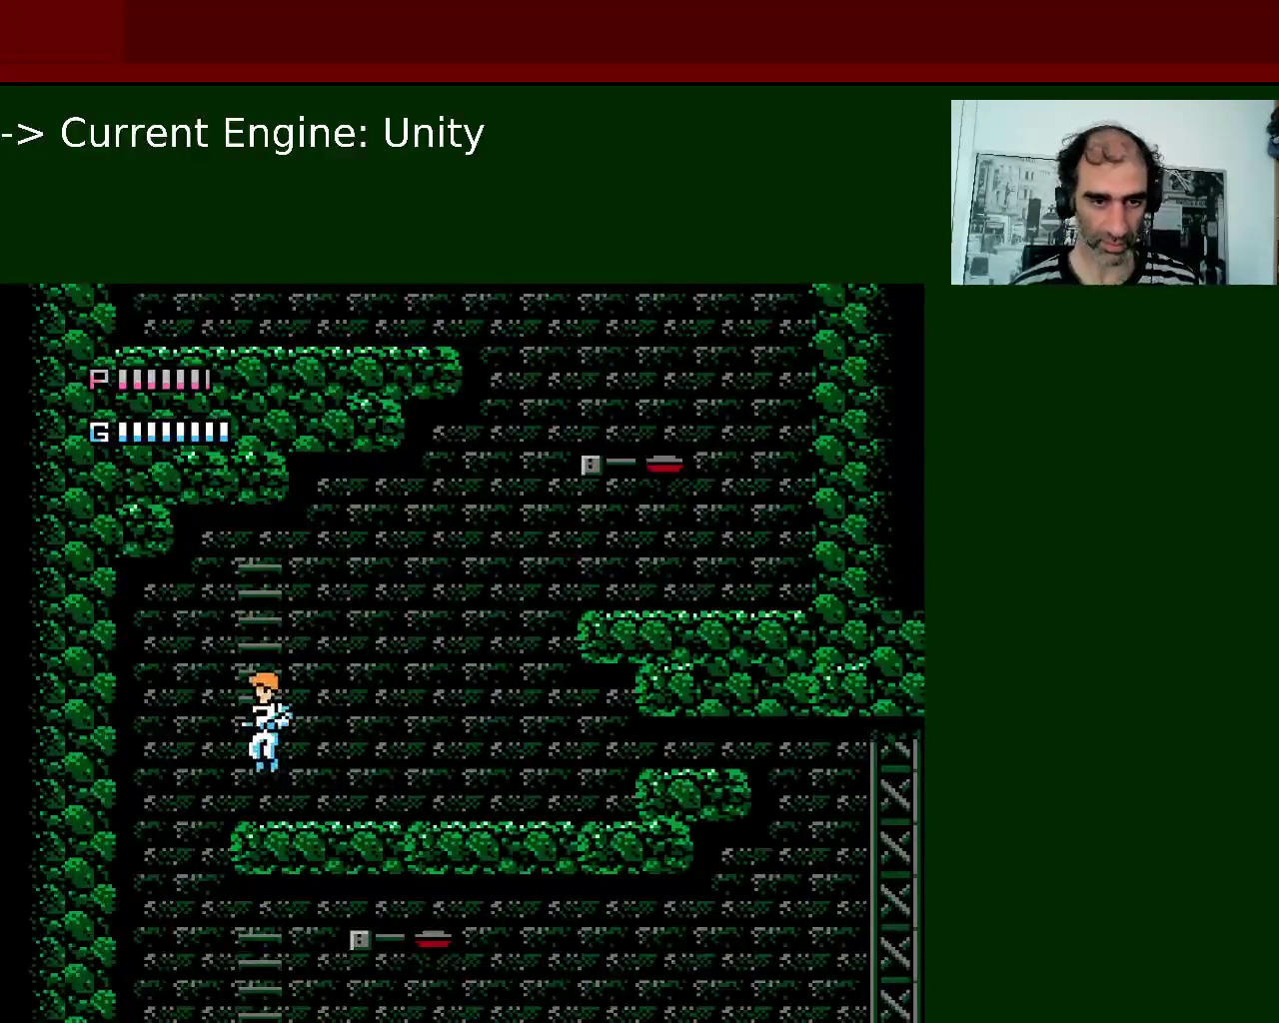
key(Right)
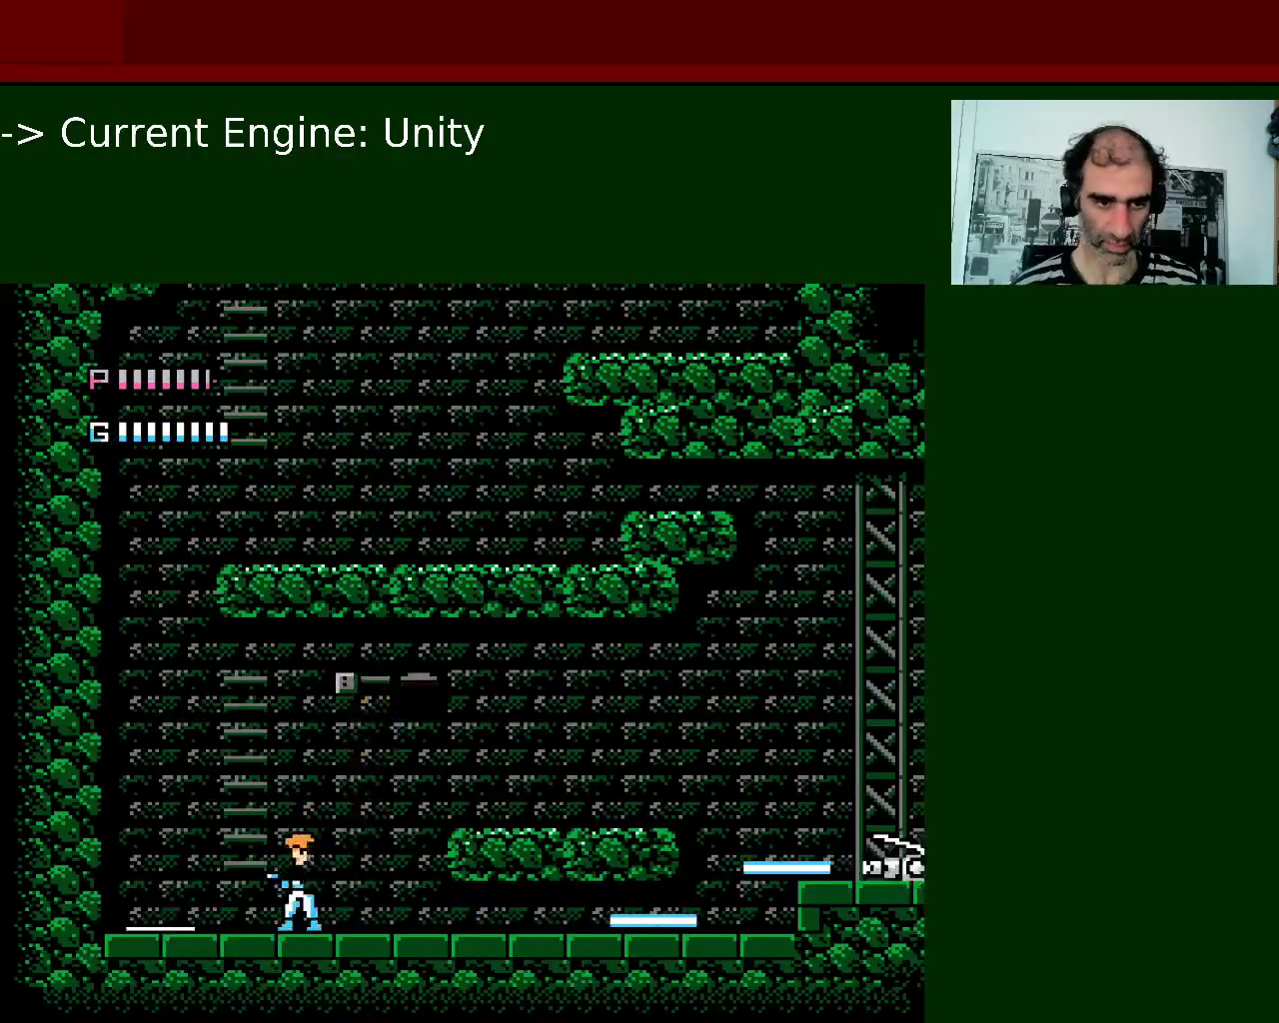
key(Right)
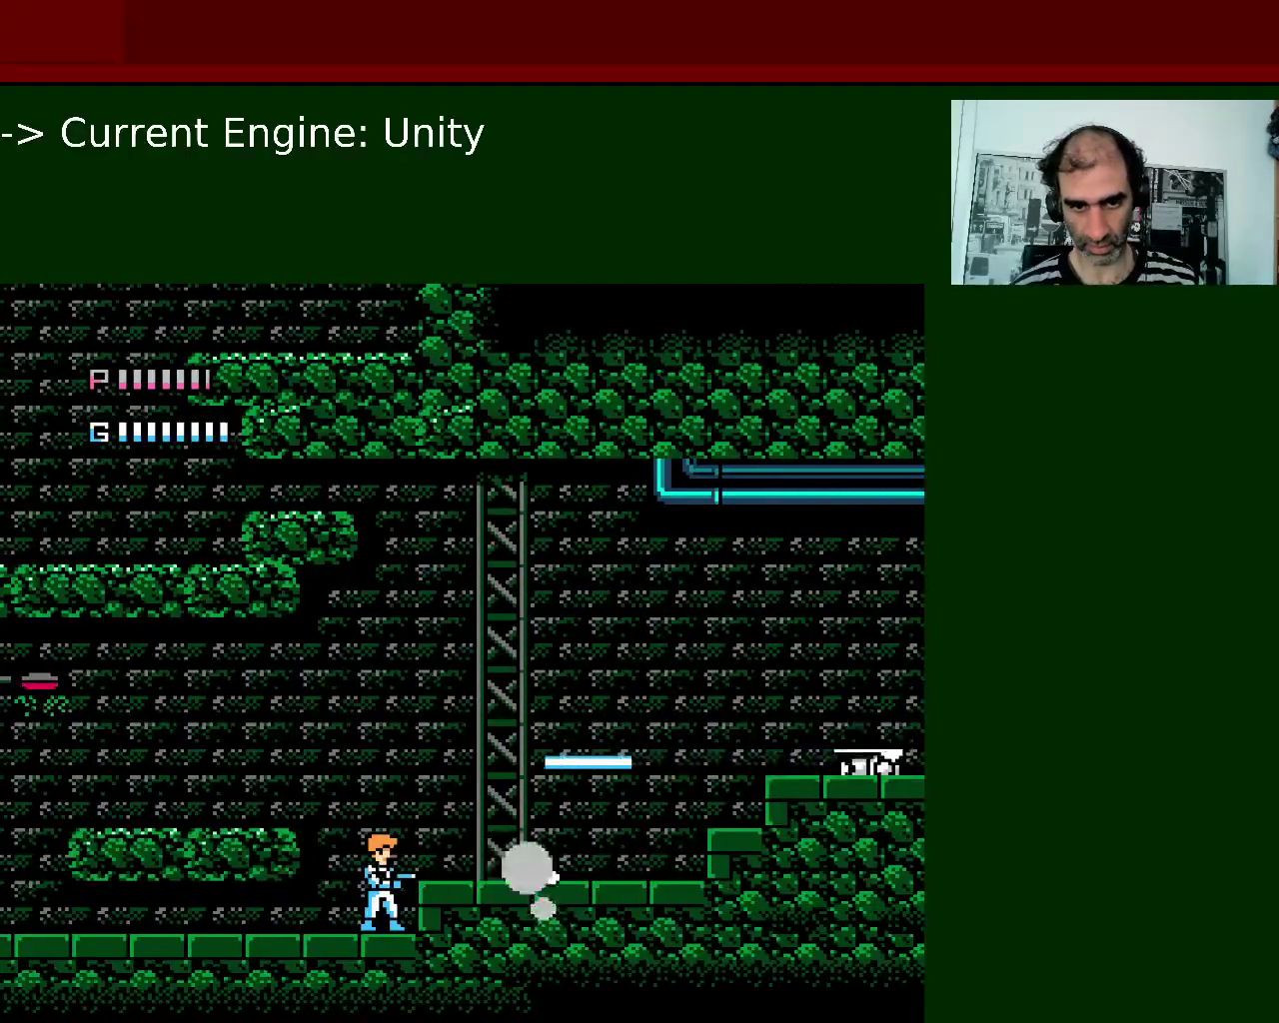
key(Right)
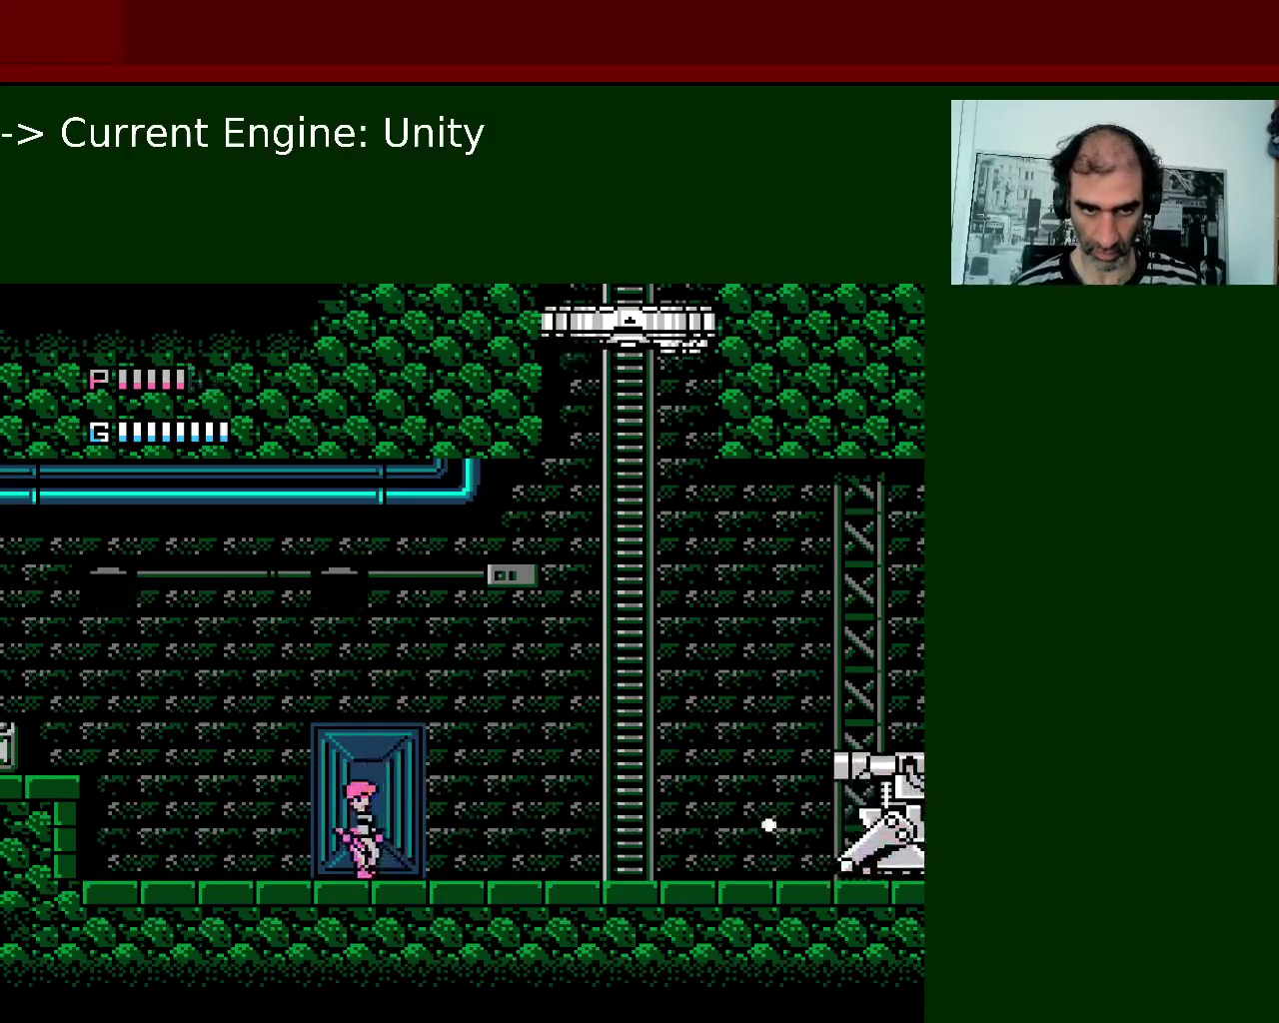
key(Right)
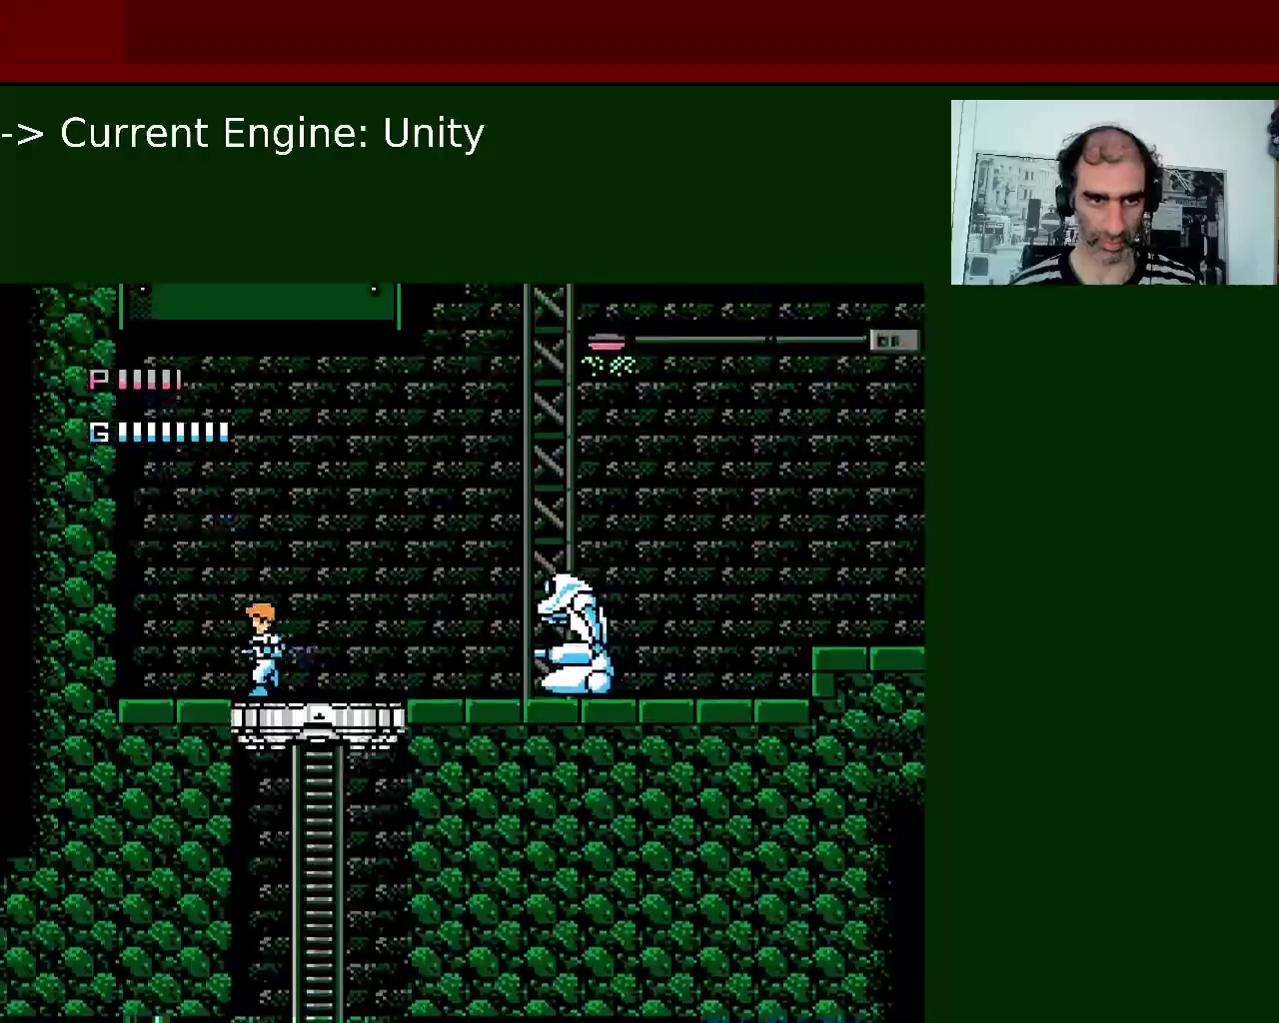
key(Right)
key(Right)
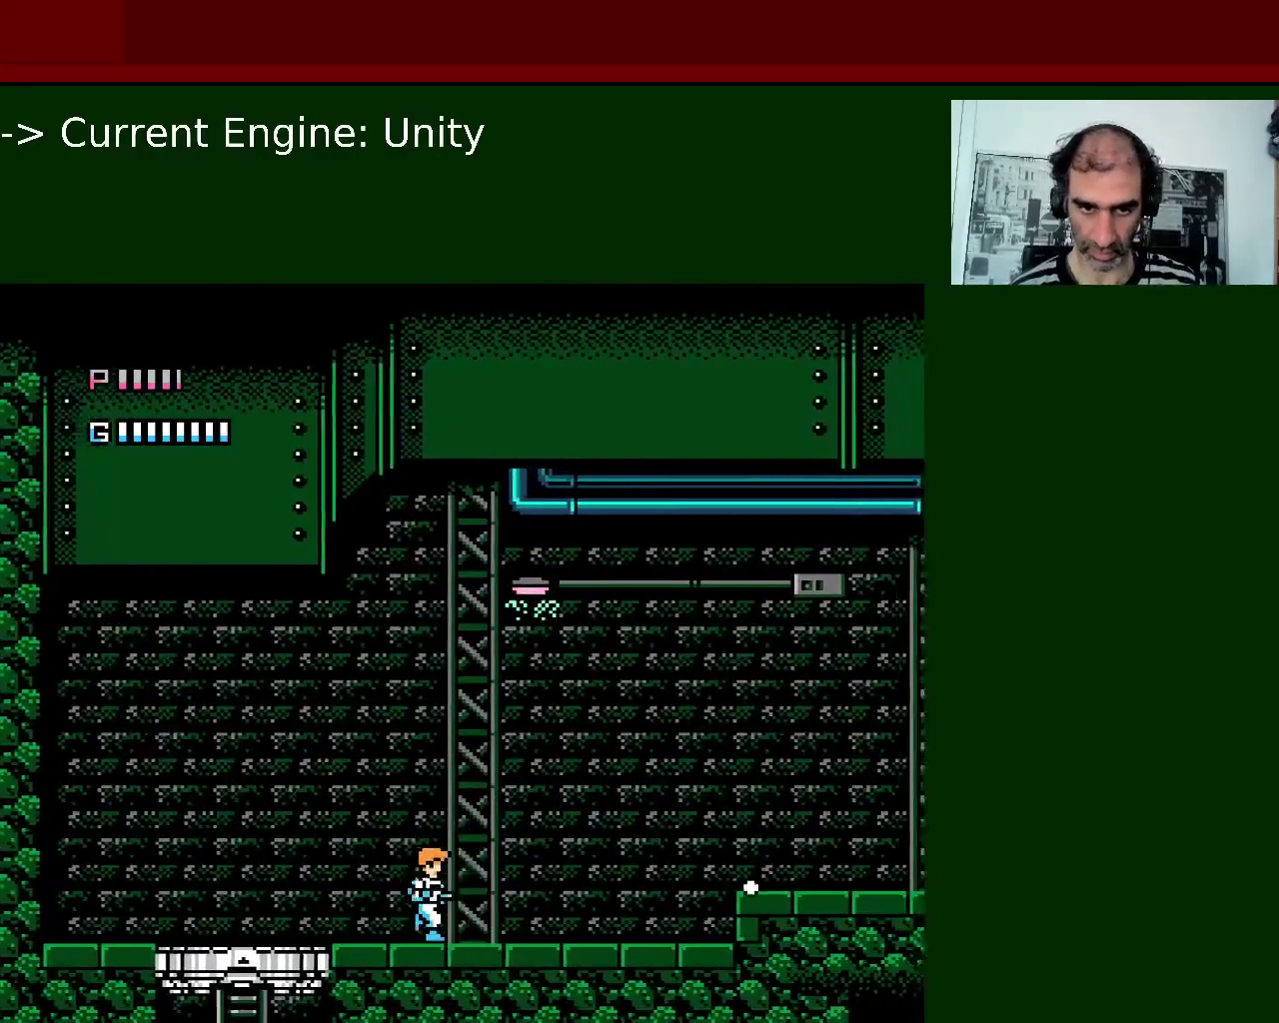
key(Right)
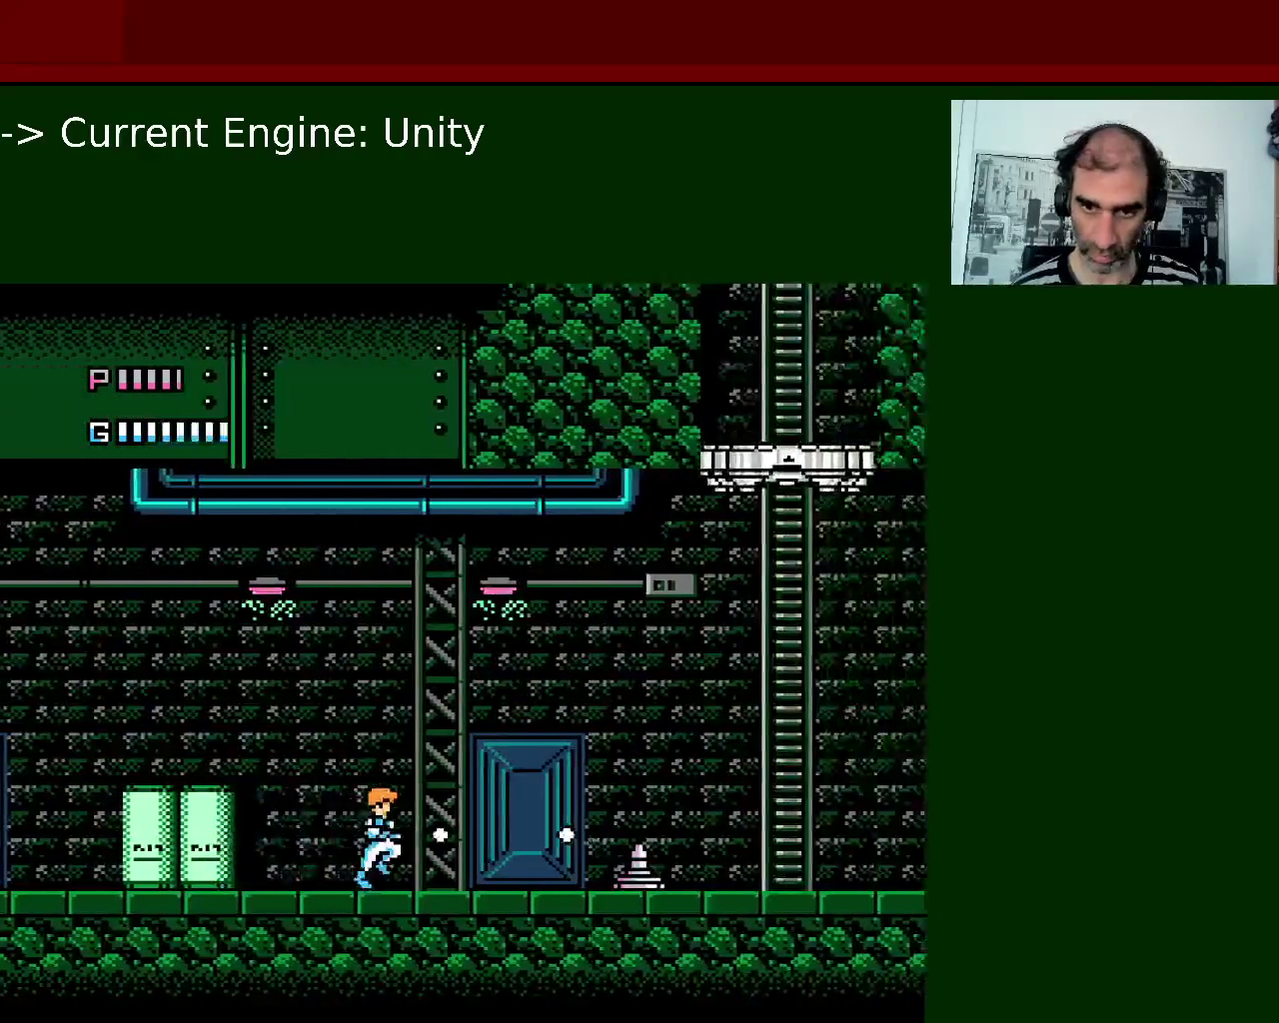
key(Right)
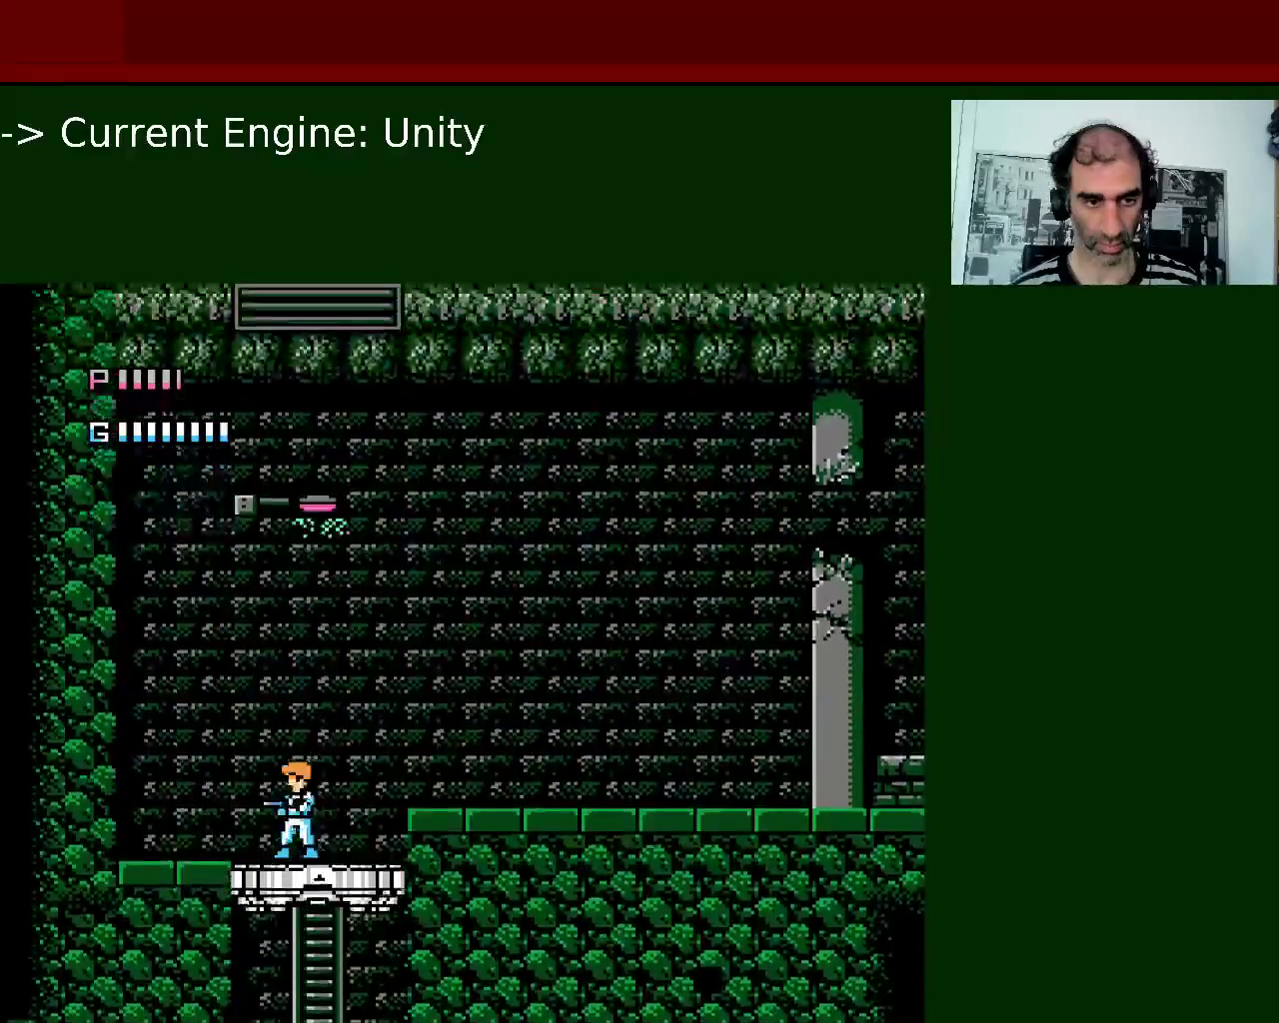
Step off the lift onto the green brick ledge in the higher chamber.
key(Left)
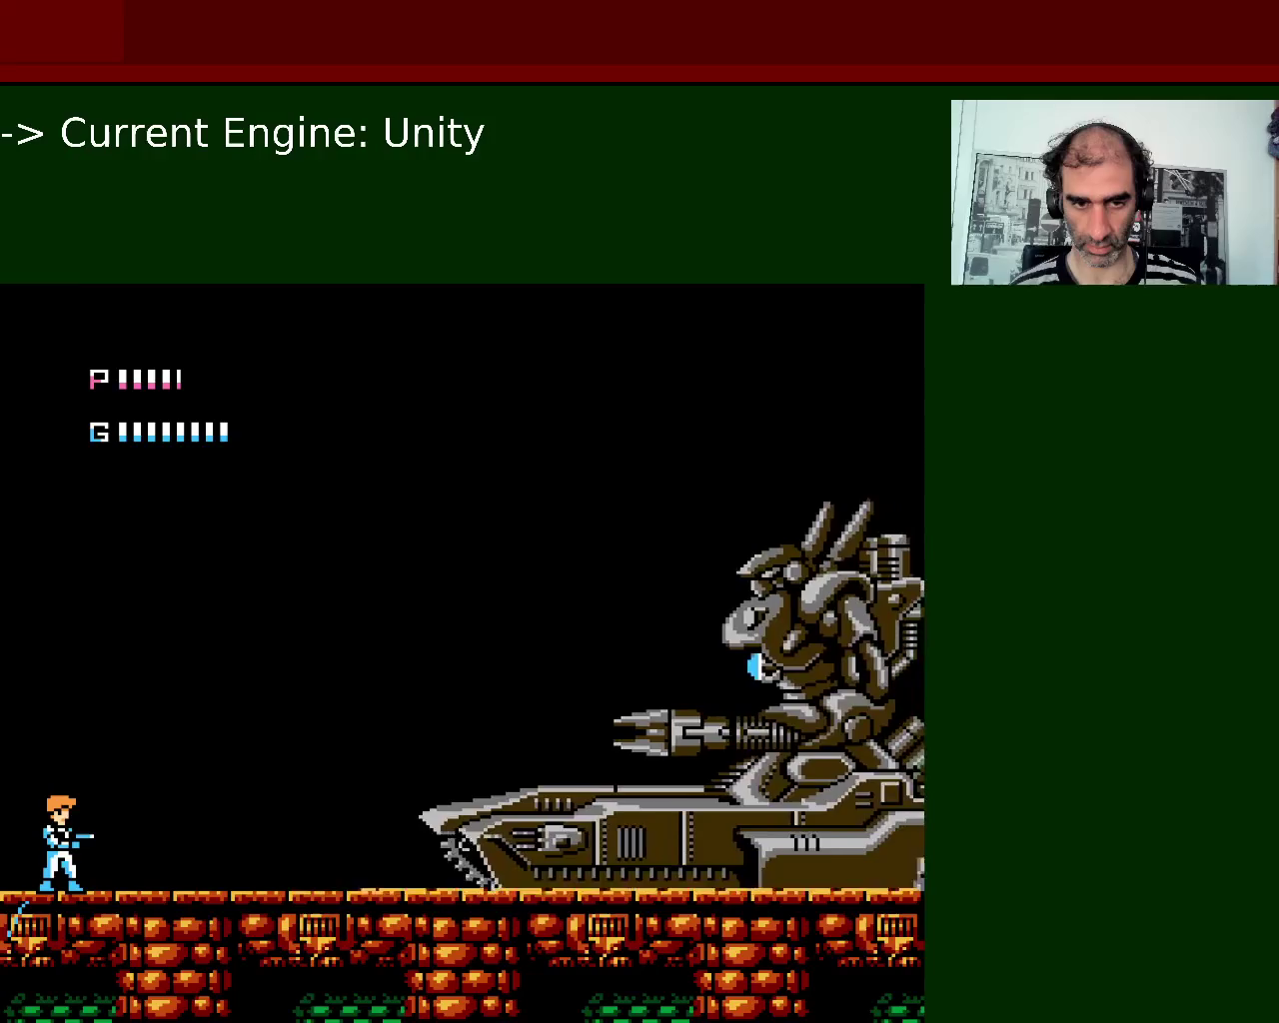
Repeatedly jump and fire at the armoured tank boss until it is destroyed.
key(space)
key(x)
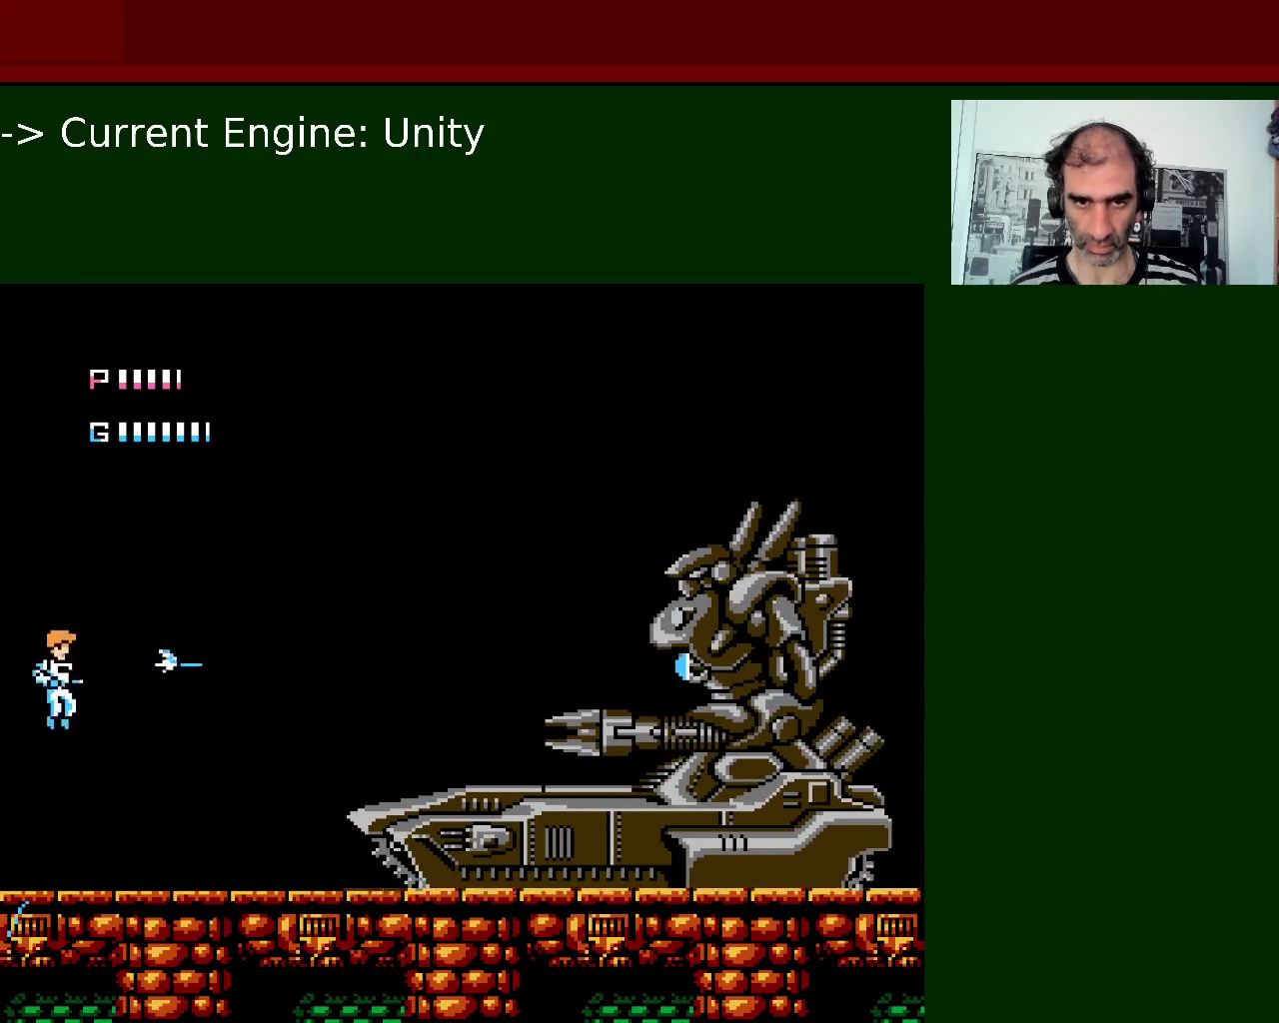
key(space)
key(x)
key(space)
key(x)
key(space)
key(x)
key(space)
key(x)
key(space)
key(x)
key(space)
key(x)
key(space)
key(x)
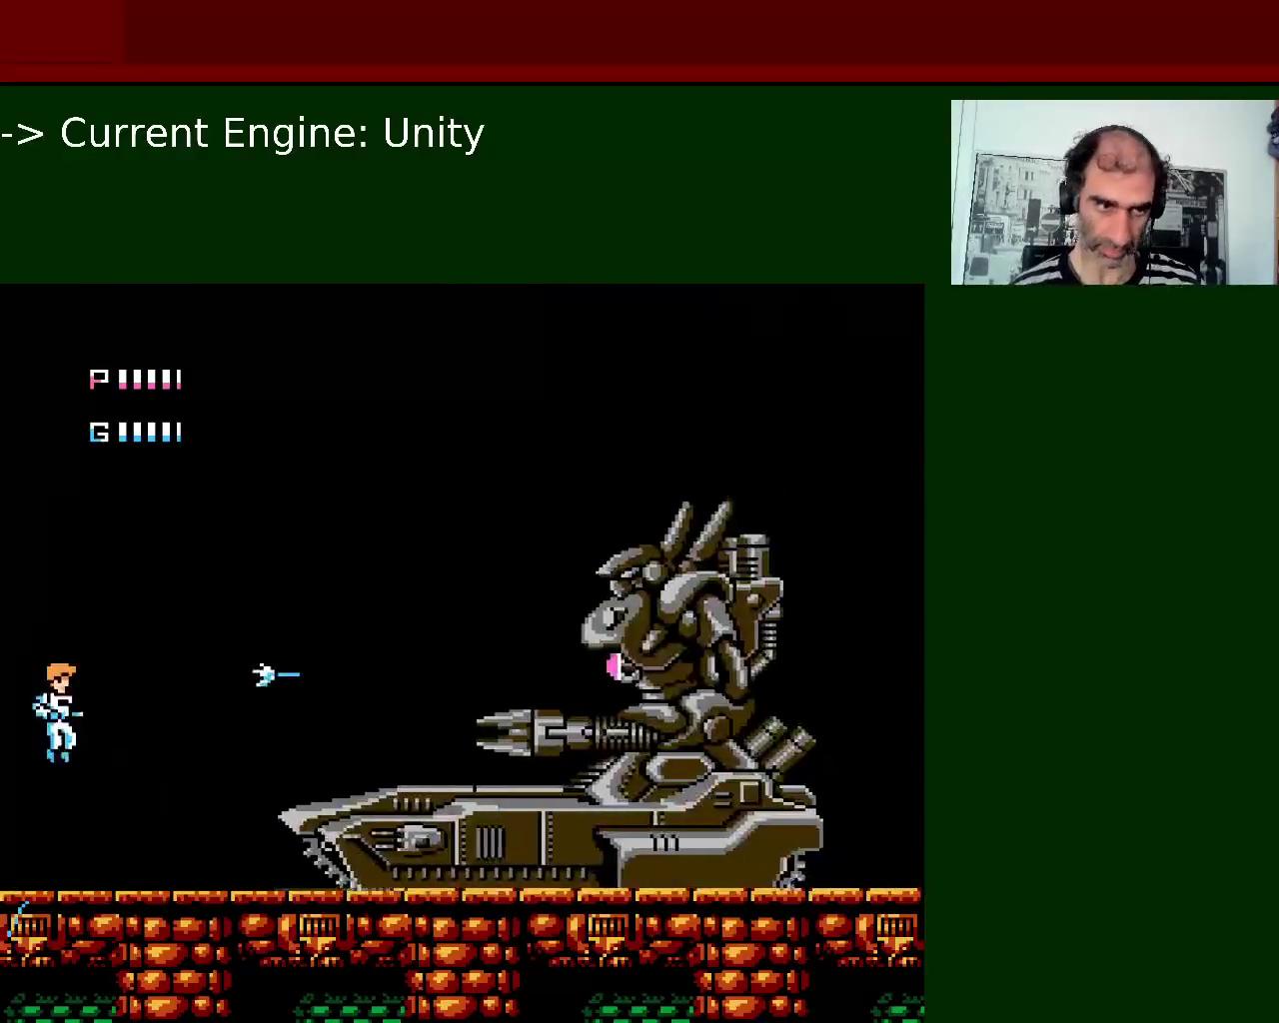
key(space)
key(x)
key(space)
key(x)
key(space)
key(x)
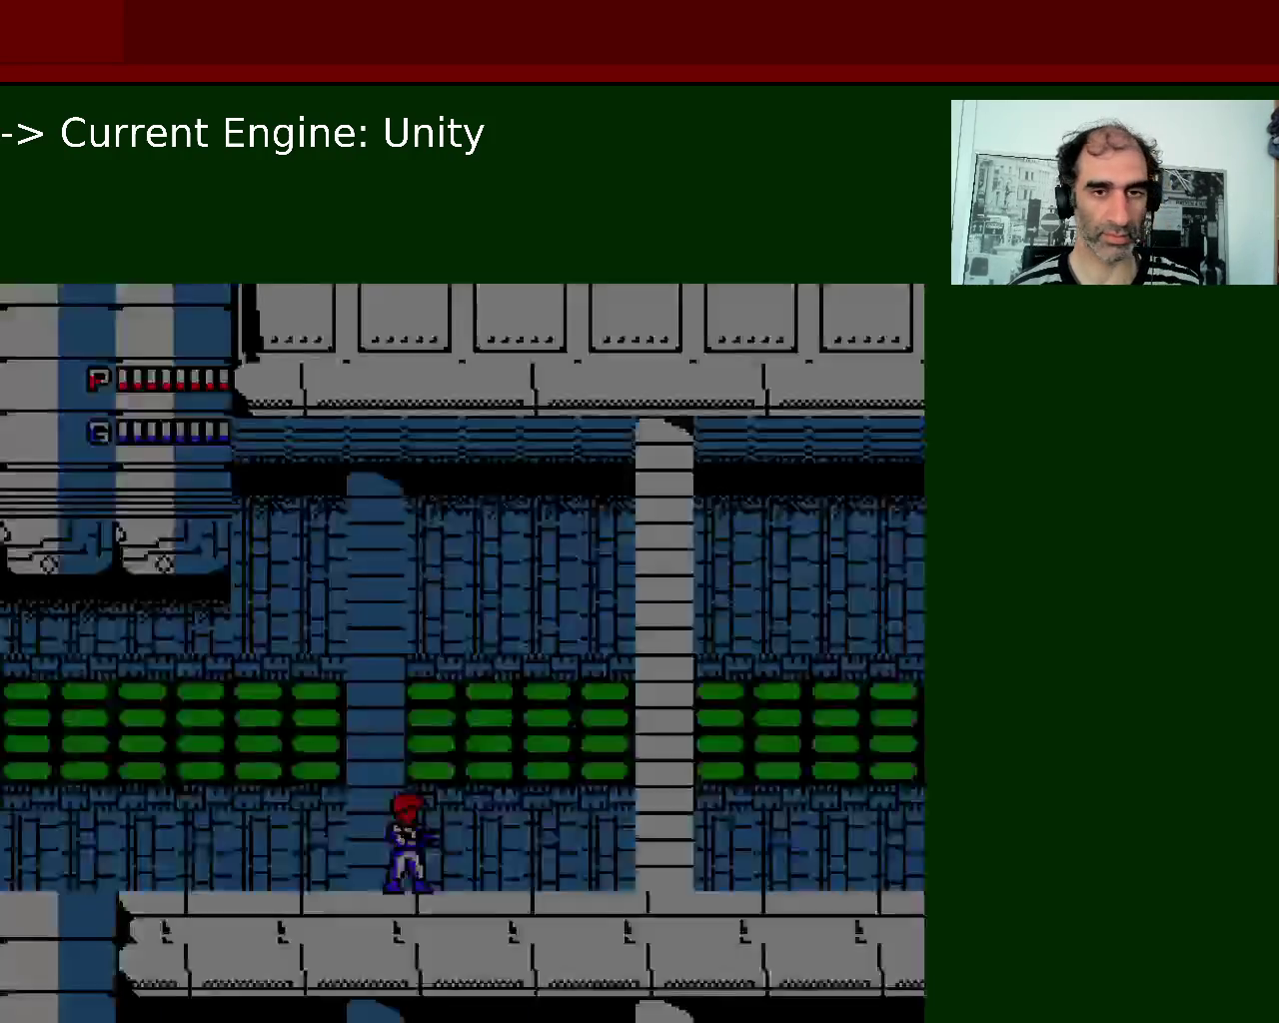
Resume stage 3 from the weapon screen and run right through the pipe level to the lower floor.
key(Return)
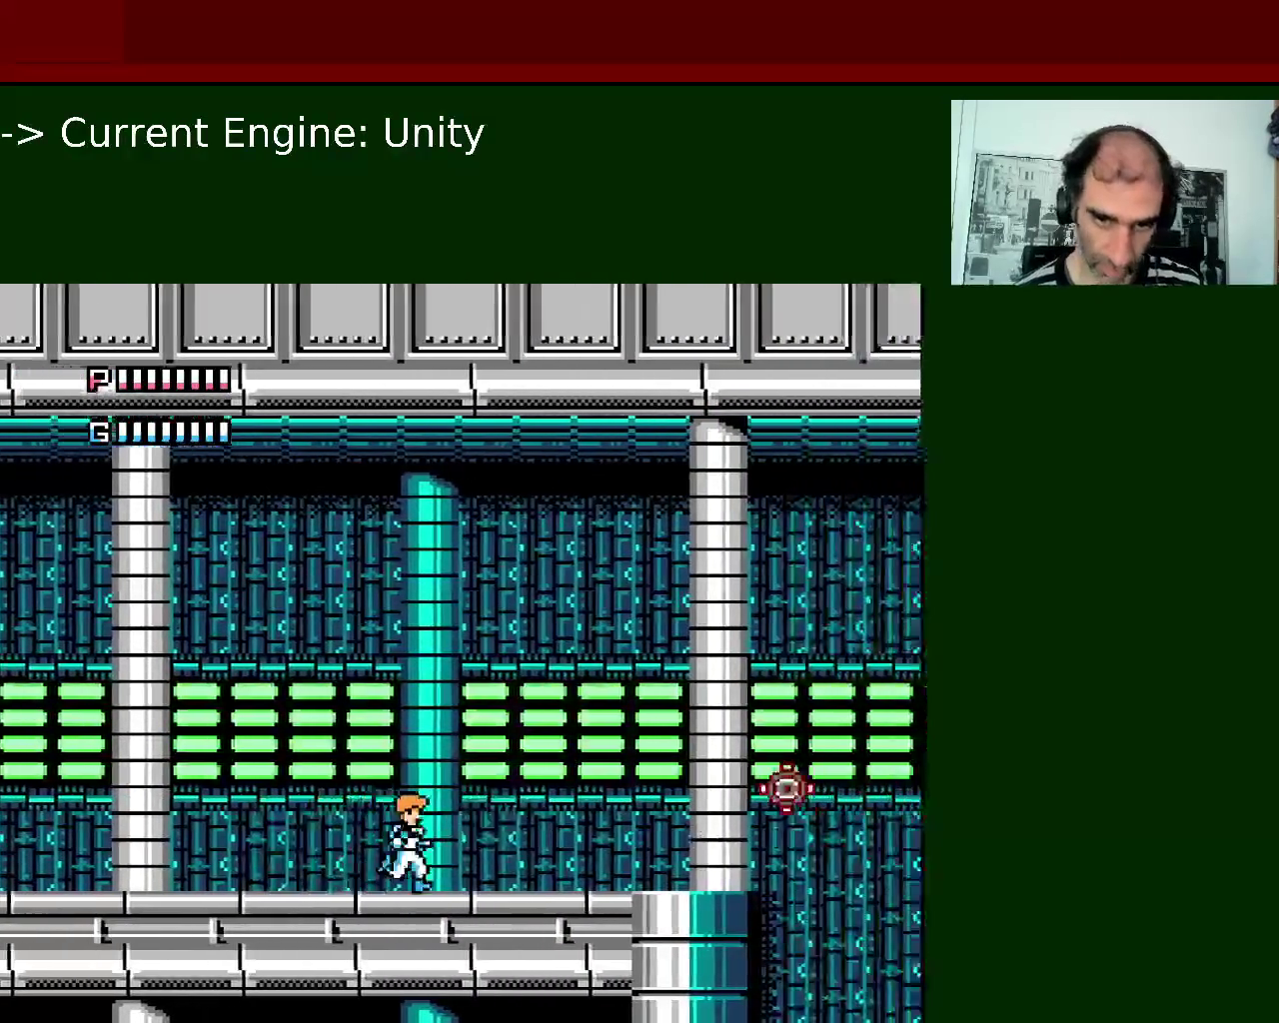
key(Right)
key(Right)
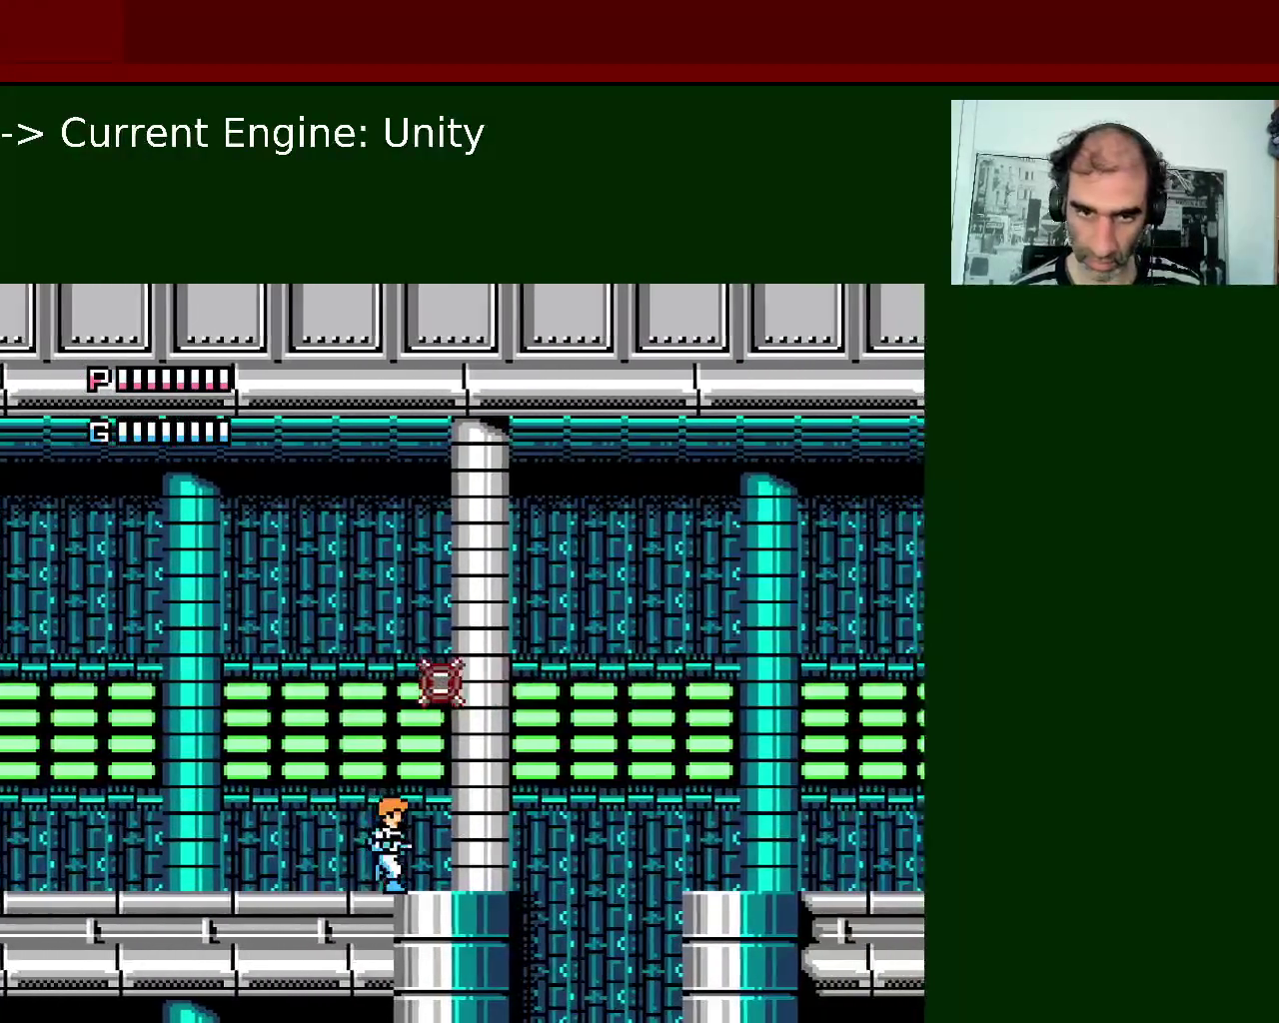
key(Right)
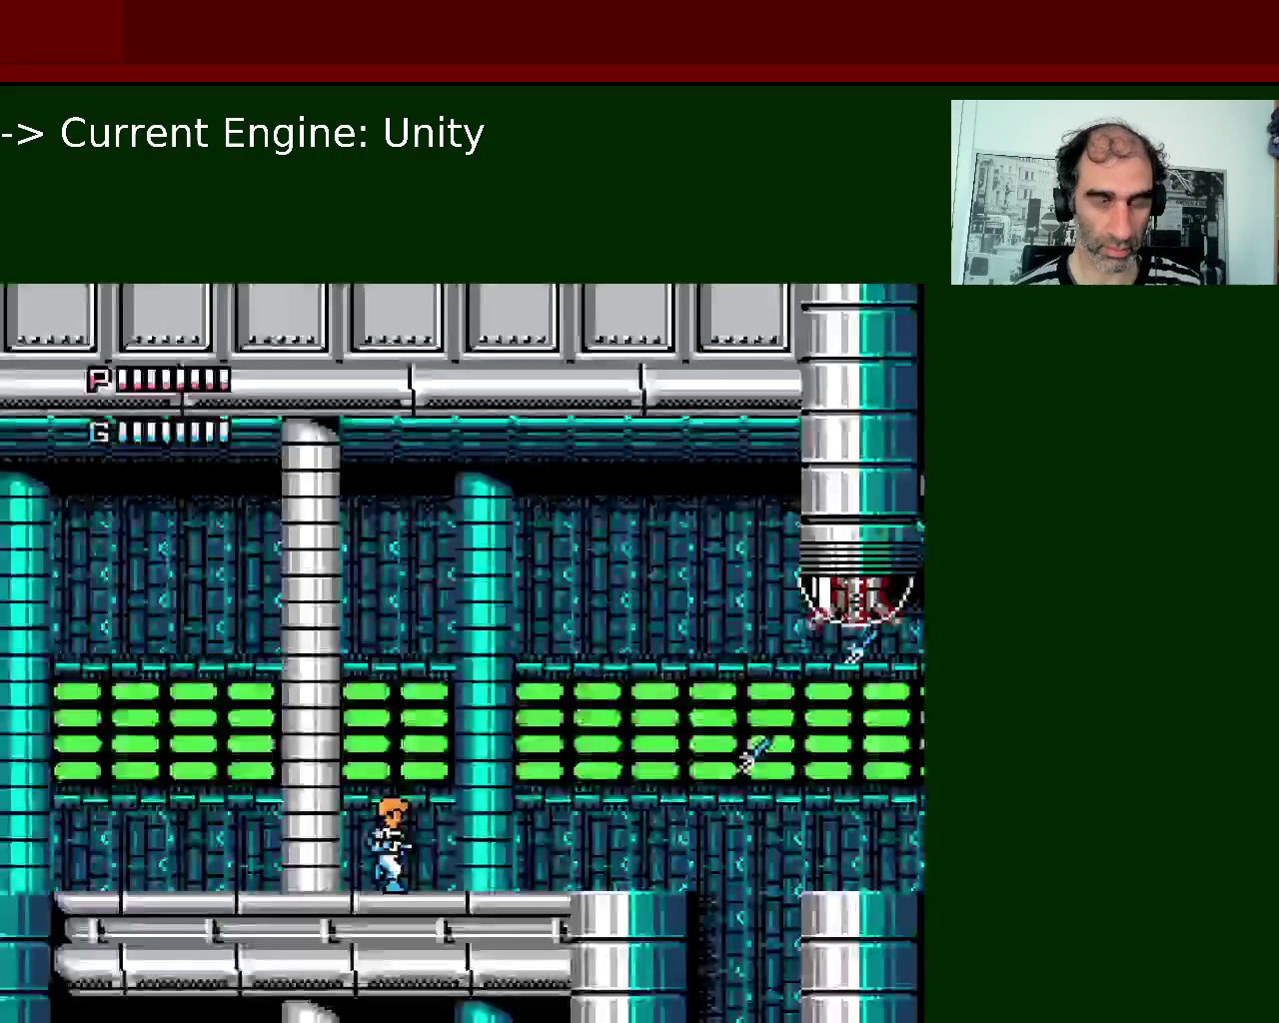
key(Right)
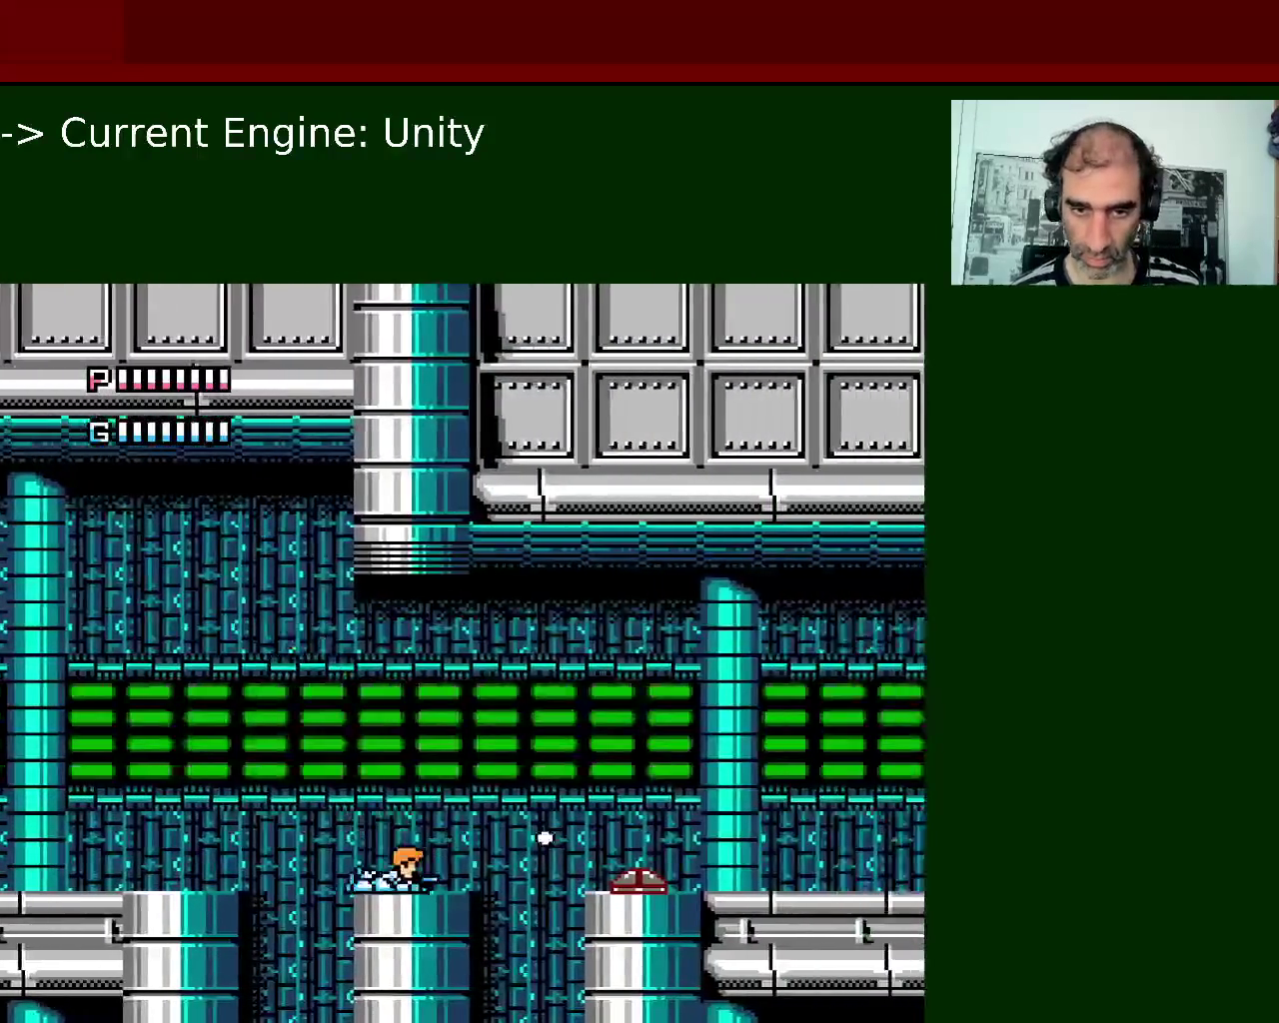
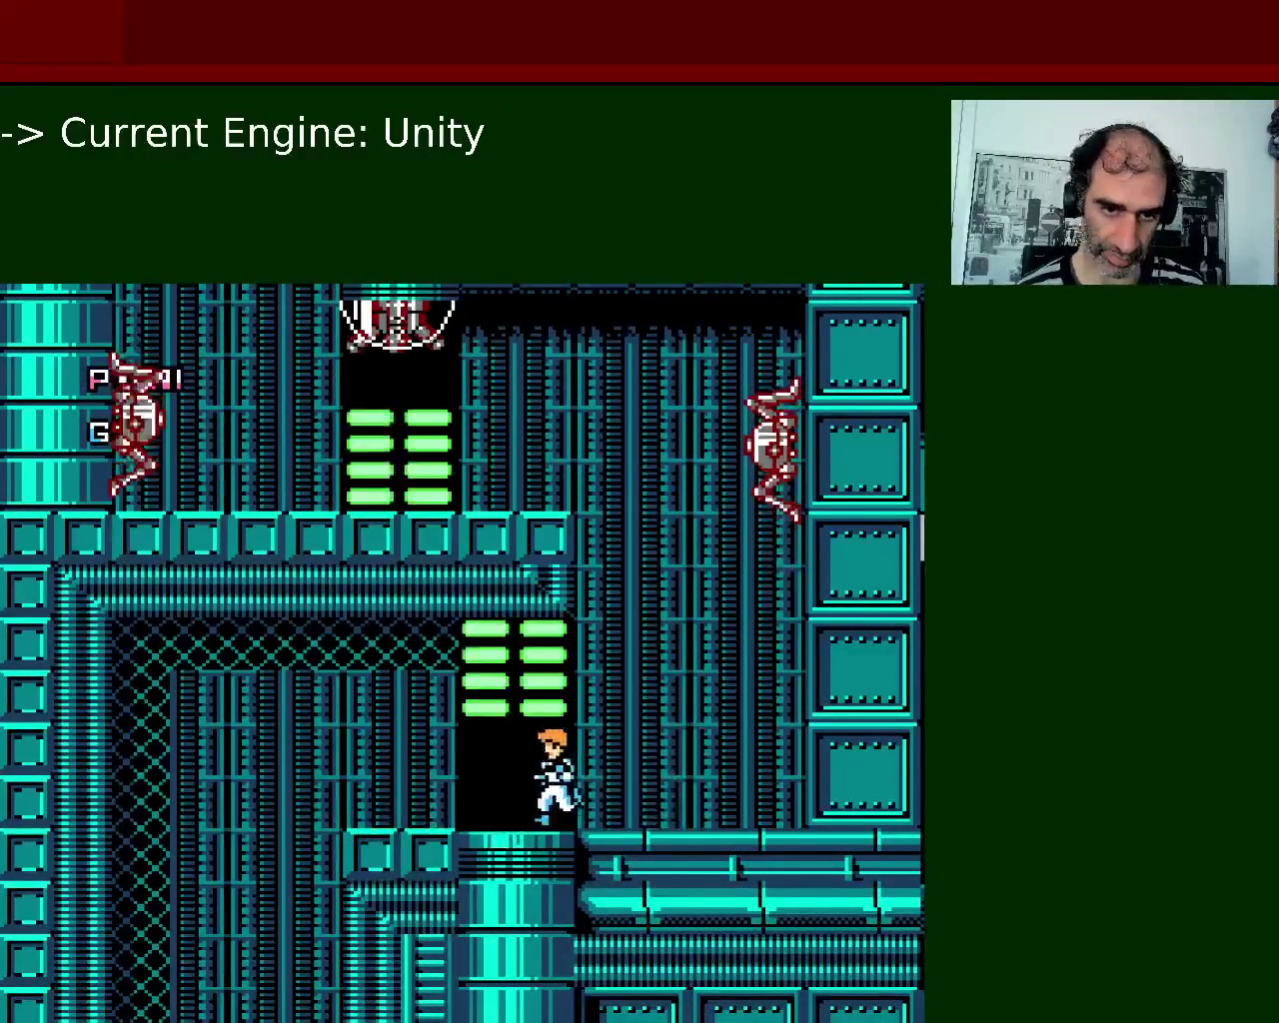
Run and shoot right through the teal corridor into the grey-and-green hall, then bring up Select Weapon.
key(Right)
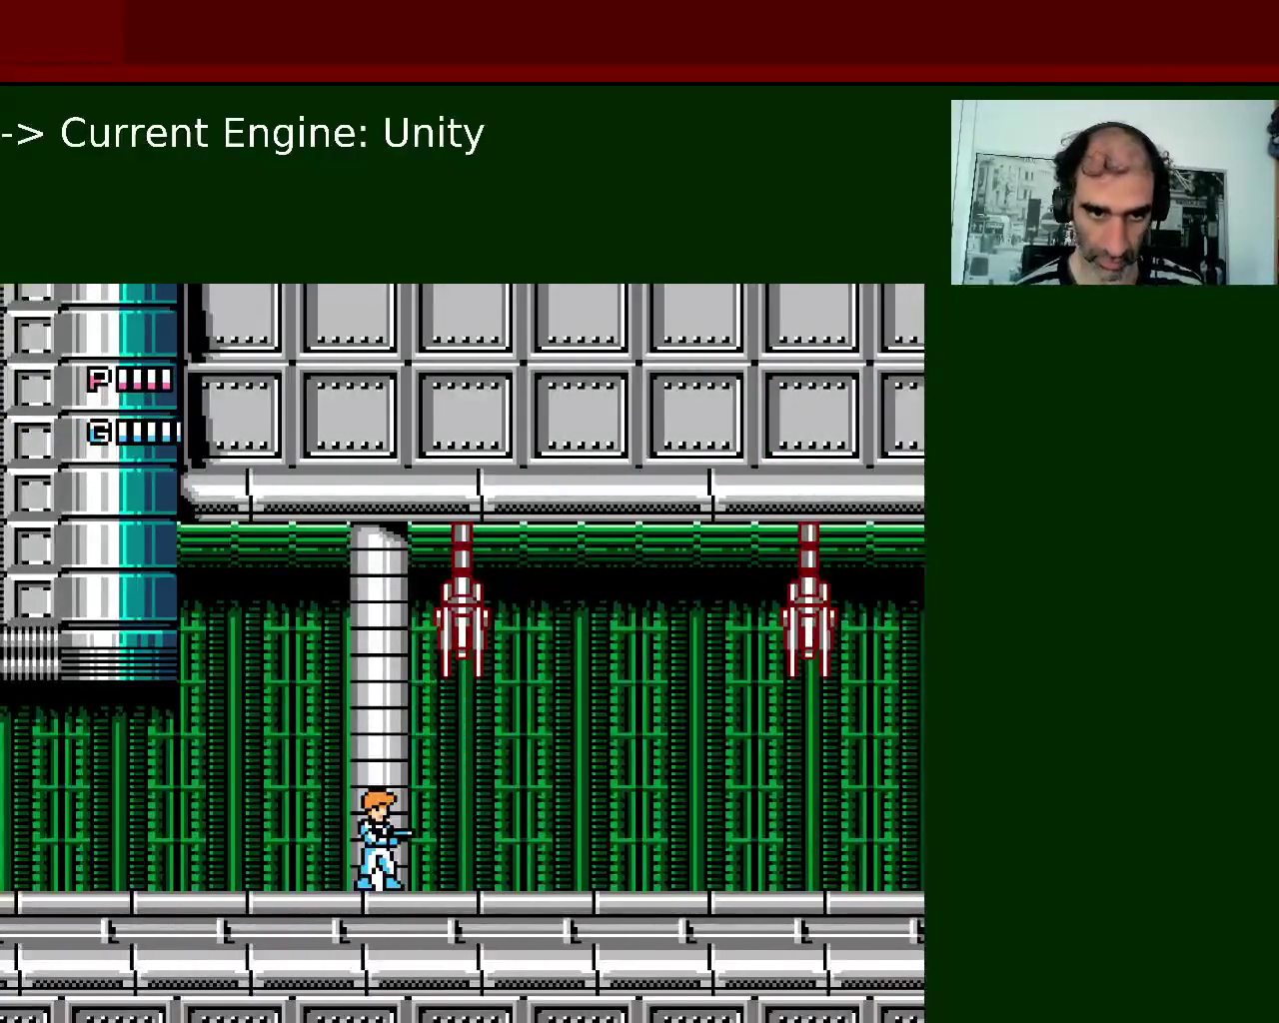
key(Right)
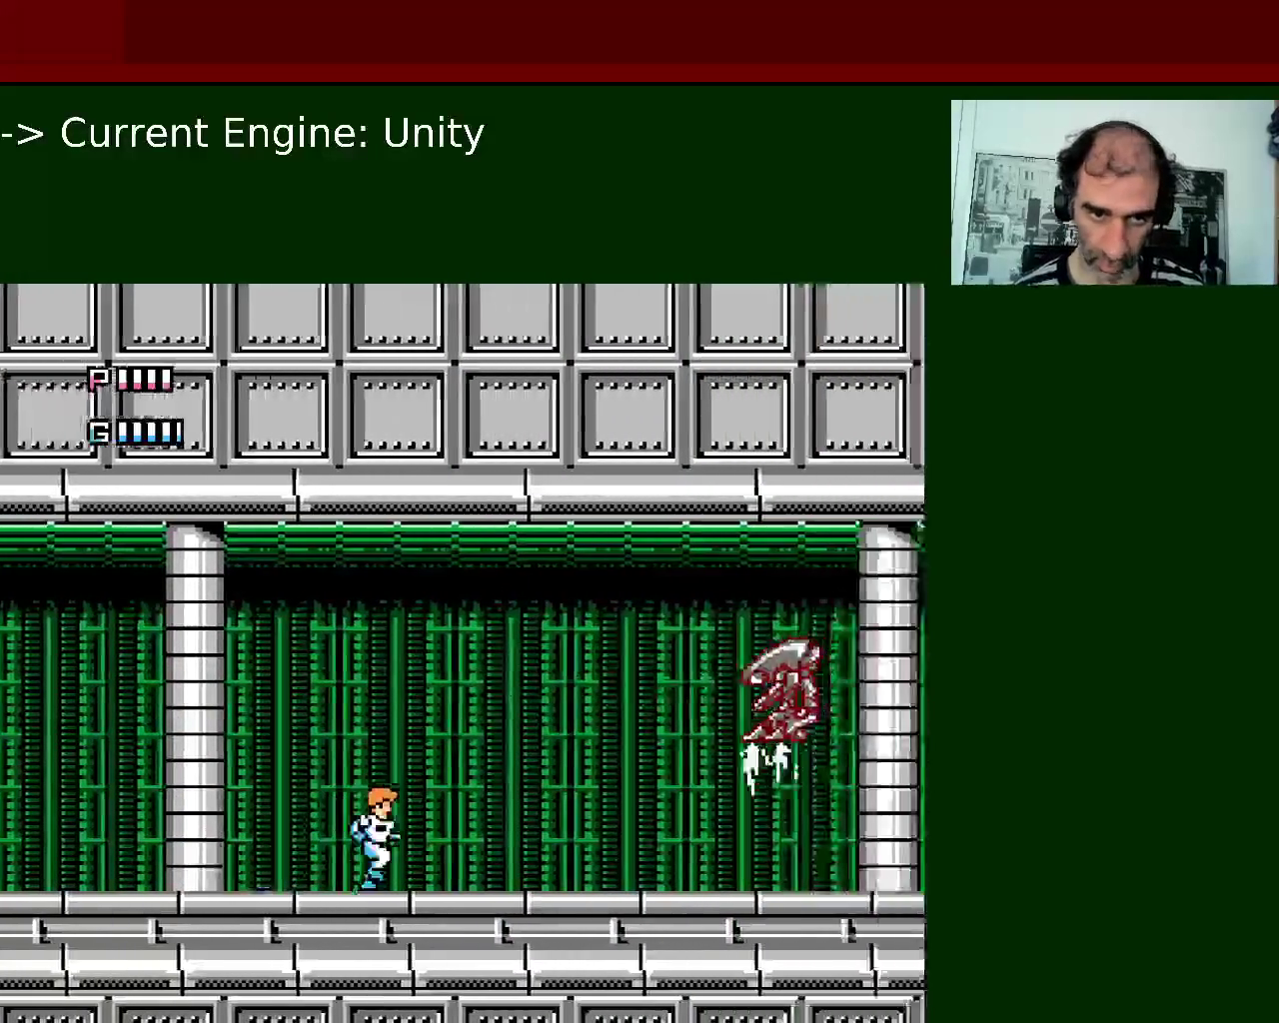
key(Return)
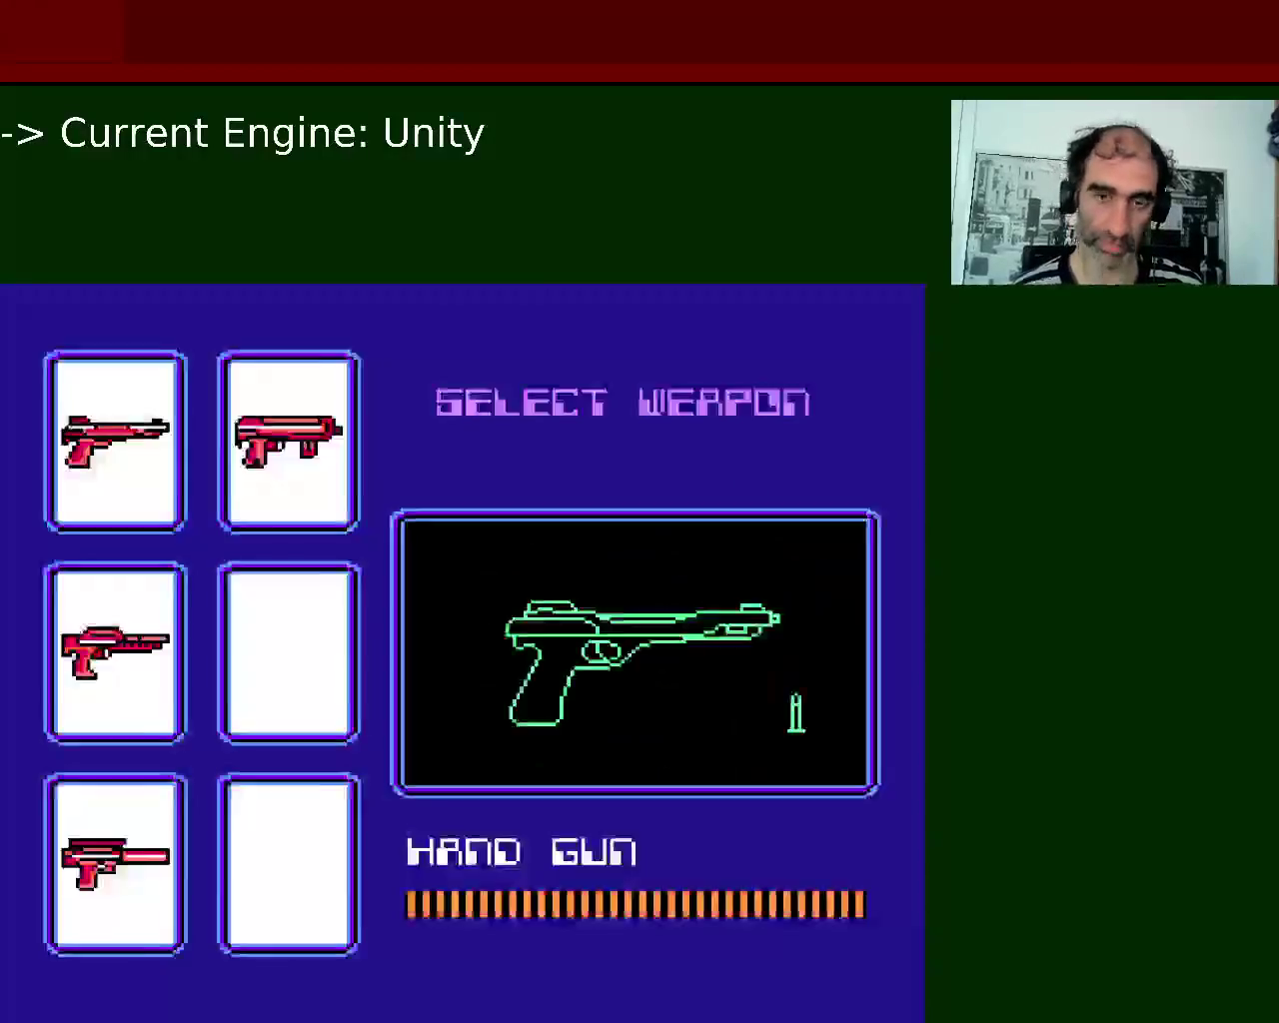
Close the weapon menu and fire right, advancing past the robot soldier.
key(x)
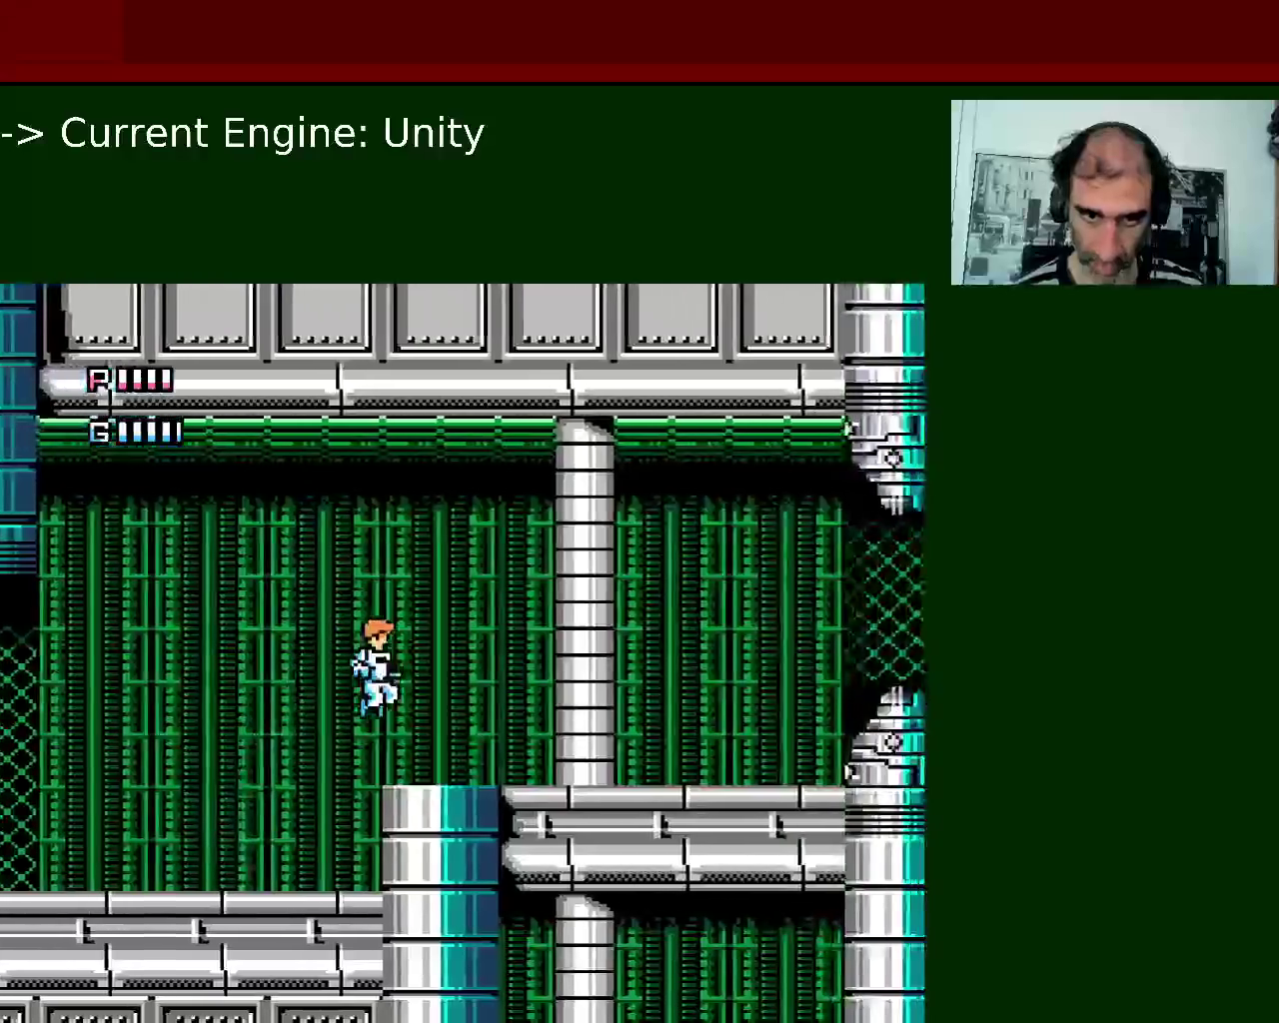
Jump onto the raised platform and keep heading right through the green hall.
key(Right)
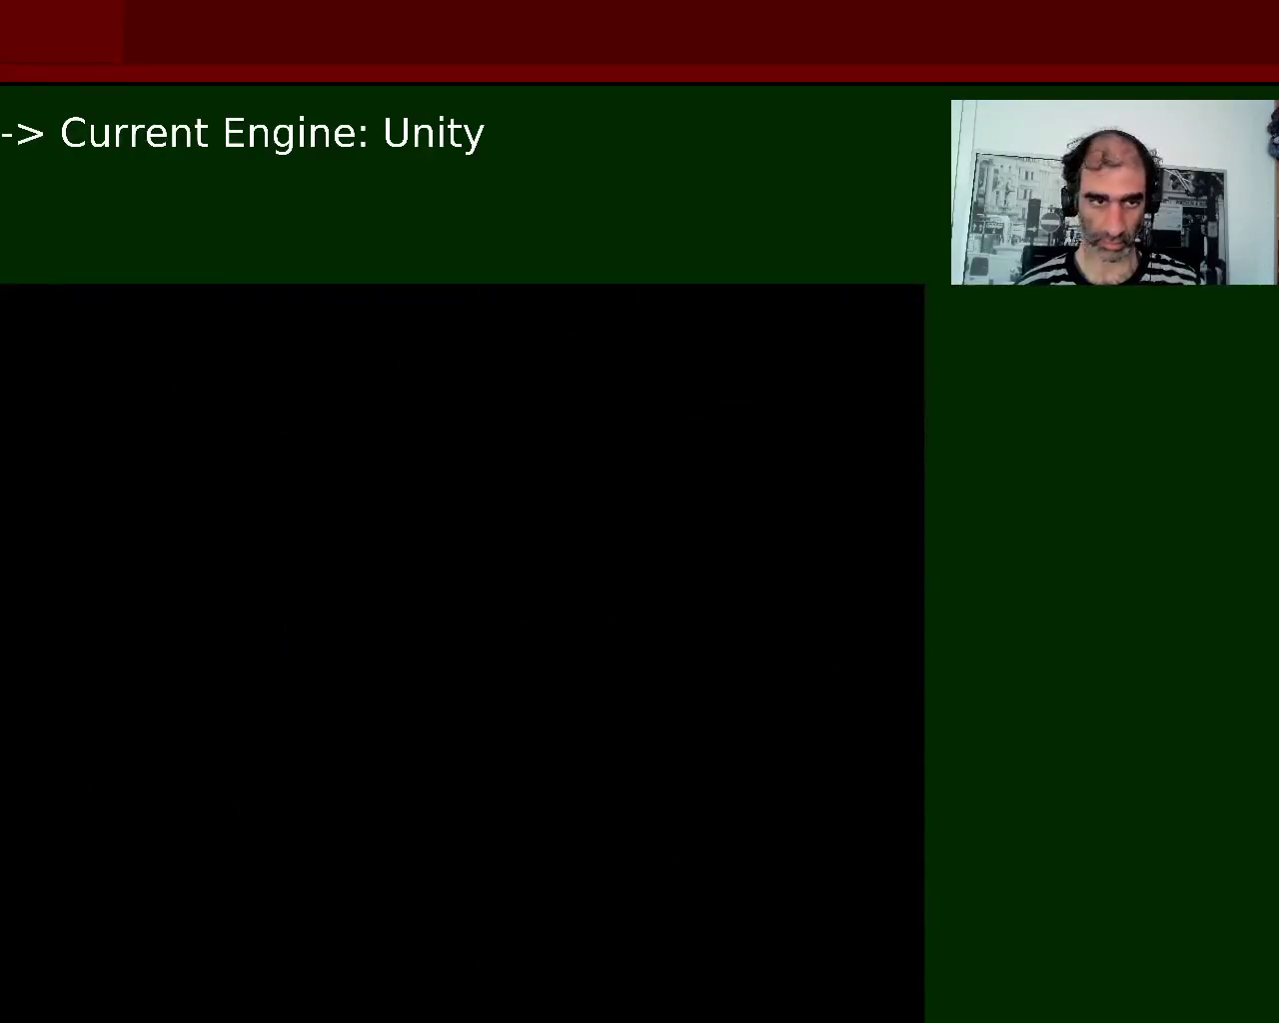
Switch to the Homing Missile, then jump and fire while moving right into the new area.
key(Down)
key(Return)
key(Right)
key(space)
key(space)
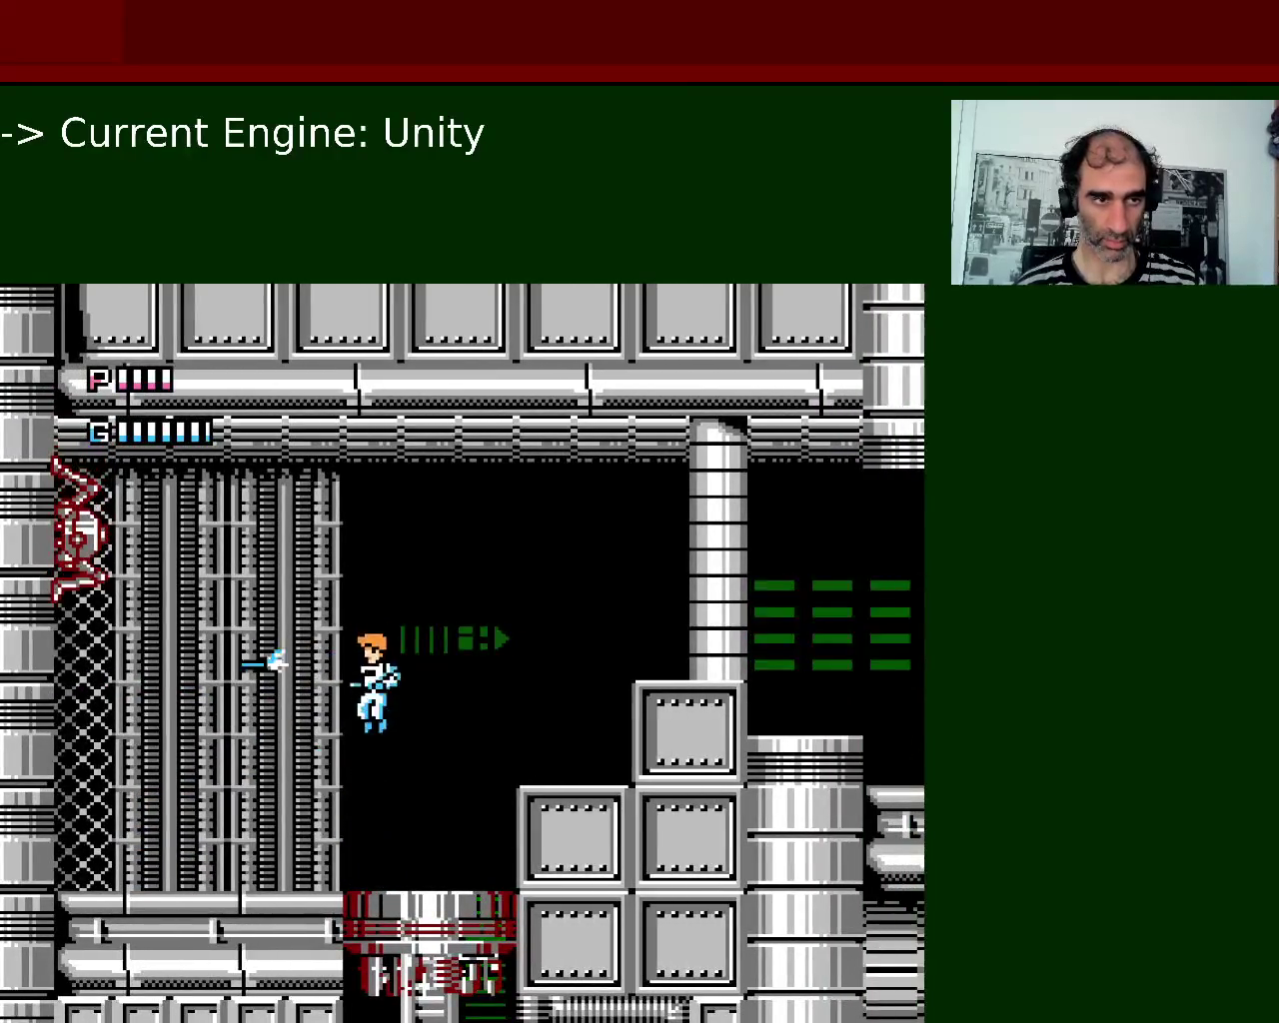
key(space)
key(x)
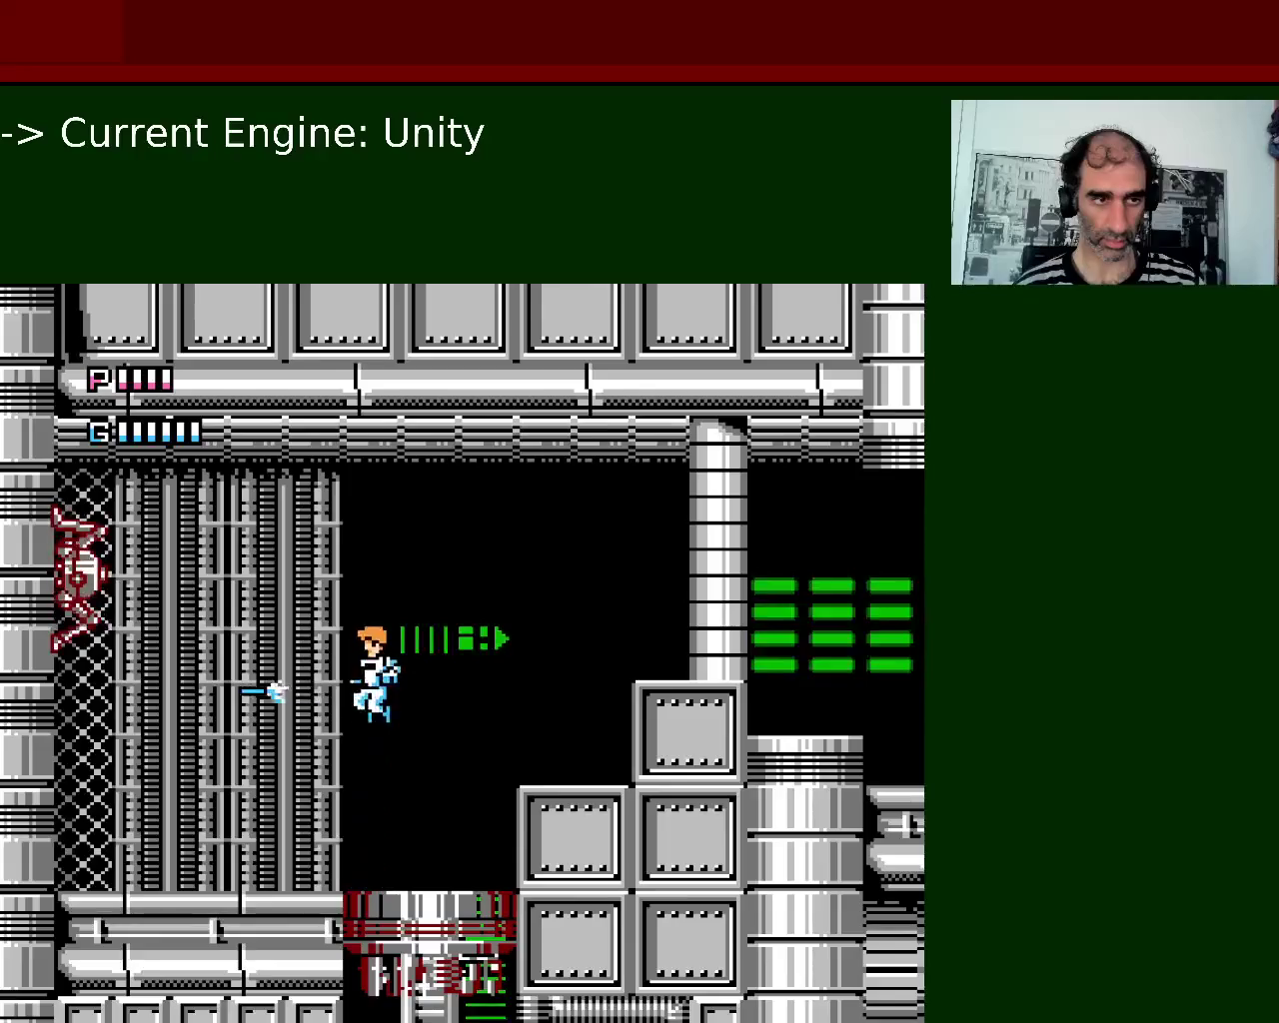
Reopen and close weapon selection, then dodge around the red platform and shoot the enemy.
key(Left)
key(Return)
key(Return)
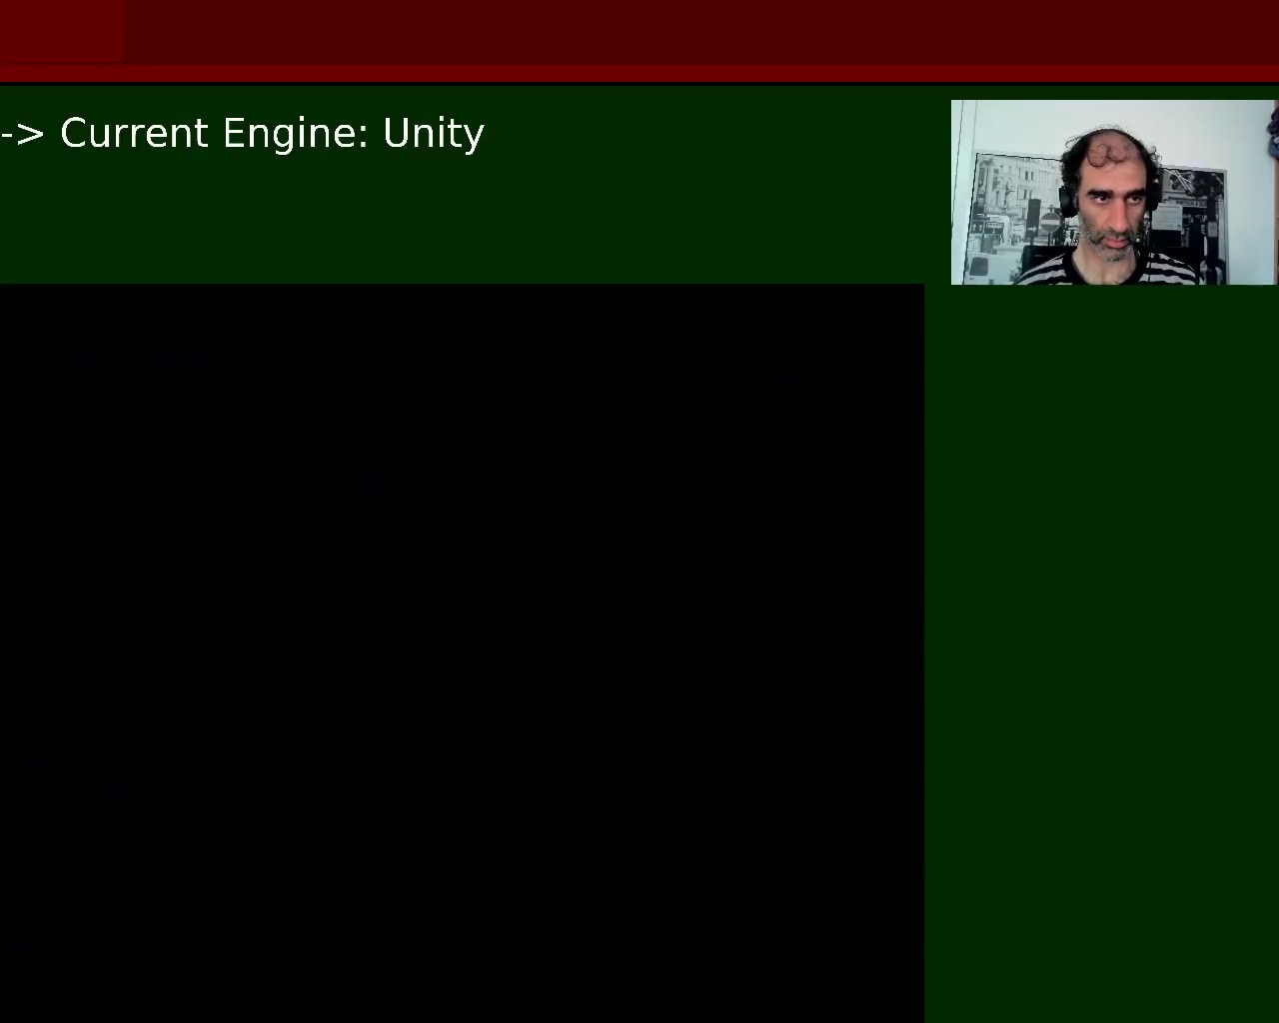
key(Left)
key(Right)
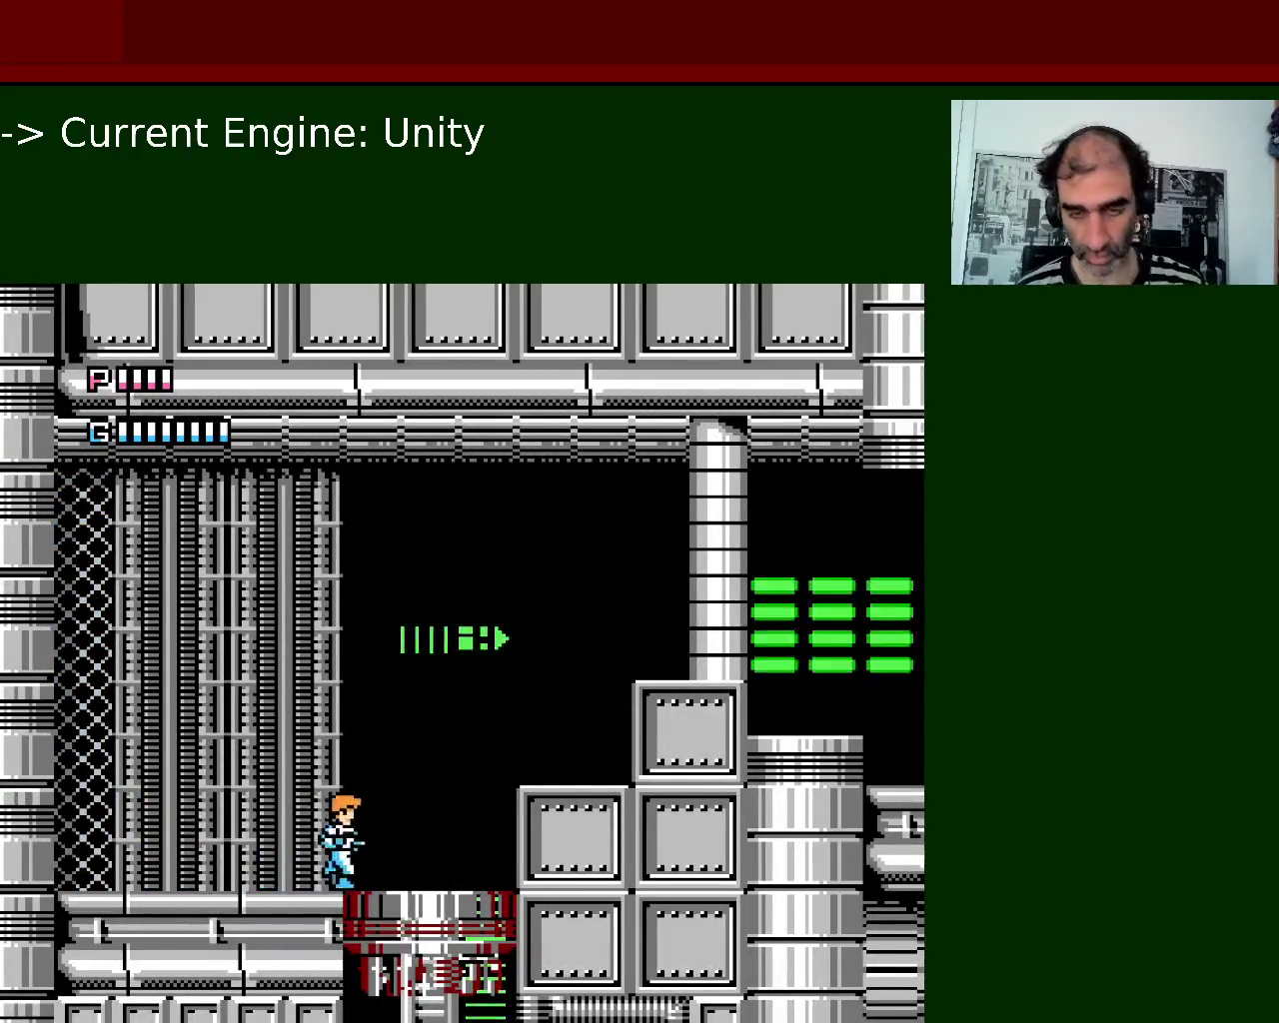
key(Left)
key(space)
key(x)
Climb the stacked boxes while firing at enemies, then drop to the lower floor.
key(x)
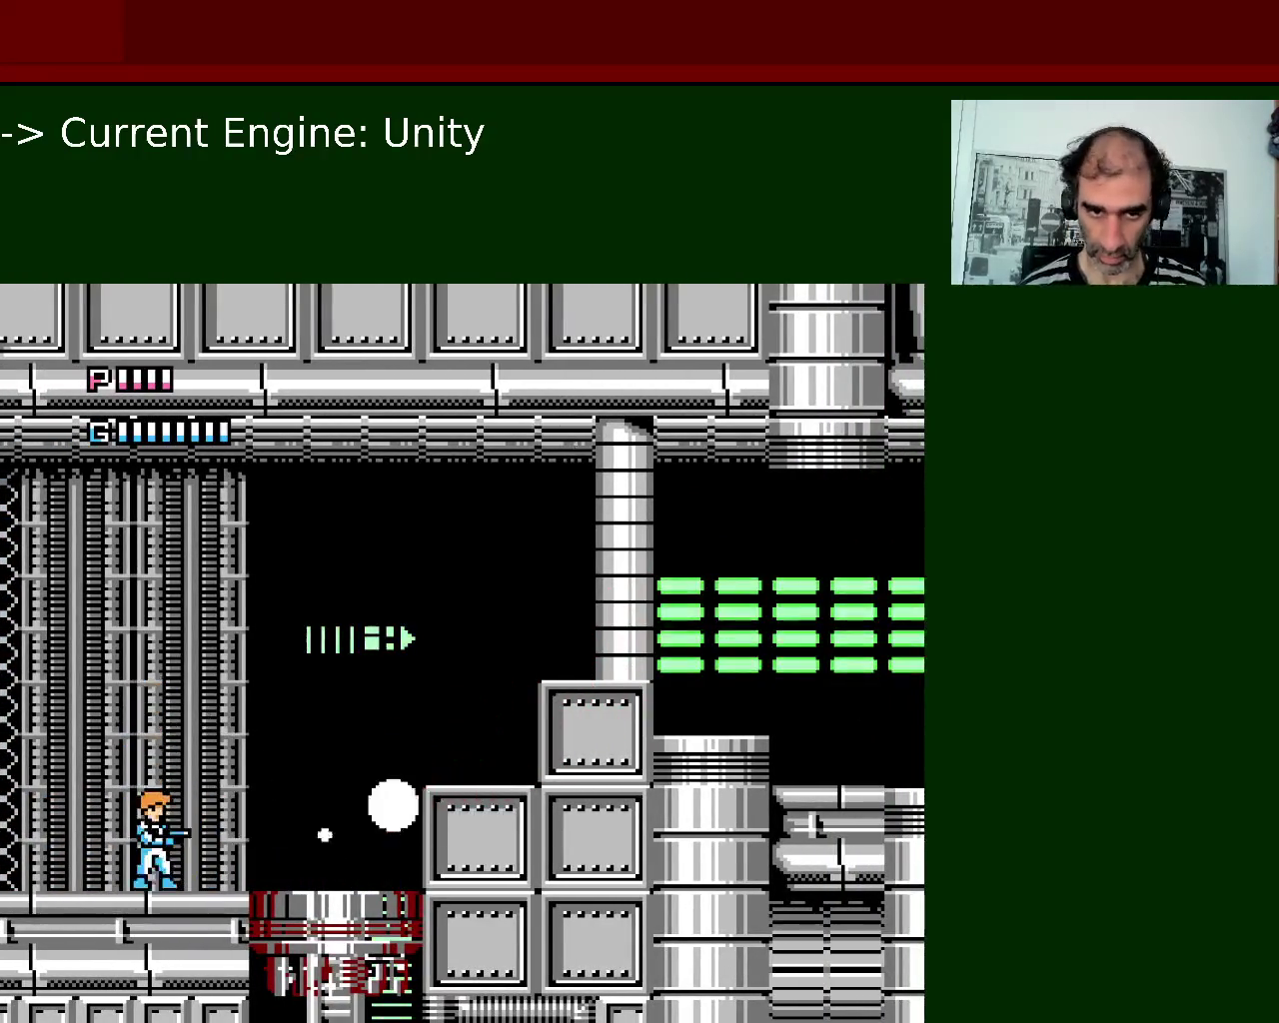
key(Right)
key(Right)
key(space)
key(x)
key(space)
key(x)
key(x)
key(Right)
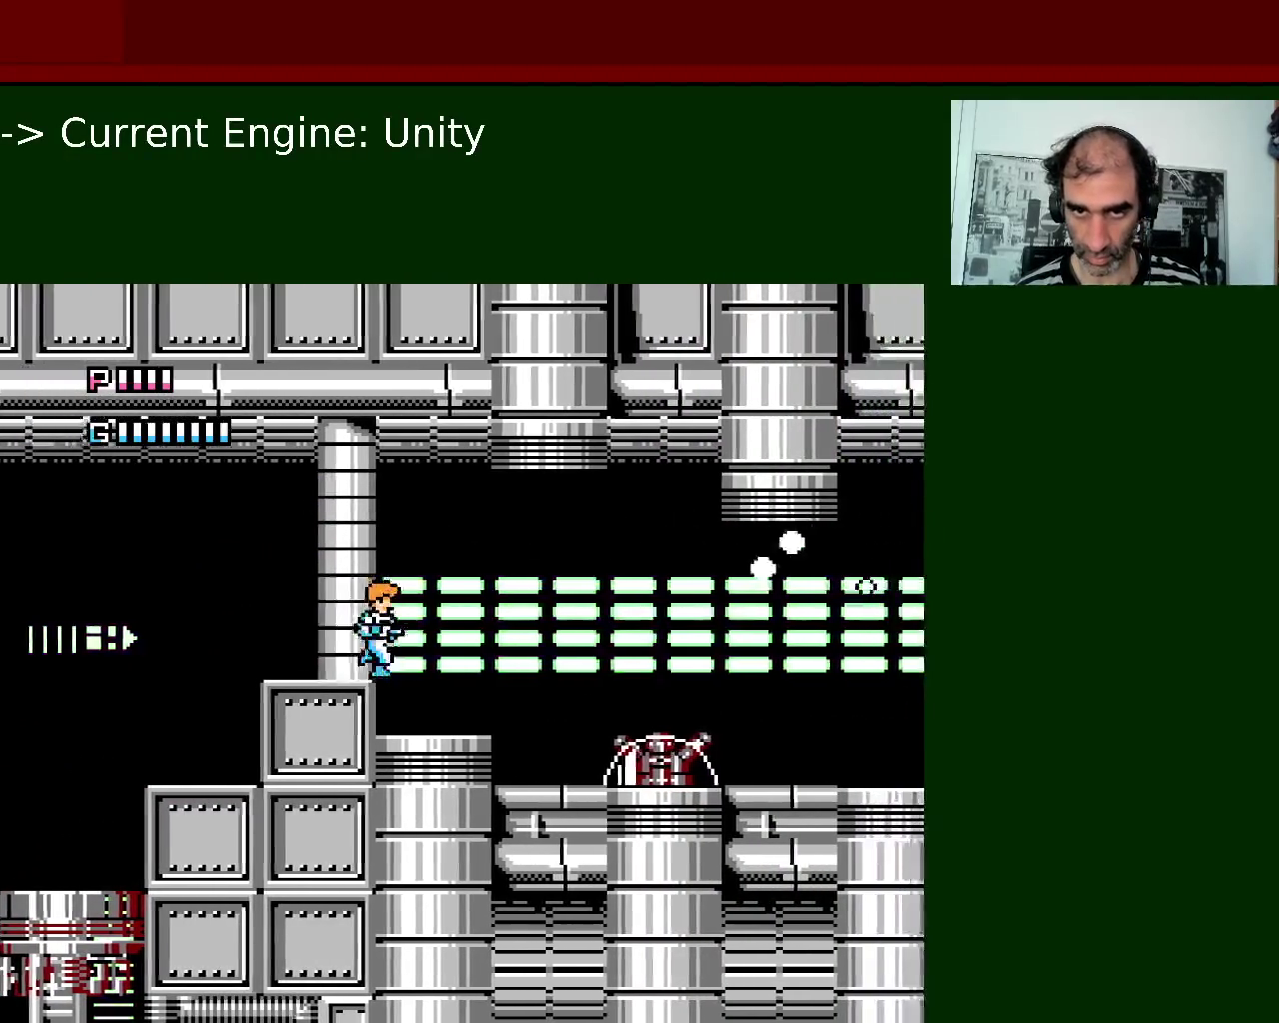
key(Down)
Change weapons again, moving the choice to the Shot Gun, and resume play.
key(x)
key(x)
key(Right)
key(Right)
key(Left)
key(Return)
key(Down)
key(Return)
Fight right through the grey pillar corridor, hopping a pillar and shooting the descending enemy.
key(x)
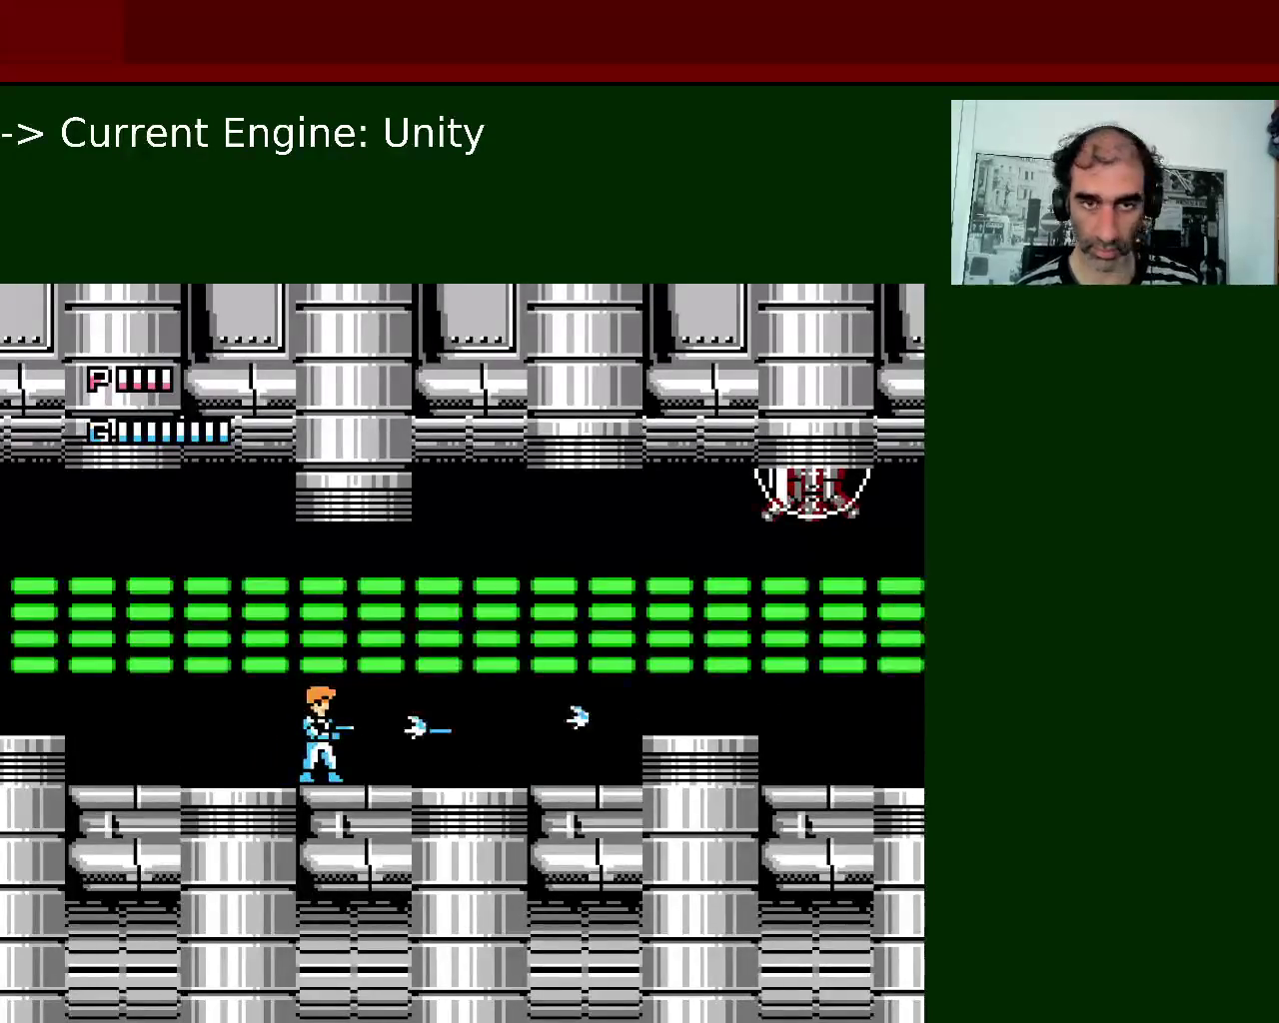
key(Return)
key(Right)
key(x)
key(Right)
key(x)
key(z)
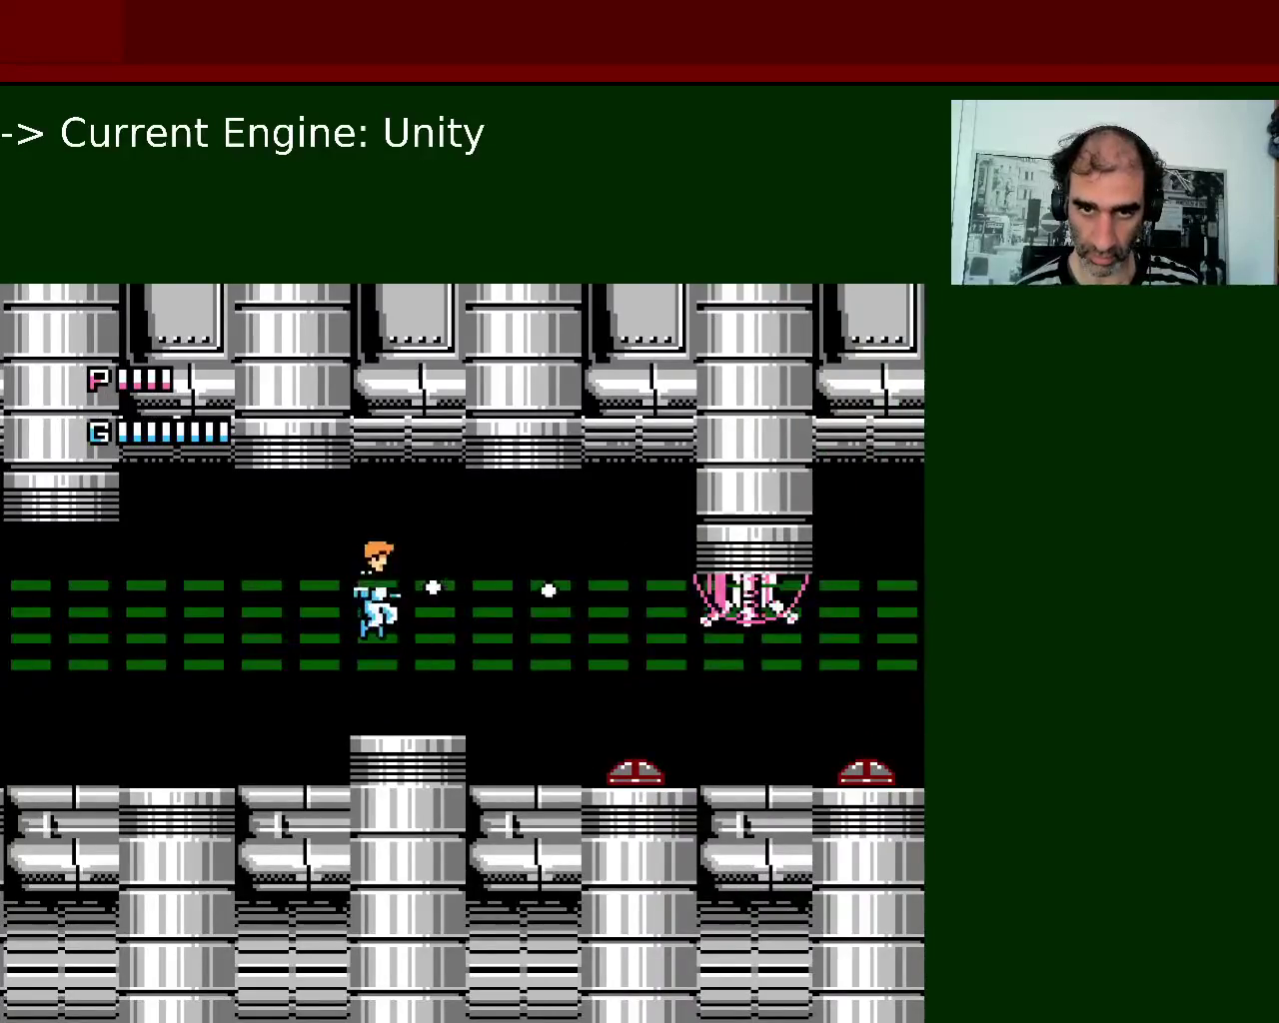
key(Right)
key(x)
key(Right)
key(x)
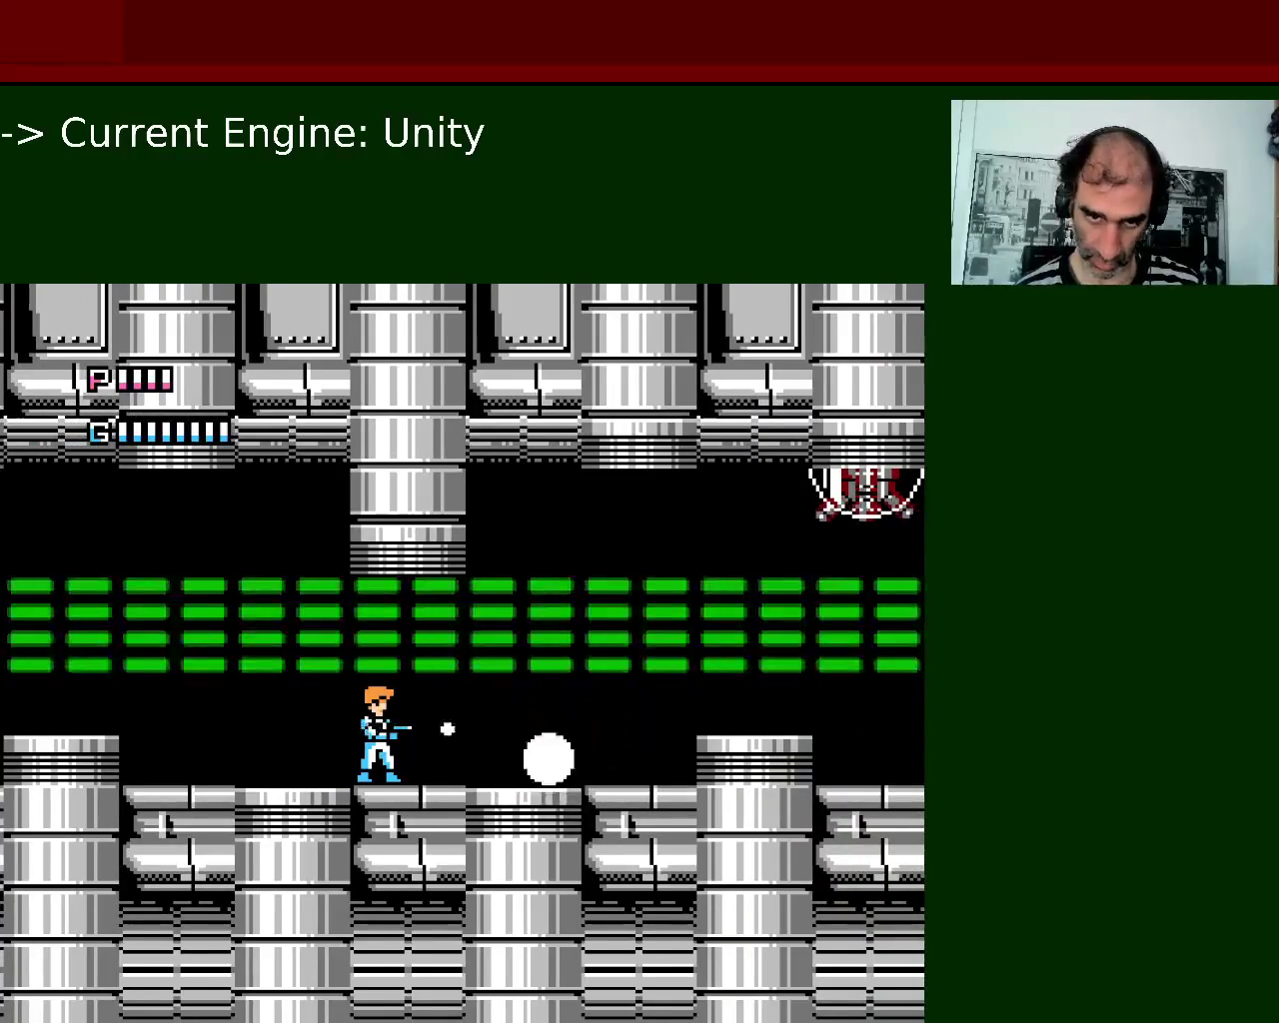